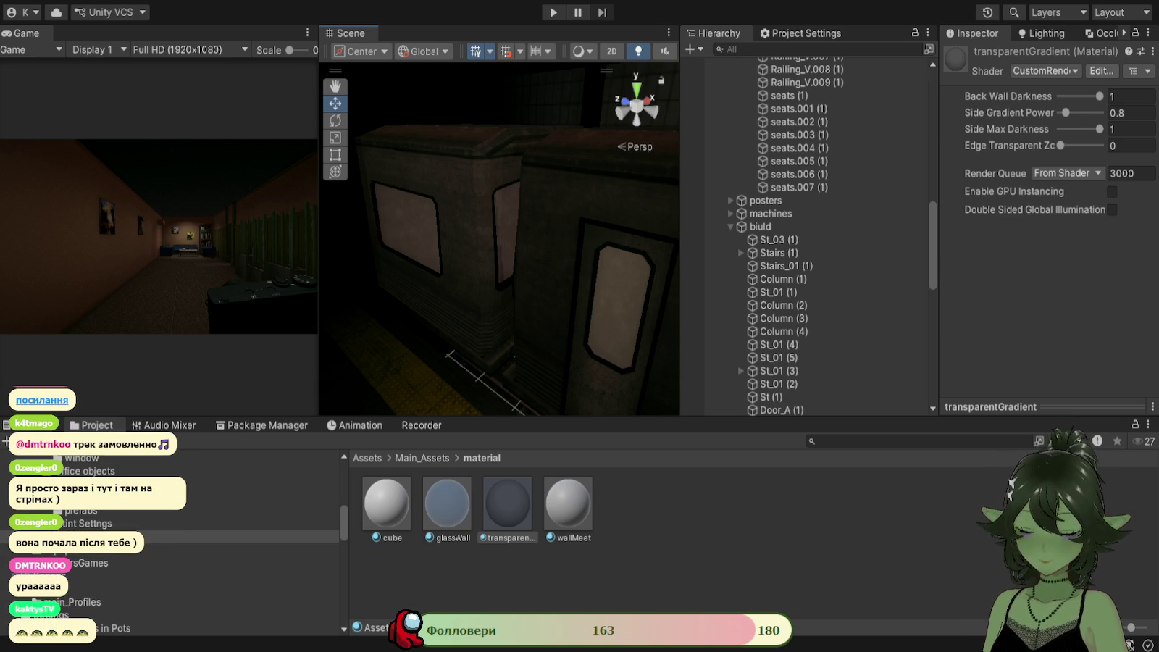
Look over the dark place group, selecting and framing Cube (1) and then Cube (2).
{"action": "left_click_drag", "start_coordinate": [579, 310], "coordinate": [500, 312]}
{"action": "scroll", "coordinate": [762, 185], "scroll_direction": "up", "scroll_amount": 3}
{"action": "scroll", "coordinate": [762, 184], "scroll_direction": "up", "scroll_amount": 5}
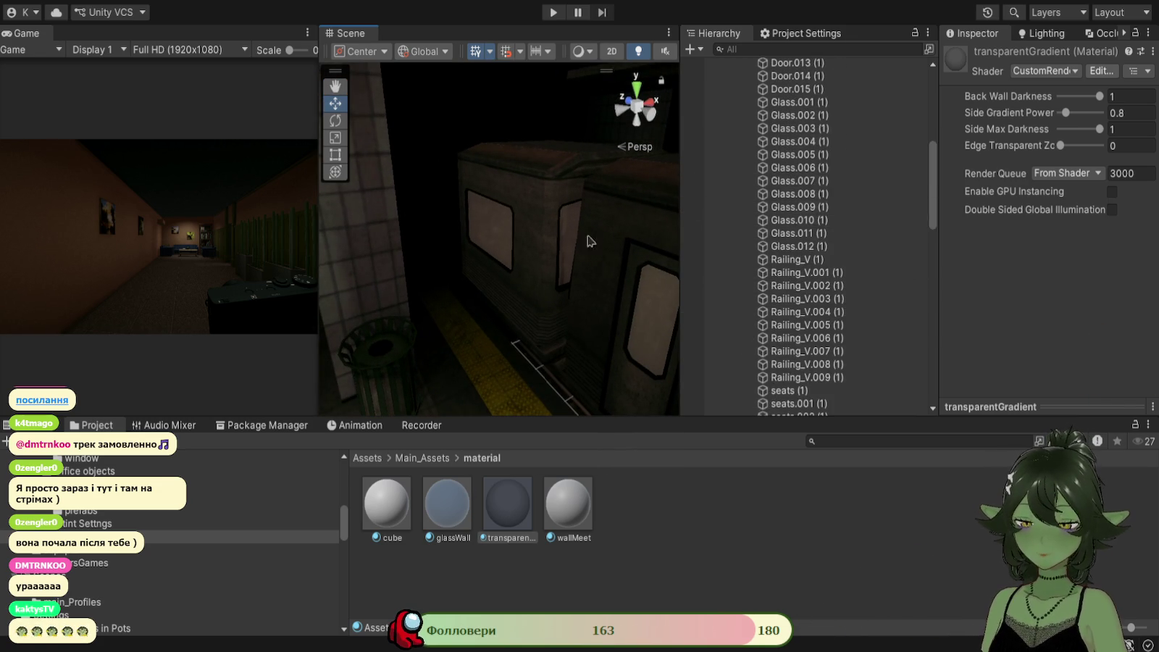
{"action": "left_click", "coordinate": [487, 182]}
{"action": "left_click", "coordinate": [416, 229]}
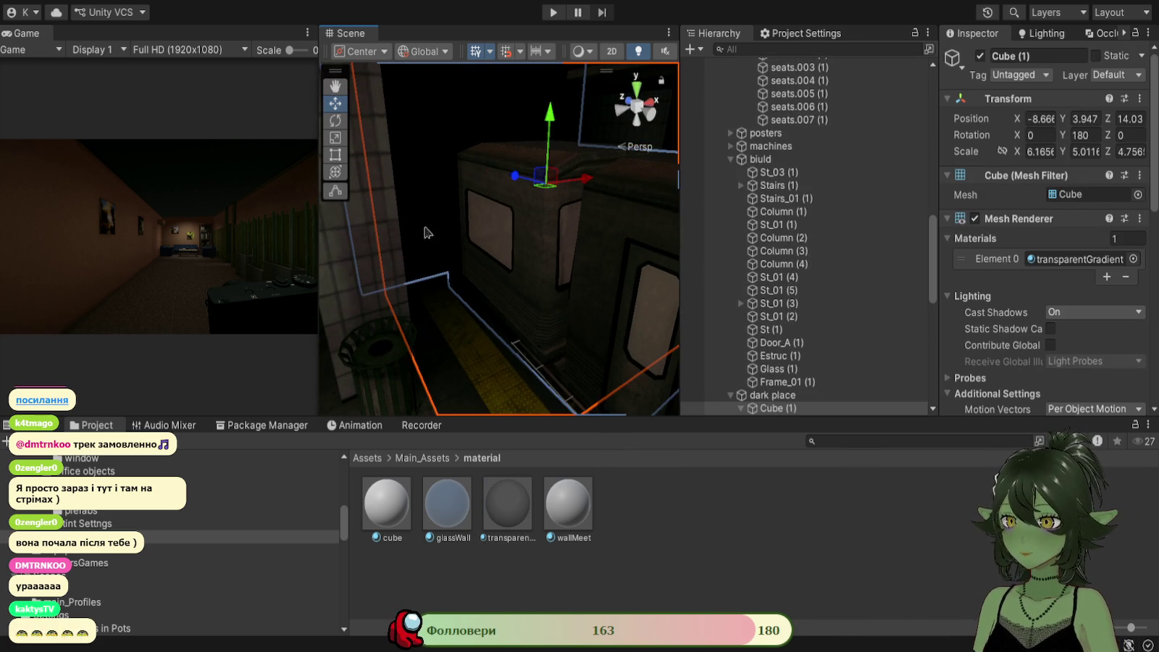
{"action": "key", "text": "f"}
{"action": "scroll", "coordinate": [912, 208], "scroll_direction": "down", "scroll_amount": 4}
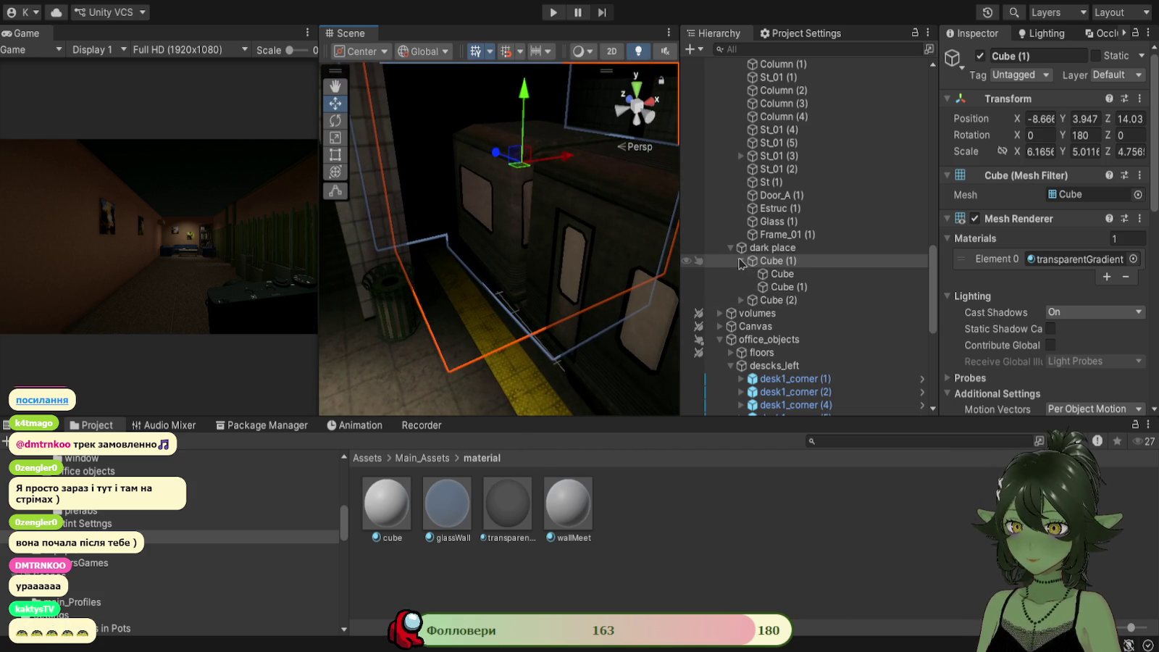
{"action": "left_click", "coordinate": [741, 261]}
{"action": "double_click", "coordinate": [779, 274]}
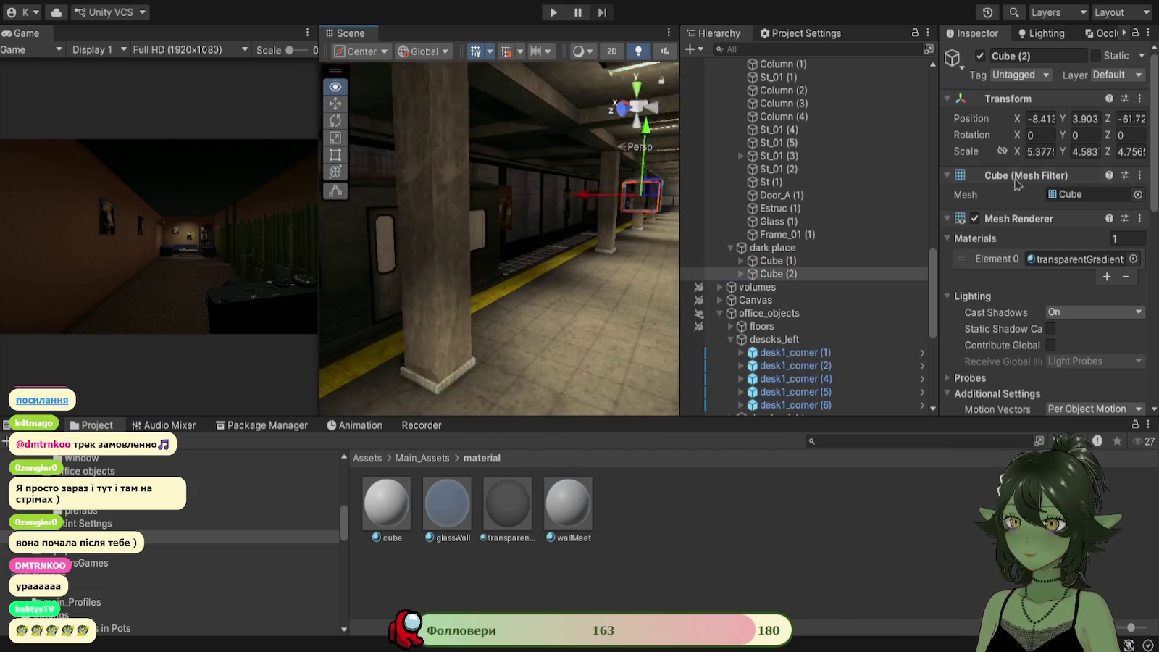
{"action": "left_click", "coordinate": [779, 274]}
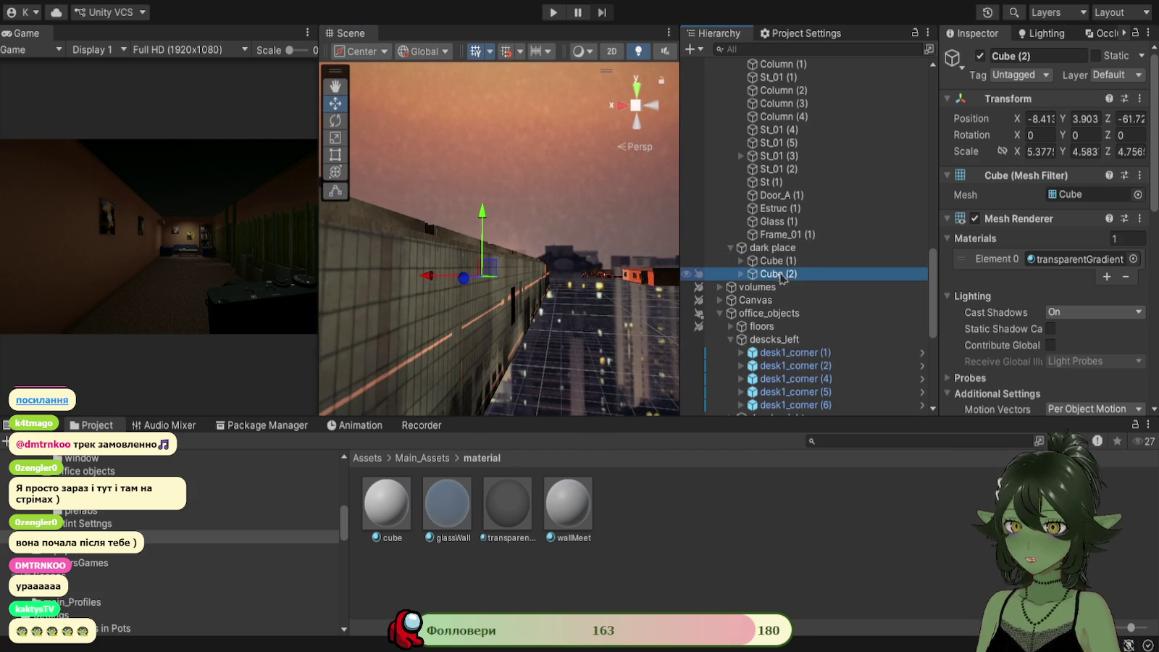
Fly into the dark subway interior and look down the corridor toward the staircase Stairs_01 (1).
{"action": "left_click", "coordinate": [511, 335]}
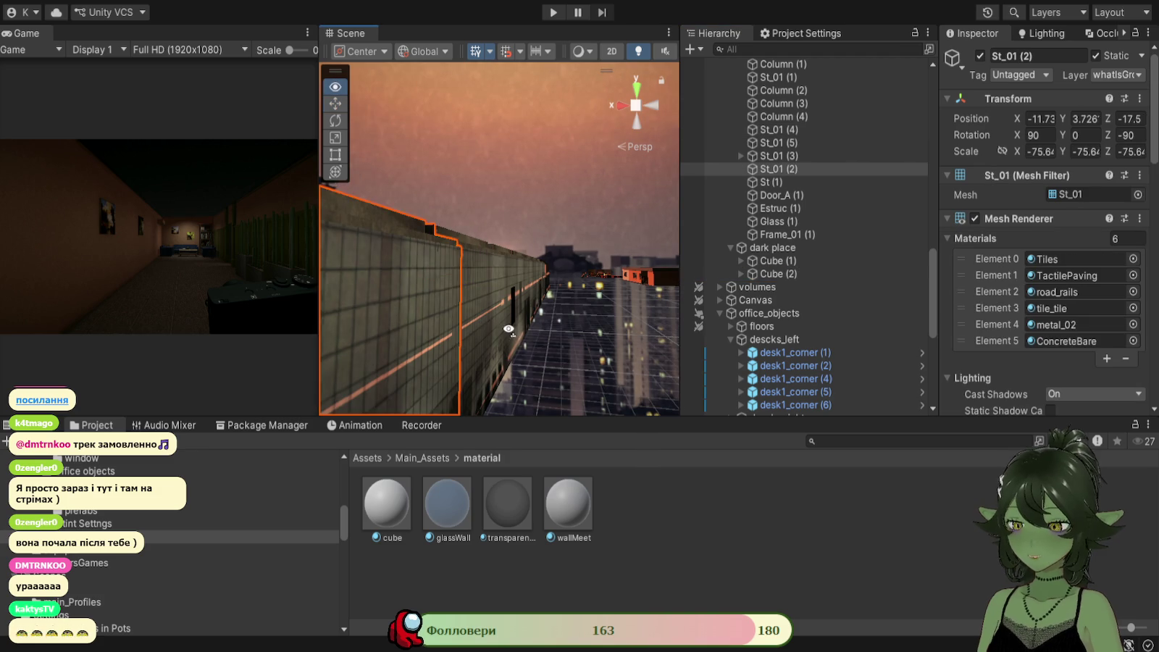
{"action": "mouse_move", "coordinate": [479, 332]}
{"action": "left_mouse_down"}
{"action": "mouse_move", "coordinate": [502, 391]}
{"action": "mouse_move", "coordinate": [492, 383]}
{"action": "mouse_move", "coordinate": [646, 348]}
{"action": "left_mouse_up"}
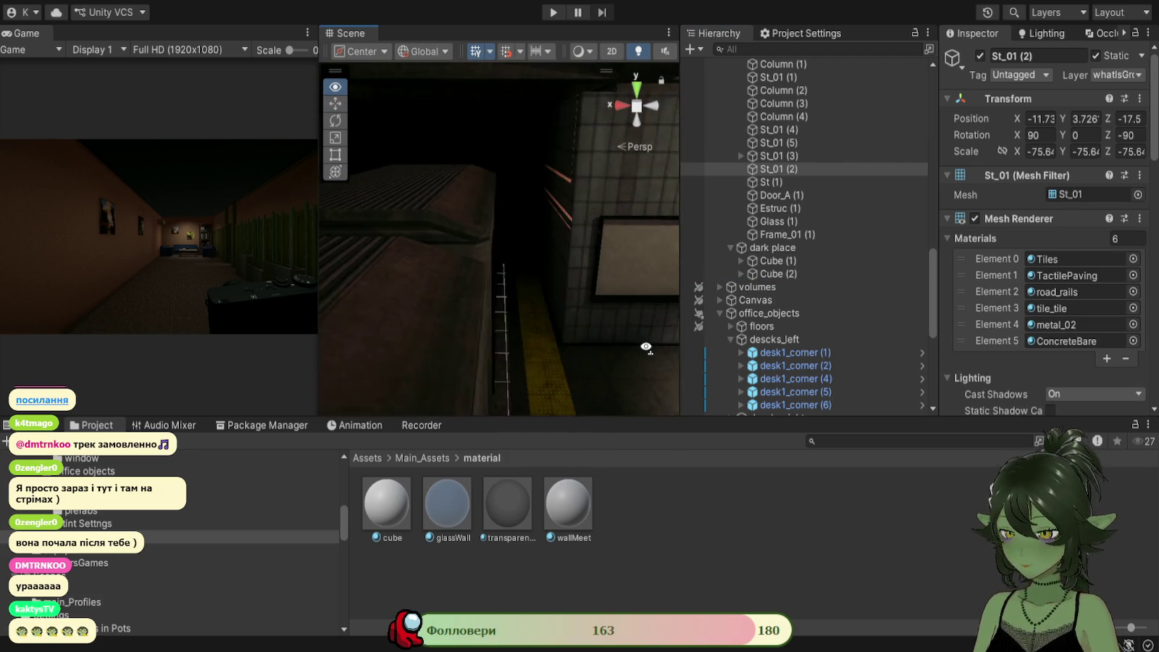
{"action": "left_click", "coordinate": [580, 304]}
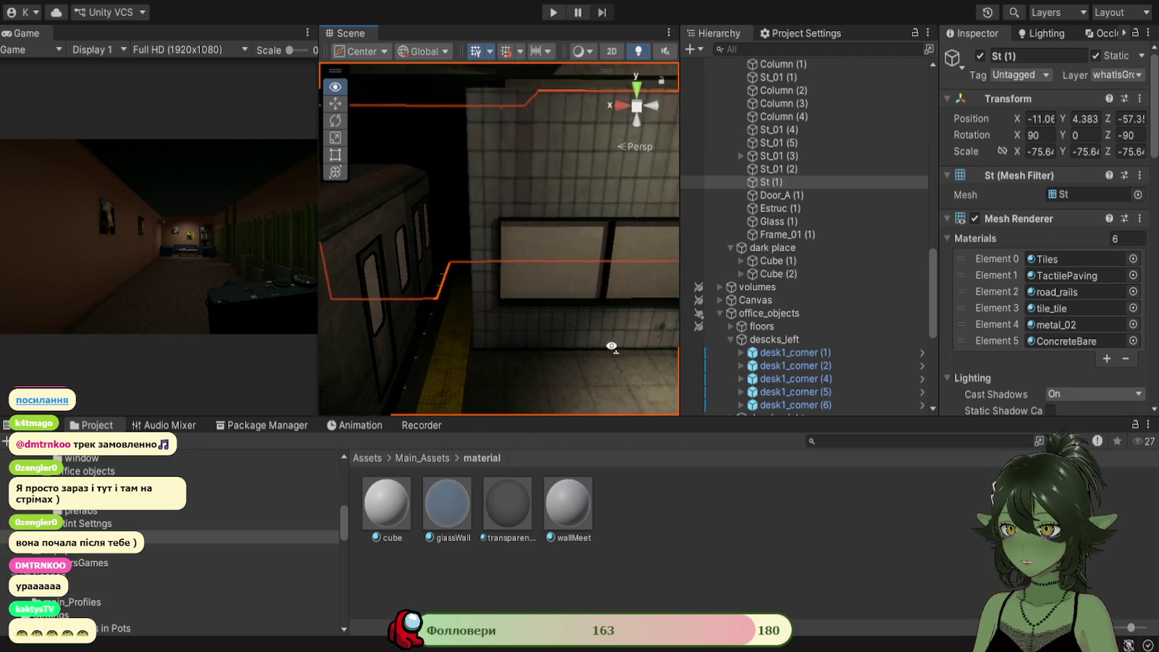
{"action": "key", "text": "f"}
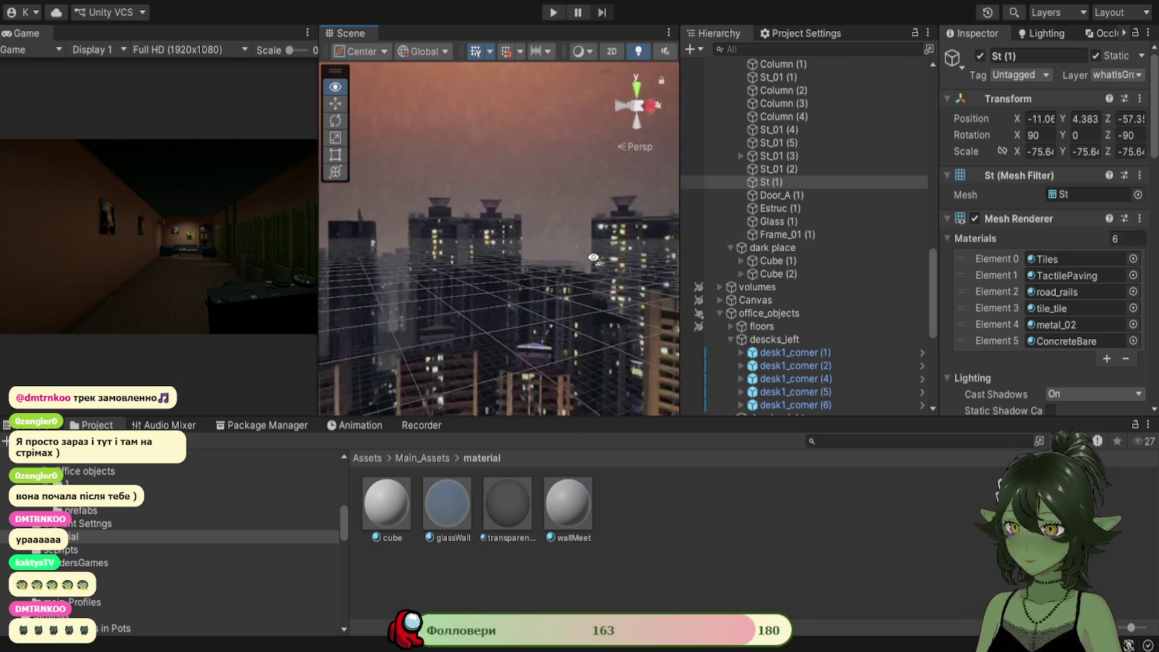
{"action": "mouse_move", "coordinate": [325, 318]}
{"action": "left_mouse_down"}
{"action": "mouse_move", "coordinate": [383, 349]}
{"action": "mouse_move", "coordinate": [463, 349]}
{"action": "mouse_move", "coordinate": [544, 207]}
{"action": "mouse_move", "coordinate": [496, 249]}
{"action": "mouse_move", "coordinate": [507, 250]}
{"action": "mouse_move", "coordinate": [464, 257]}
{"action": "left_mouse_up"}
{"action": "left_click", "coordinate": [500, 290]}
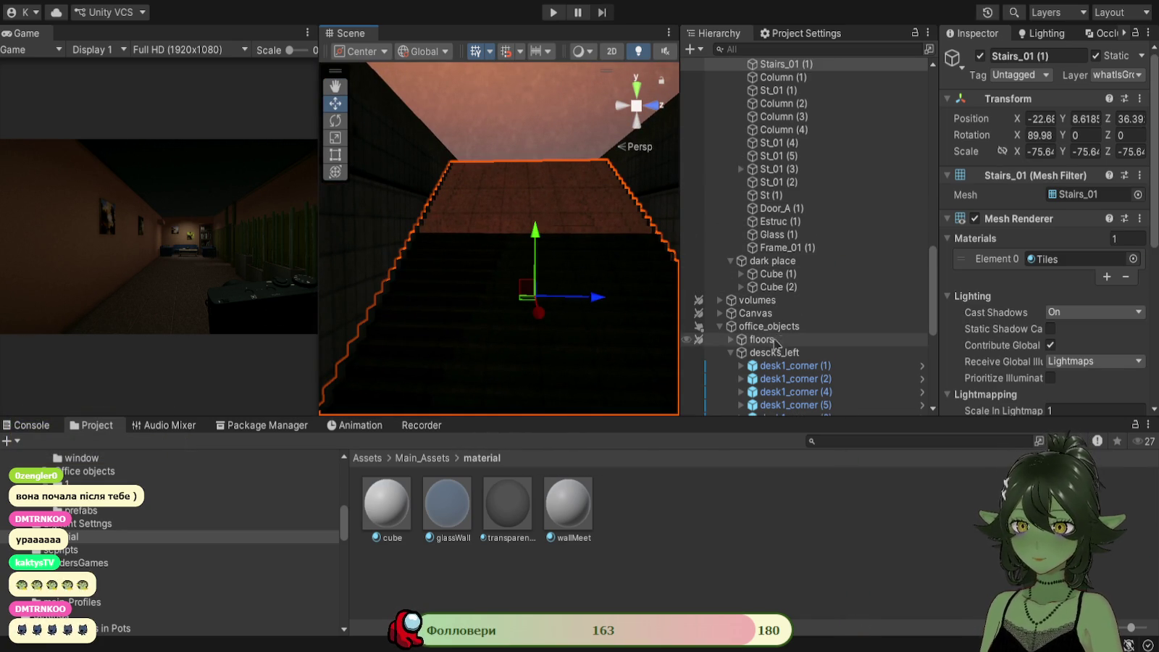
Duplicate Cube (2) as Cube (3) and rotate it to Y 90, X 33.09 along the stairs.
{"action": "left_click", "coordinate": [788, 265]}
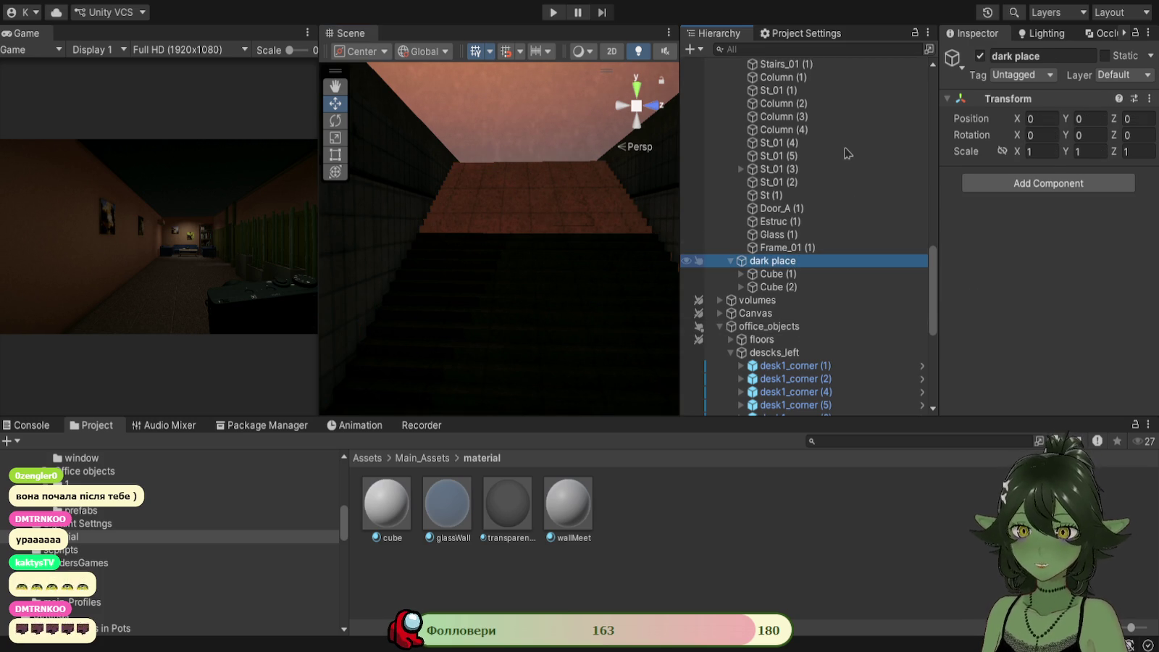
{"action": "key", "text": "ctrl+d"}
{"action": "key", "text": "f"}
{"action": "mouse_move", "coordinate": [224, 324]}
{"action": "left_mouse_down"}
{"action": "mouse_move", "coordinate": [608, 277]}
{"action": "mouse_move", "coordinate": [624, 246]}
{"action": "left_mouse_up"}
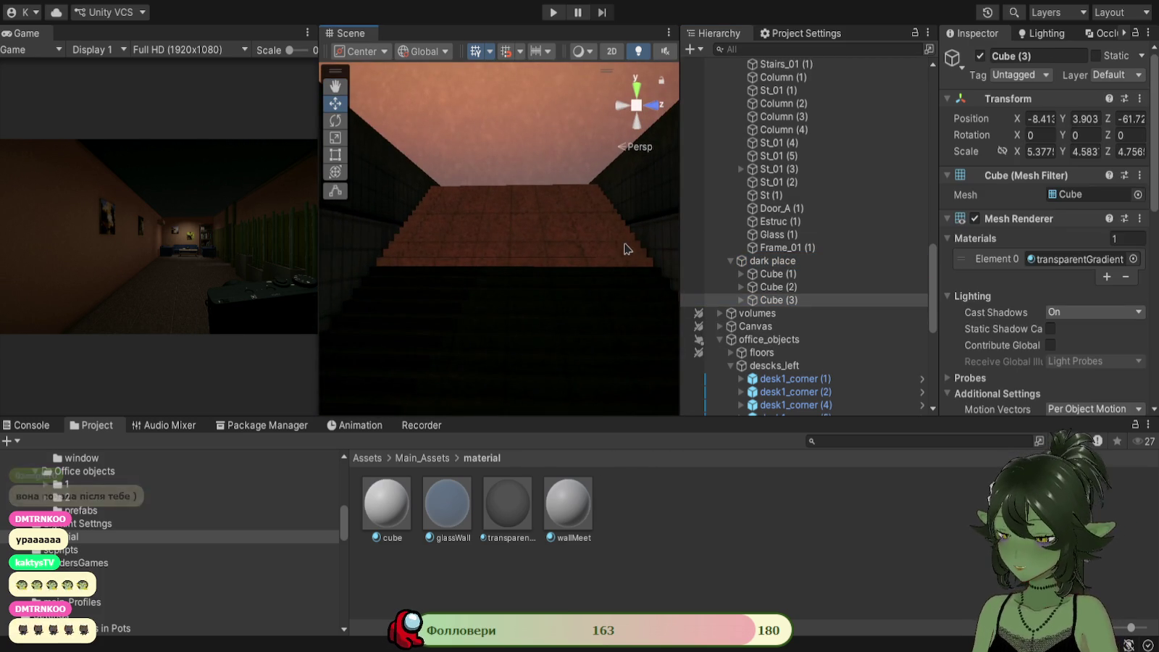
{"action": "key", "text": "ctrl+alt+f"}
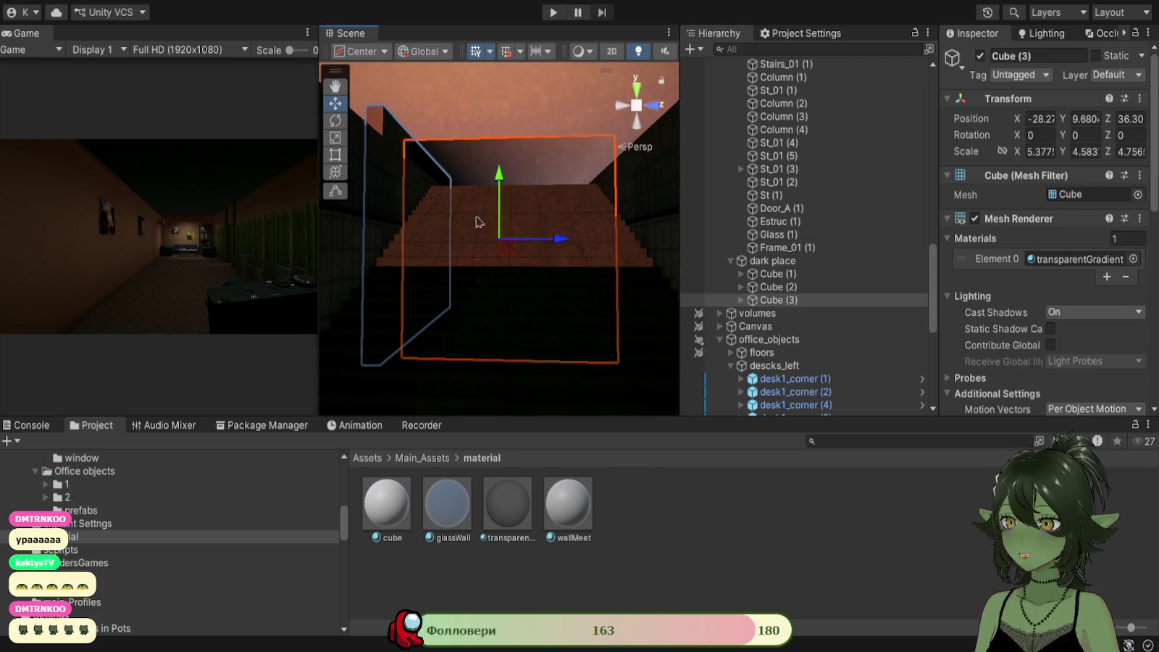
{"action": "left_click_drag", "start_coordinate": [477, 242], "coordinate": [284, 263]}
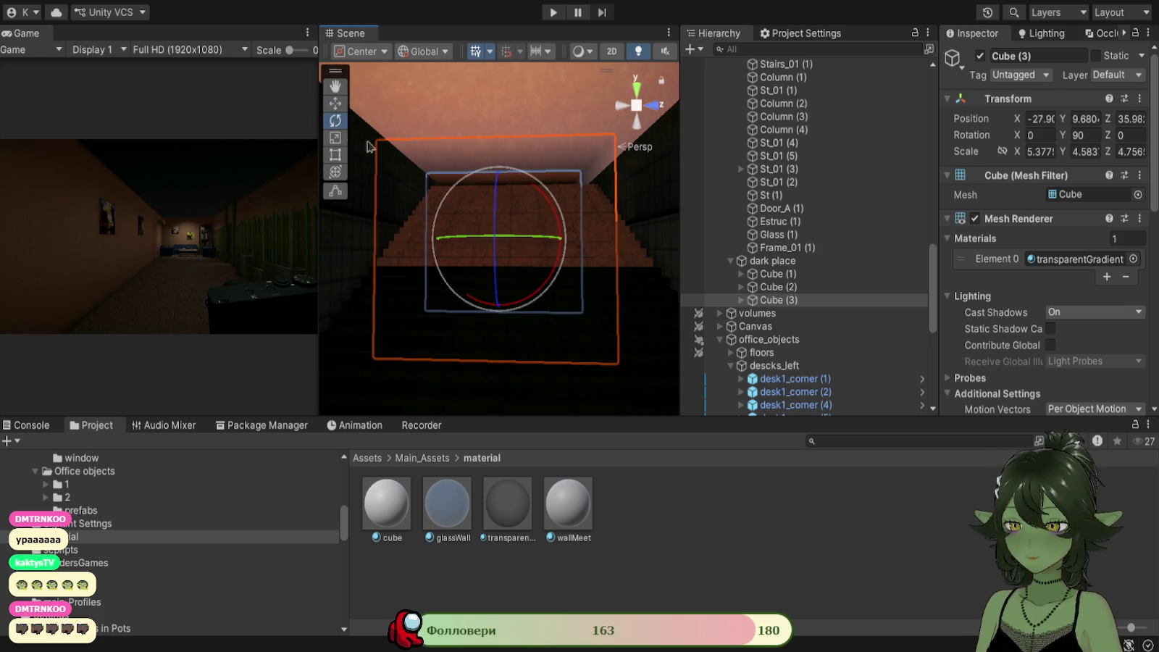
{"action": "mouse_move", "coordinate": [500, 230]}
{"action": "left_mouse_down"}
{"action": "mouse_move", "coordinate": [568, 293]}
{"action": "mouse_move", "coordinate": [564, 243]}
{"action": "mouse_move", "coordinate": [481, 238]}
{"action": "mouse_move", "coordinate": [507, 131]}
{"action": "mouse_move", "coordinate": [507, 189]}
{"action": "mouse_move", "coordinate": [329, 336]}
{"action": "mouse_move", "coordinate": [492, 261]}
{"action": "mouse_move", "coordinate": [456, 268]}
{"action": "mouse_move", "coordinate": [334, 116]}
{"action": "left_mouse_up"}
Slide Cube (3) along X over the stairs and select its child Cube.
{"action": "left_click", "coordinate": [334, 104]}
{"action": "mouse_move", "coordinate": [528, 258]}
{"action": "left_mouse_down"}
{"action": "mouse_move", "coordinate": [406, 259]}
{"action": "mouse_move", "coordinate": [449, 282]}
{"action": "mouse_move", "coordinate": [493, 250]}
{"action": "mouse_move", "coordinate": [484, 125]}
{"action": "mouse_move", "coordinate": [393, 300]}
{"action": "mouse_move", "coordinate": [593, 279]}
{"action": "left_mouse_up"}
{"action": "left_click", "coordinate": [595, 281]}
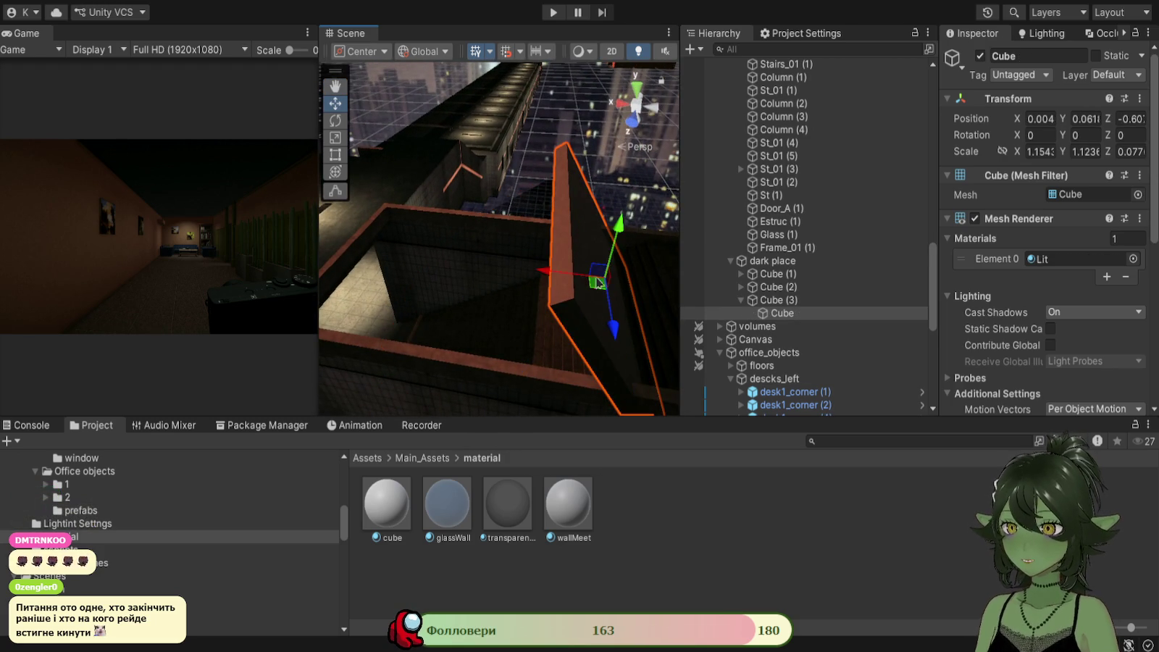
After a trial tilt of the child Cube, reset Cube (3)'s X rotation to 0.
{"action": "left_click", "coordinate": [783, 314]}
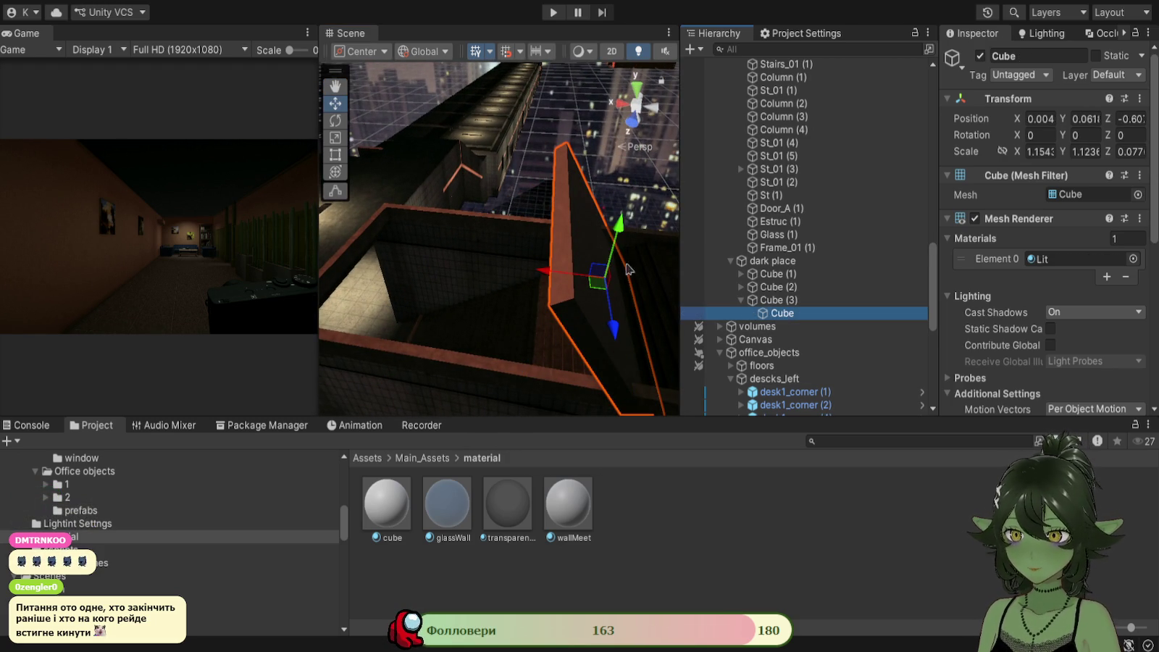
{"action": "left_click", "coordinate": [335, 122]}
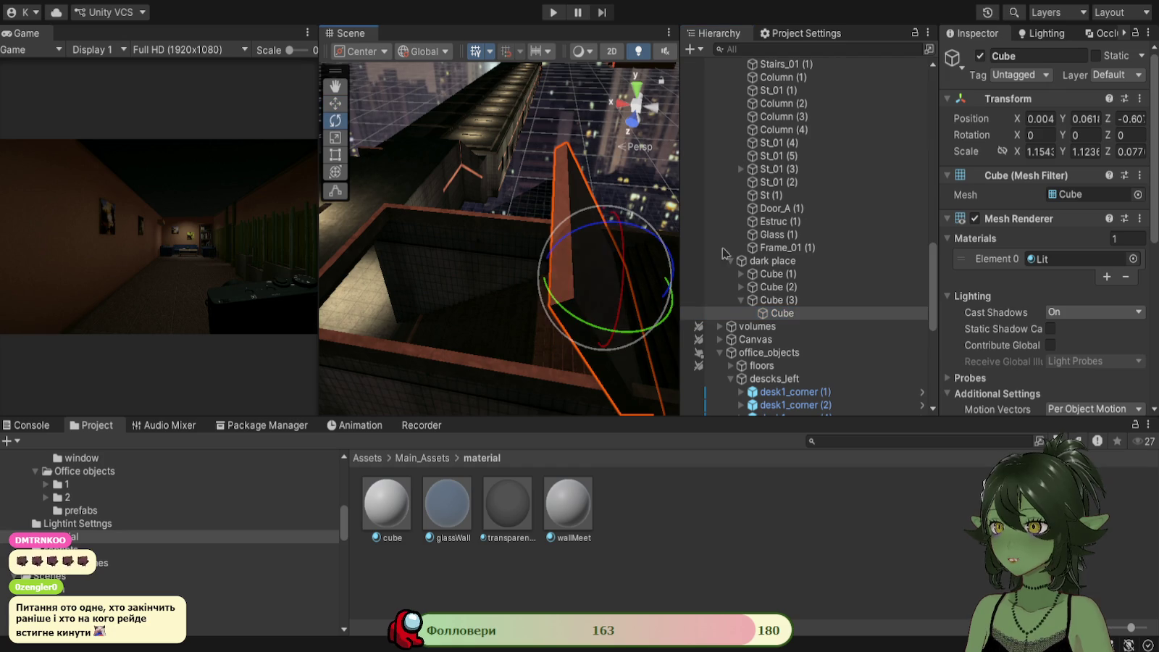
{"action": "mouse_move", "coordinate": [573, 241]}
{"action": "left_mouse_down"}
{"action": "mouse_move", "coordinate": [448, 303]}
{"action": "mouse_move", "coordinate": [466, 292]}
{"action": "mouse_move", "coordinate": [492, 310]}
{"action": "mouse_move", "coordinate": [567, 310]}
{"action": "left_mouse_up"}
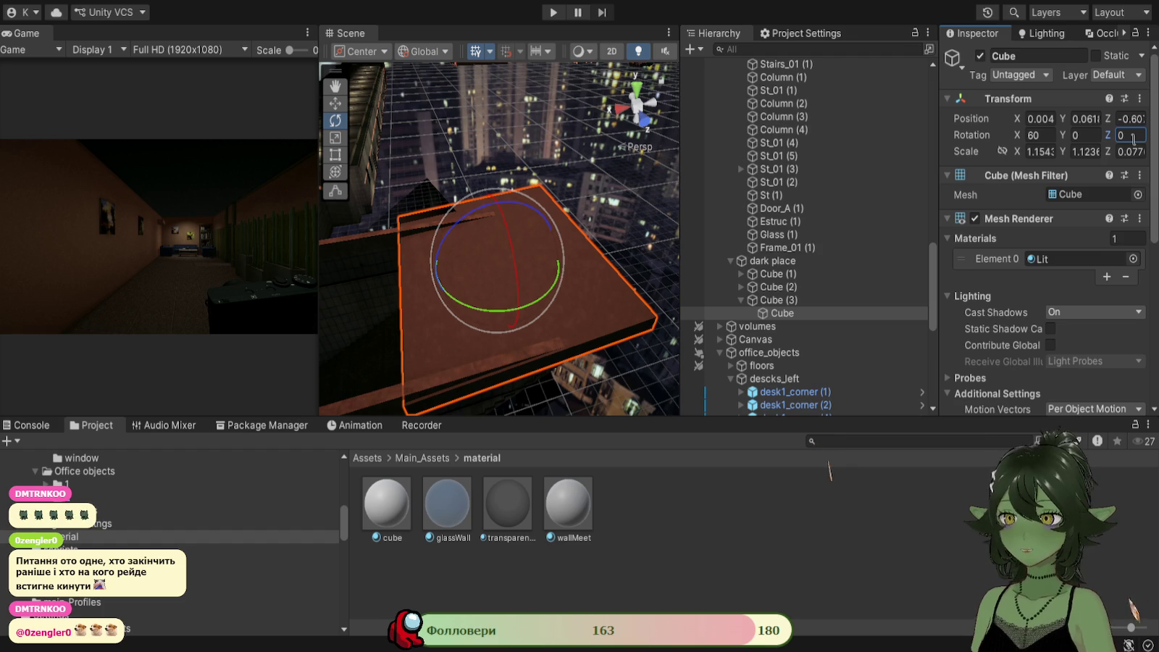
{"action": "mouse_move", "coordinate": [471, 246]}
{"action": "left_mouse_down"}
{"action": "mouse_move", "coordinate": [473, 302]}
{"action": "mouse_move", "coordinate": [568, 288]}
{"action": "left_mouse_up"}
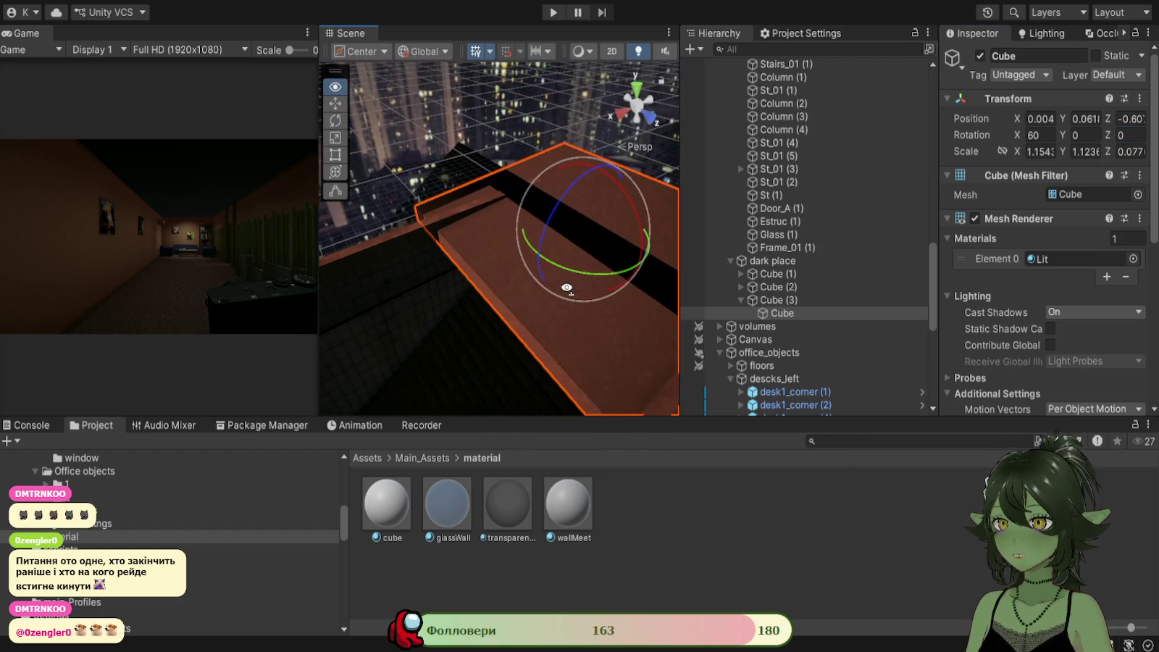
{"action": "left_click", "coordinate": [779, 300]}
{"action": "left_click", "coordinate": [1042, 135]}
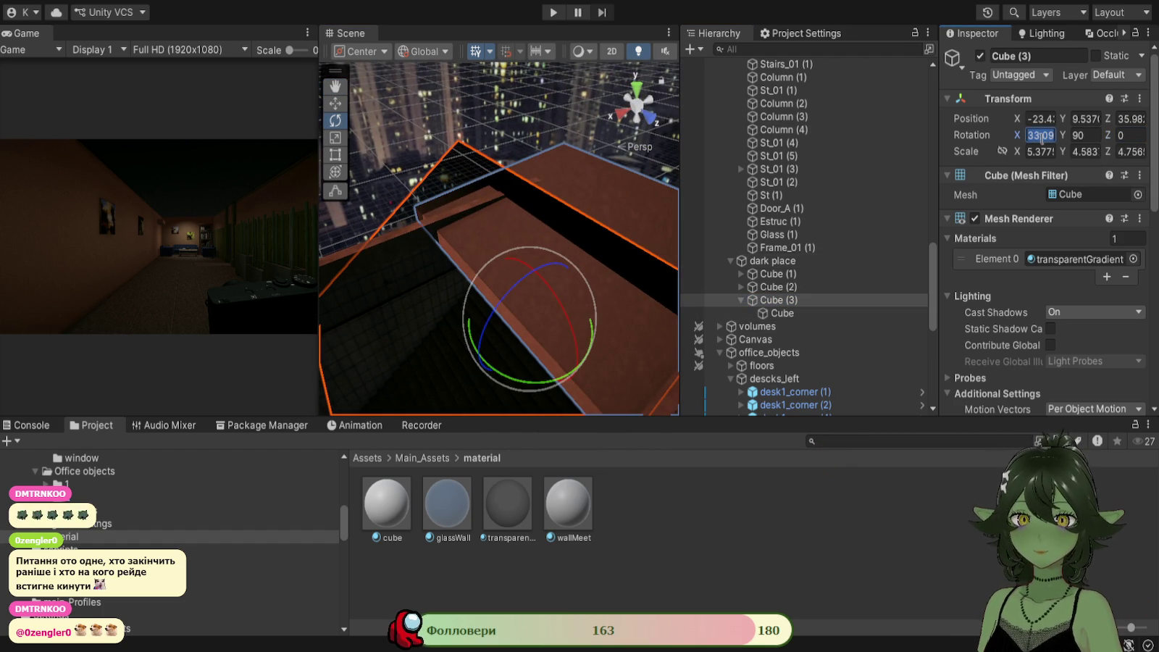
{"action": "key", "text": "BackSpace"}
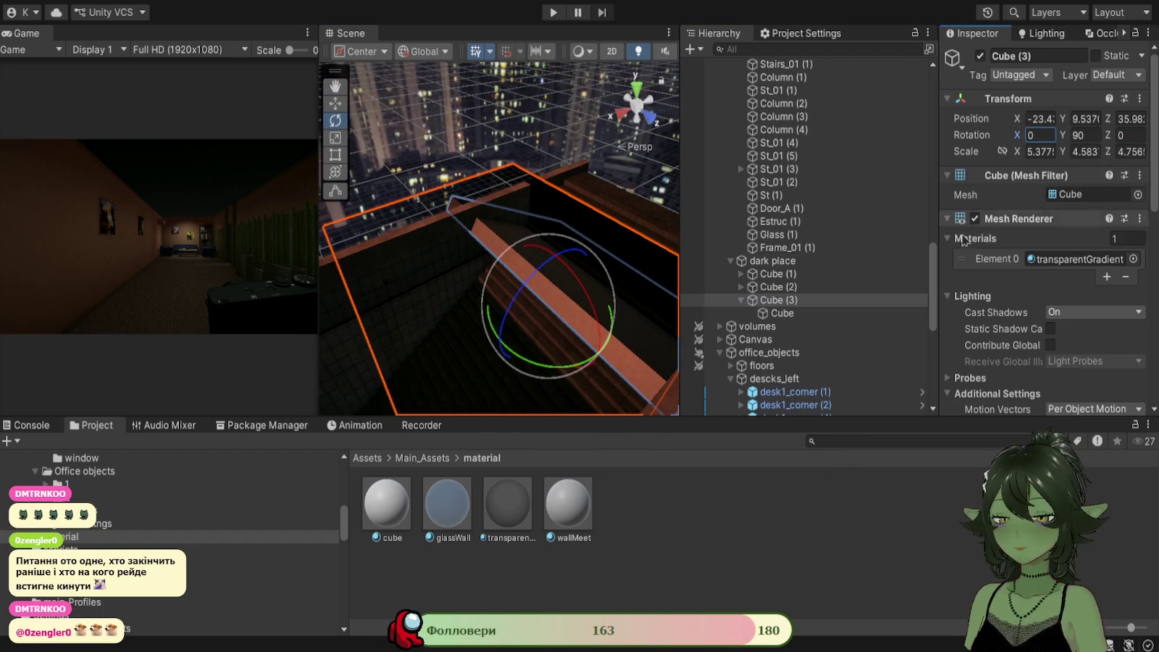
Rotate the child Cube to 90° on X so it lies flat over the stair opening.
{"action": "left_click", "coordinate": [784, 313]}
{"action": "mouse_move", "coordinate": [550, 285]}
{"action": "left_mouse_down"}
{"action": "mouse_move", "coordinate": [407, 329]}
{"action": "mouse_move", "coordinate": [518, 331]}
{"action": "mouse_move", "coordinate": [633, 300]}
{"action": "mouse_move", "coordinate": [377, 313]}
{"action": "mouse_move", "coordinate": [551, 304]}
{"action": "left_mouse_up"}
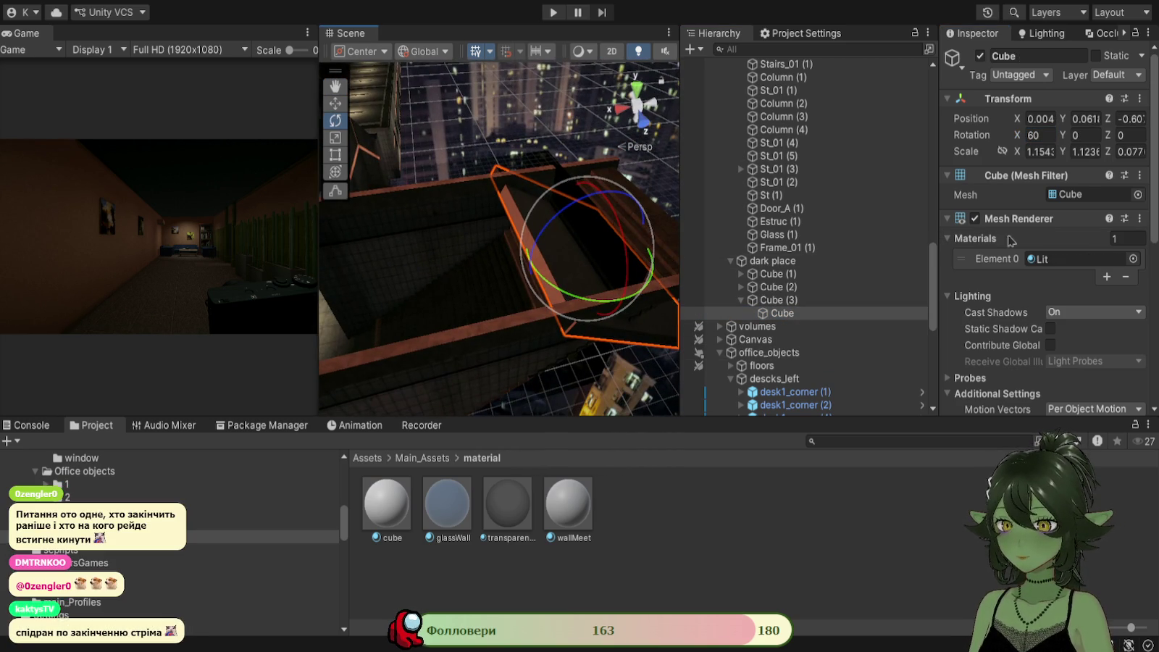
{"action": "scroll", "coordinate": [445, 216], "scroll_direction": "up", "scroll_amount": 5}
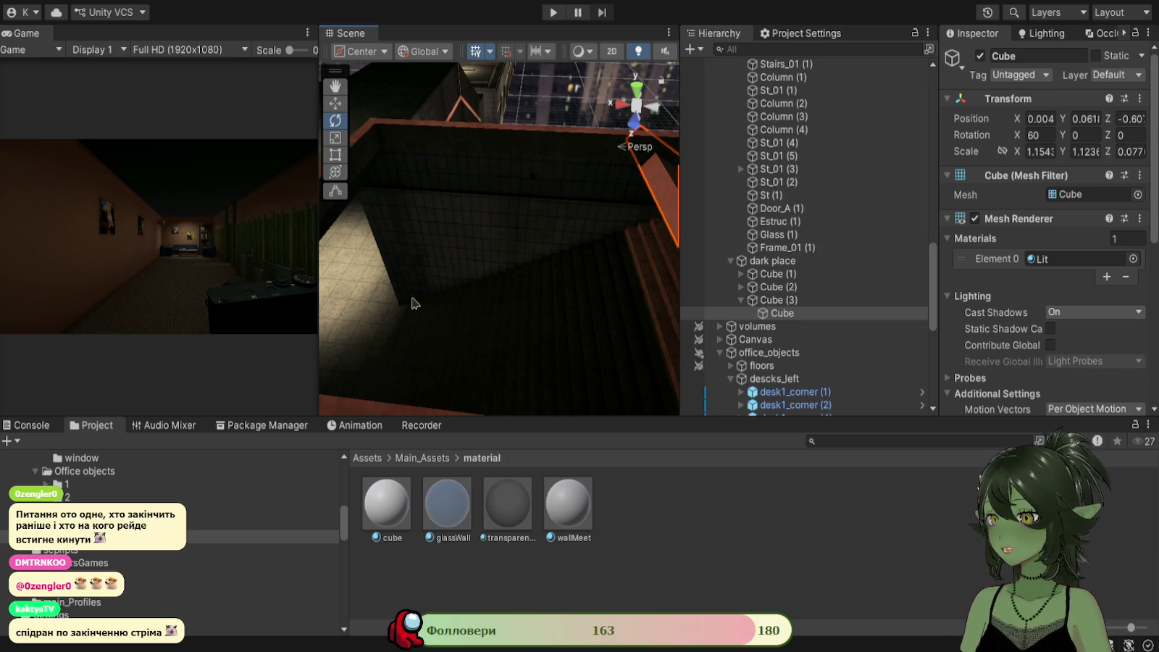
{"action": "mouse_move", "coordinate": [410, 301]}
{"action": "left_mouse_down"}
{"action": "mouse_move", "coordinate": [404, 310]}
{"action": "mouse_move", "coordinate": [575, 272]}
{"action": "mouse_move", "coordinate": [407, 246]}
{"action": "mouse_move", "coordinate": [380, 265]}
{"action": "mouse_move", "coordinate": [406, 239]}
{"action": "mouse_move", "coordinate": [395, 258]}
{"action": "left_mouse_up"}
{"action": "key", "text": "f"}
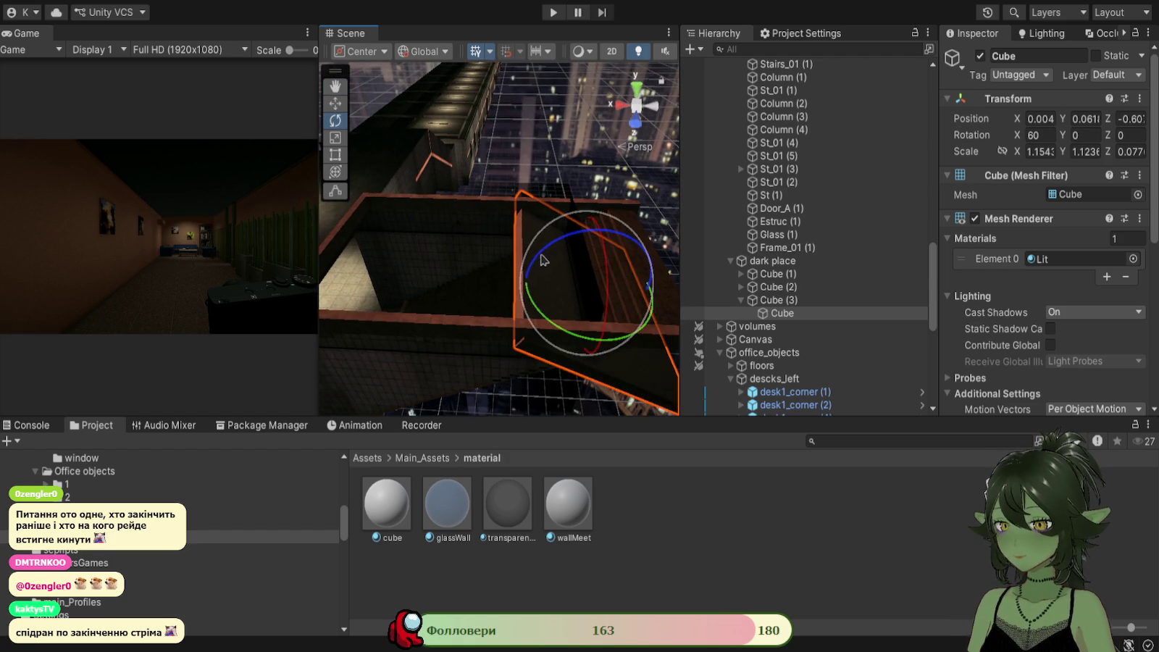
{"action": "left_click_drag", "start_coordinate": [518, 294], "coordinate": [505, 308]}
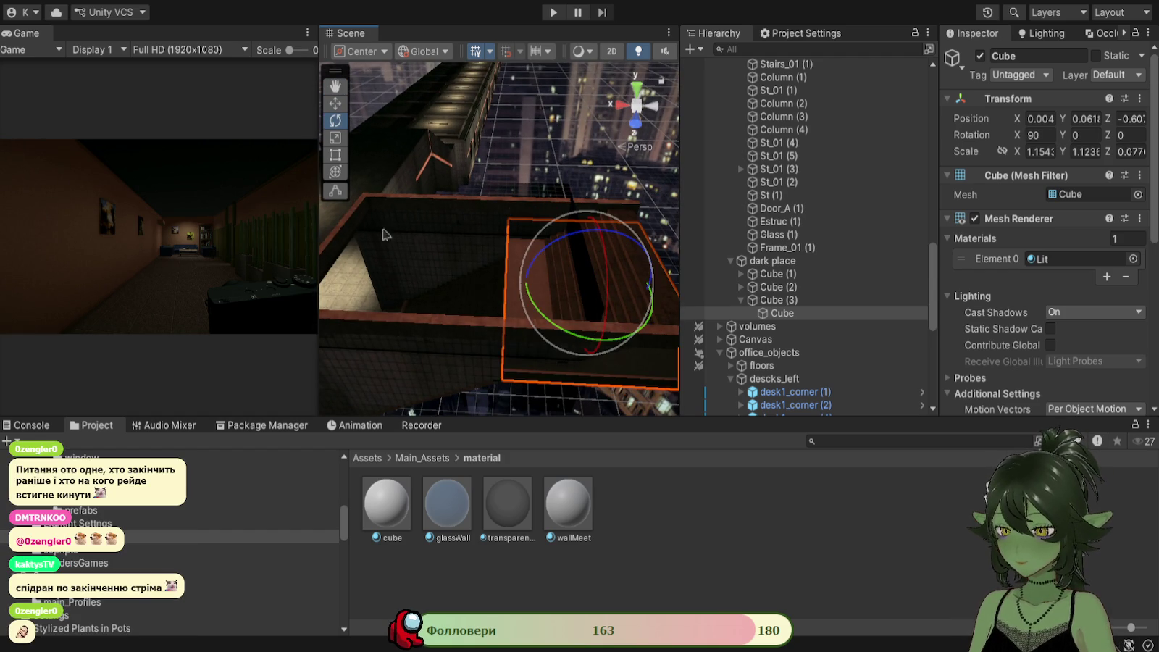
Raise the child Cube to Y 0.407 and stretch it to Scale Y 2.310.
{"action": "left_click", "coordinate": [335, 103]}
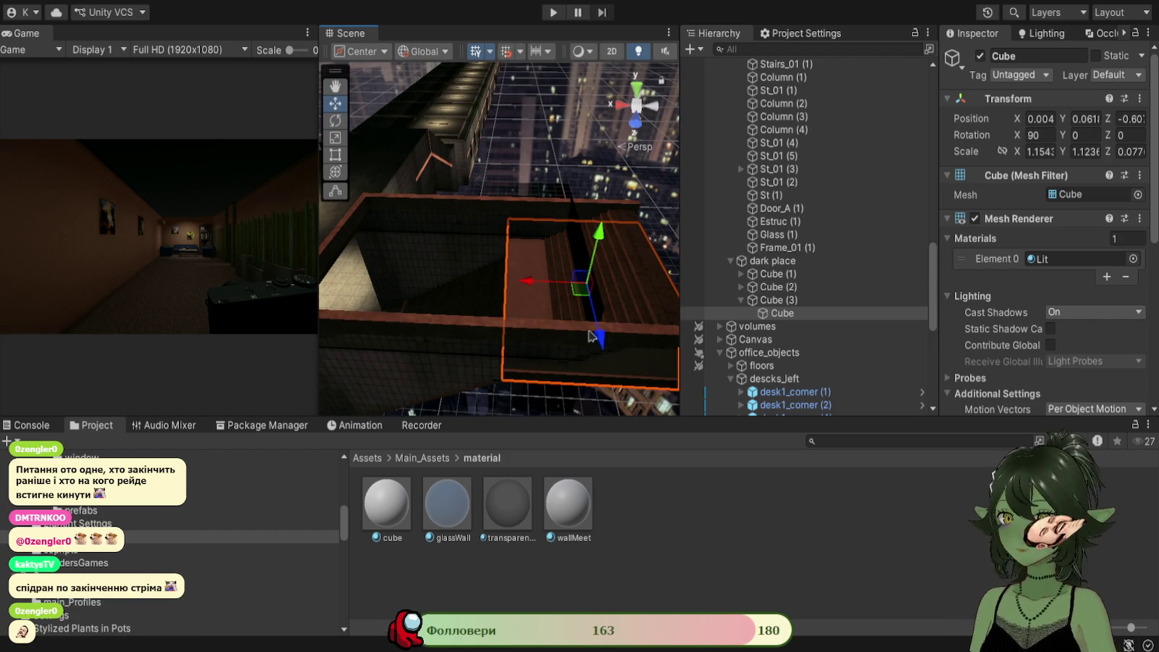
{"action": "left_click_drag", "start_coordinate": [601, 230], "coordinate": [616, 193]}
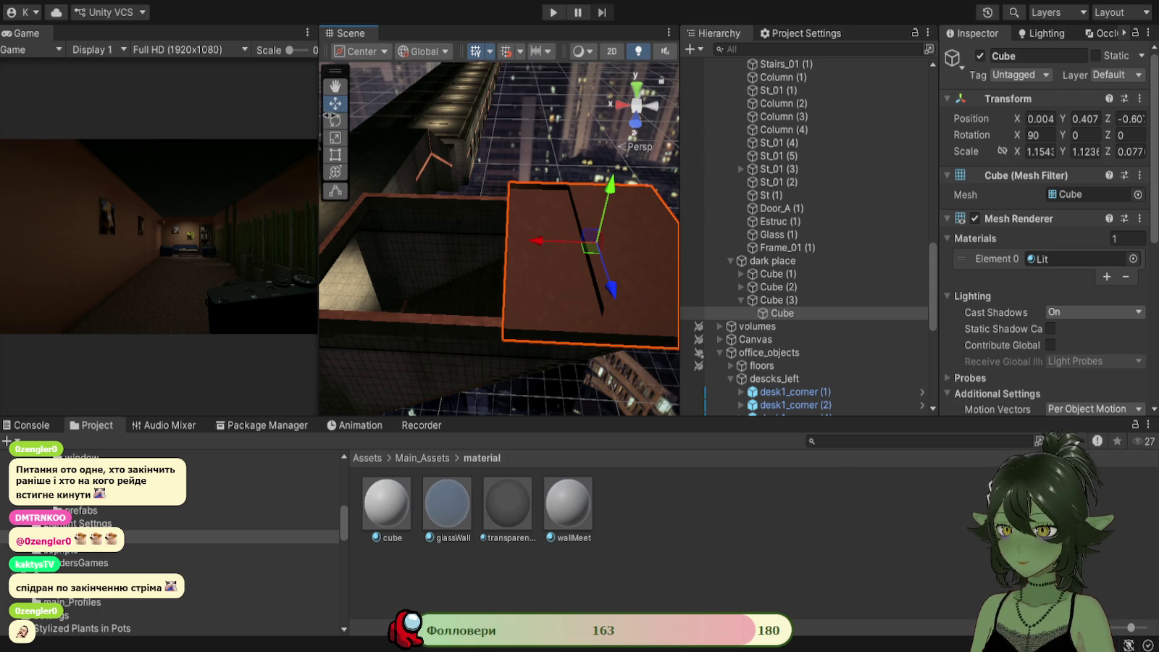
{"action": "left_click", "coordinate": [334, 155]}
{"action": "left_click_drag", "start_coordinate": [511, 266], "coordinate": [274, 272]}
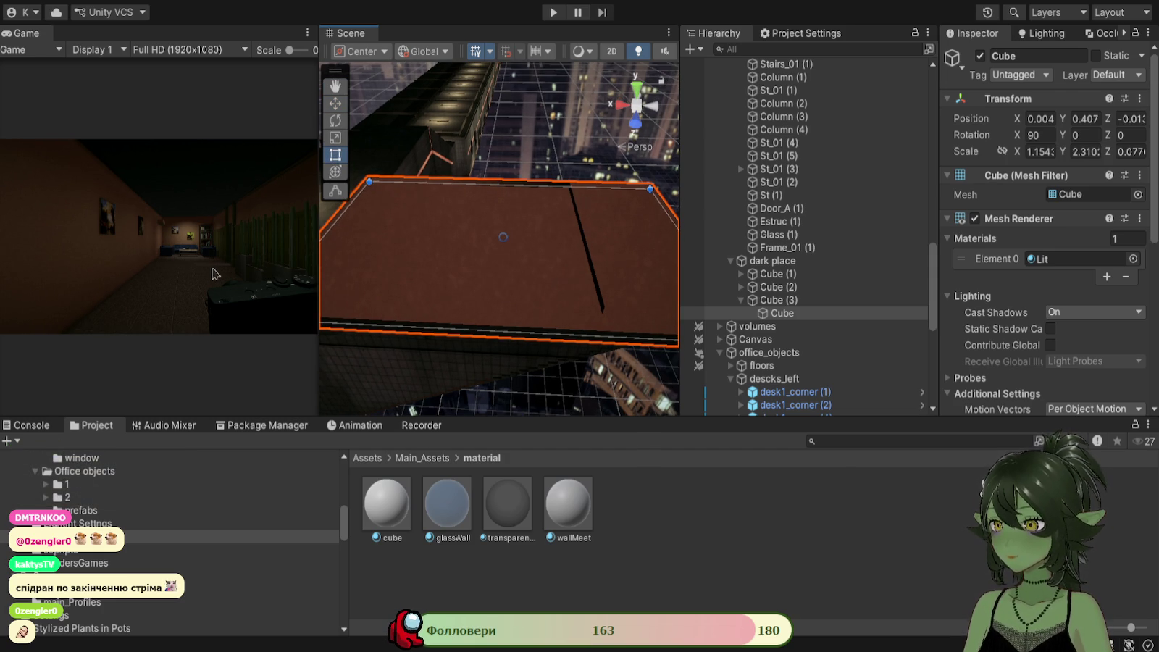
Widen the Scene panel at the expense of the Game view and look down the stairwell.
{"action": "scroll", "coordinate": [389, 339], "scroll_direction": "up", "scroll_amount": 5}
{"action": "mouse_move", "coordinate": [319, 325]}
{"action": "left_mouse_down"}
{"action": "mouse_move", "coordinate": [634, 326]}
{"action": "mouse_move", "coordinate": [173, 325]}
{"action": "left_mouse_up"}
{"action": "mouse_move", "coordinate": [470, 287]}
{"action": "left_mouse_down"}
{"action": "mouse_move", "coordinate": [456, 290]}
{"action": "mouse_move", "coordinate": [624, 178]}
{"action": "mouse_move", "coordinate": [653, 116]}
{"action": "mouse_move", "coordinate": [603, 145]}
{"action": "mouse_move", "coordinate": [536, 88]}
{"action": "mouse_move", "coordinate": [652, 203]}
{"action": "left_mouse_up"}
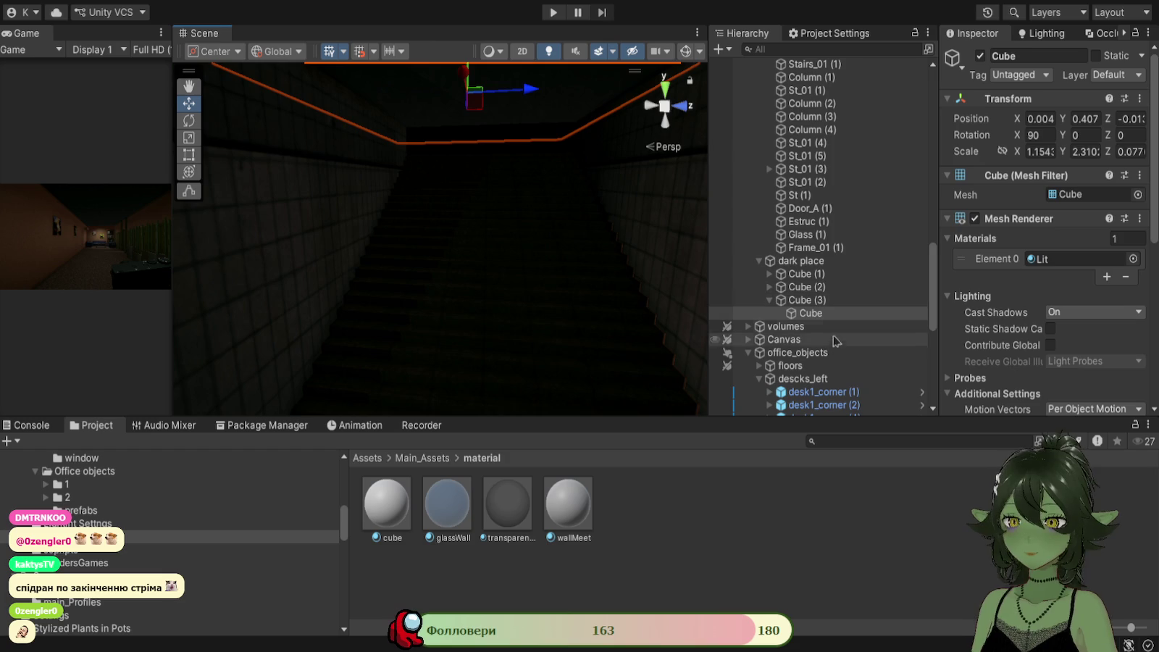
Frame Cube (3) and its child Cube, pull the child out, and widen the game preview.
{"action": "double_click", "coordinate": [801, 300]}
{"action": "mouse_move", "coordinate": [499, 261]}
{"action": "left_mouse_down"}
{"action": "mouse_move", "coordinate": [305, 267]}
{"action": "mouse_move", "coordinate": [470, 286]}
{"action": "left_mouse_up"}
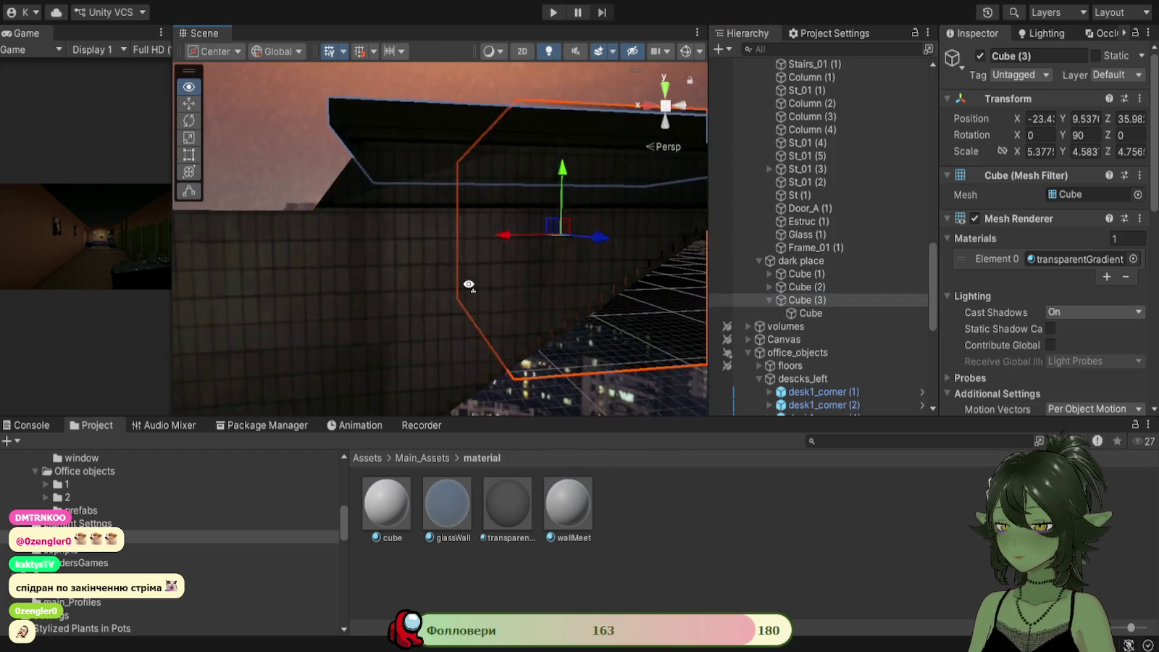
{"action": "double_click", "coordinate": [805, 313]}
{"action": "left_click_drag", "start_coordinate": [778, 322], "coordinate": [772, 324]}
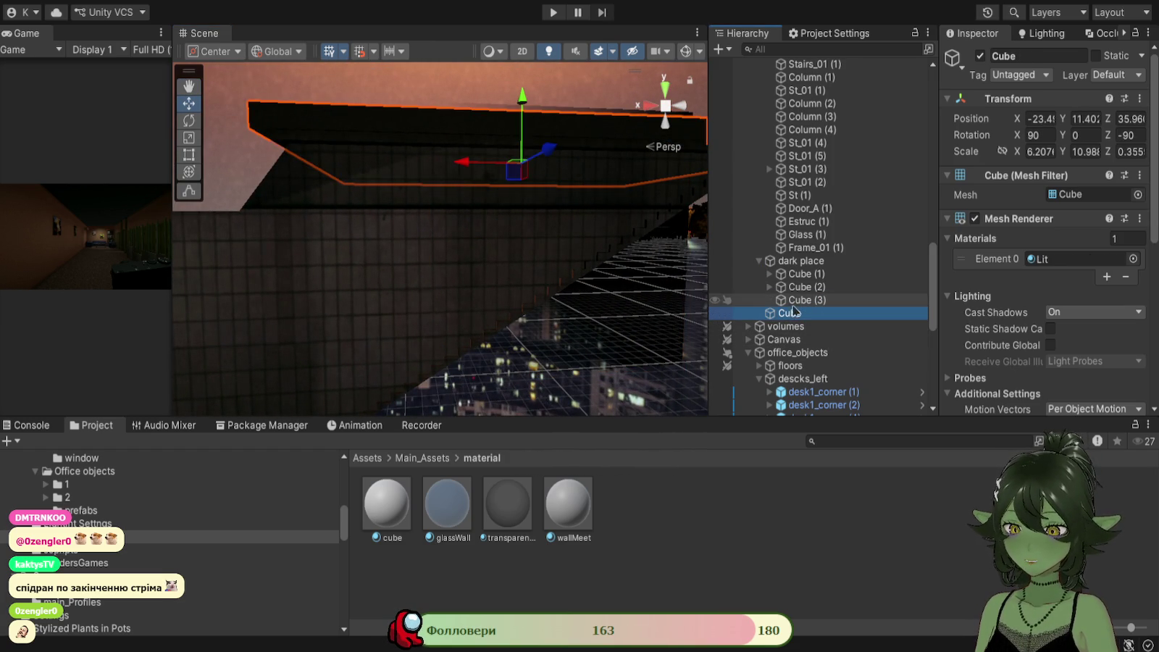
{"action": "left_click", "coordinate": [759, 261]}
{"action": "left_click", "coordinate": [759, 261]}
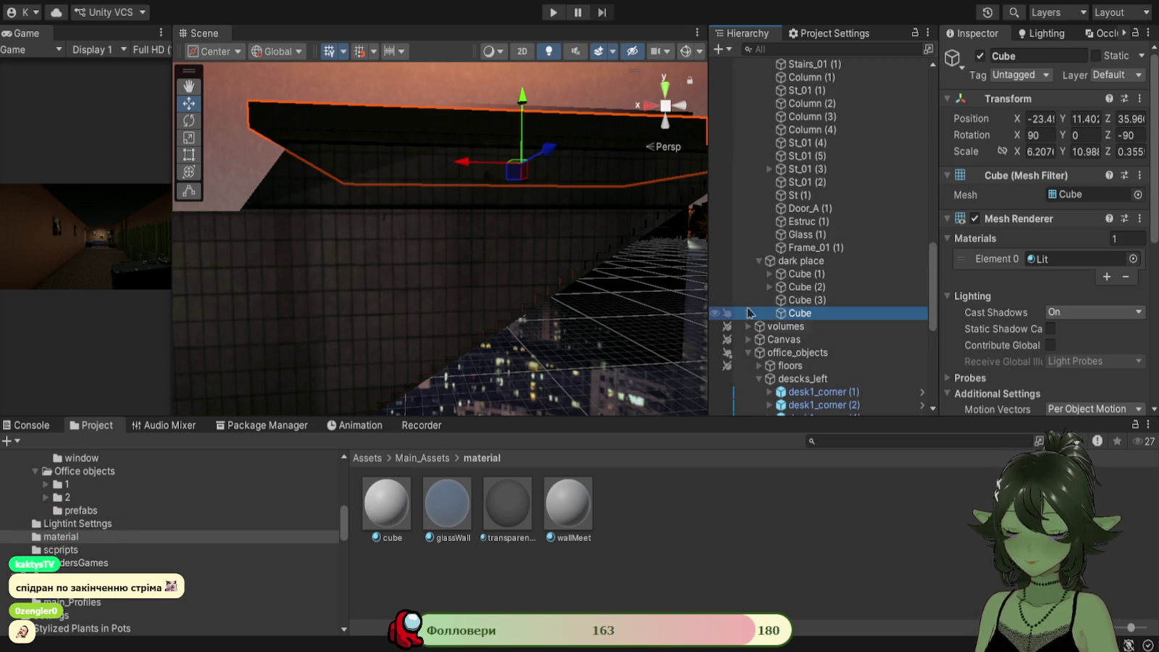
{"action": "mouse_move", "coordinate": [506, 332]}
{"action": "left_mouse_down"}
{"action": "mouse_move", "coordinate": [556, 262]}
{"action": "mouse_move", "coordinate": [665, 227]}
{"action": "left_mouse_up"}
{"action": "double_click", "coordinate": [800, 300]}
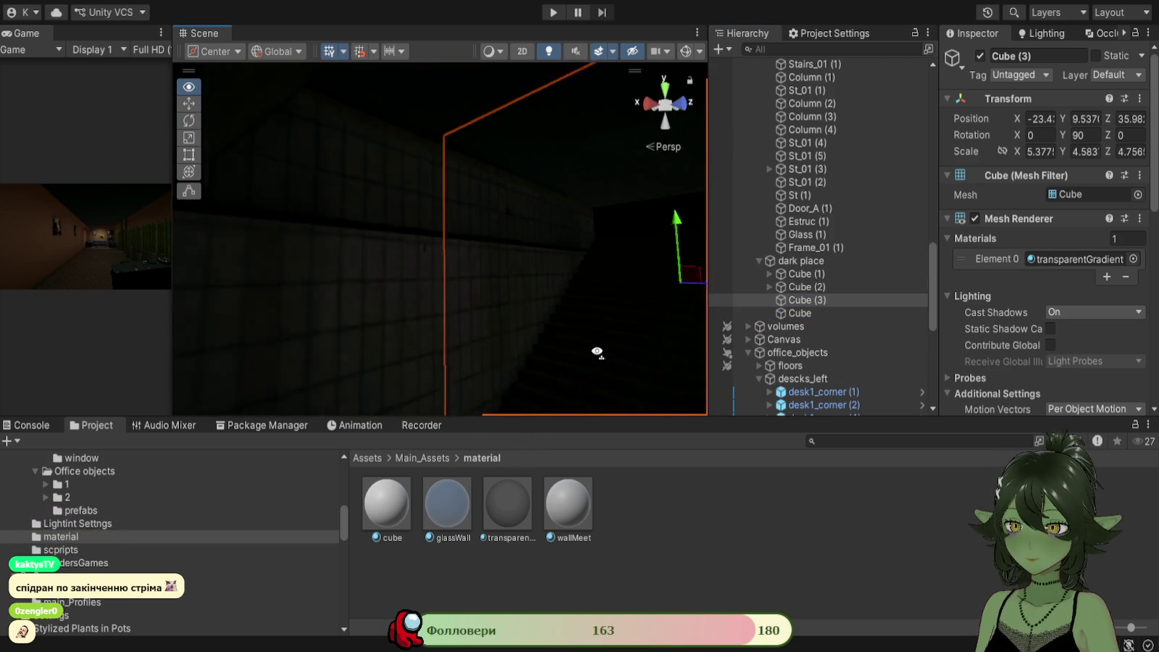
{"action": "mouse_move", "coordinate": [692, 353]}
{"action": "left_mouse_down"}
{"action": "mouse_move", "coordinate": [512, 376]}
{"action": "mouse_move", "coordinate": [530, 368]}
{"action": "mouse_move", "coordinate": [496, 319]}
{"action": "mouse_move", "coordinate": [463, 181]}
{"action": "left_mouse_up"}
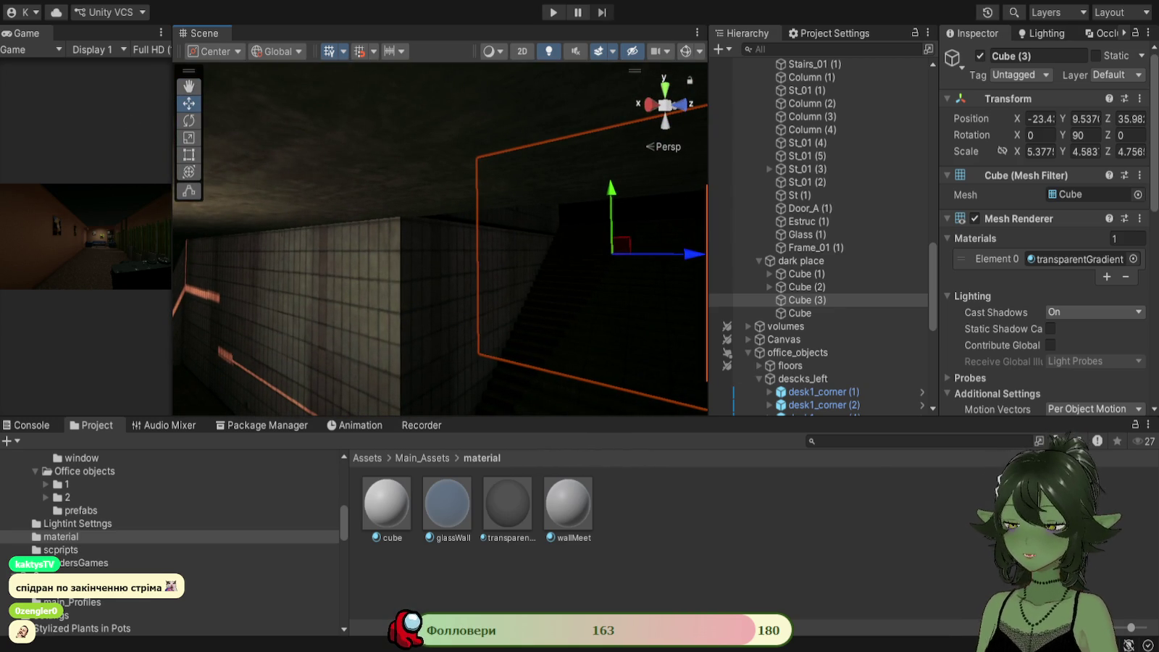
{"action": "mouse_move", "coordinate": [173, 297]}
{"action": "left_mouse_down"}
{"action": "mouse_move", "coordinate": [394, 297]}
{"action": "mouse_move", "coordinate": [304, 298]}
{"action": "left_mouse_up"}
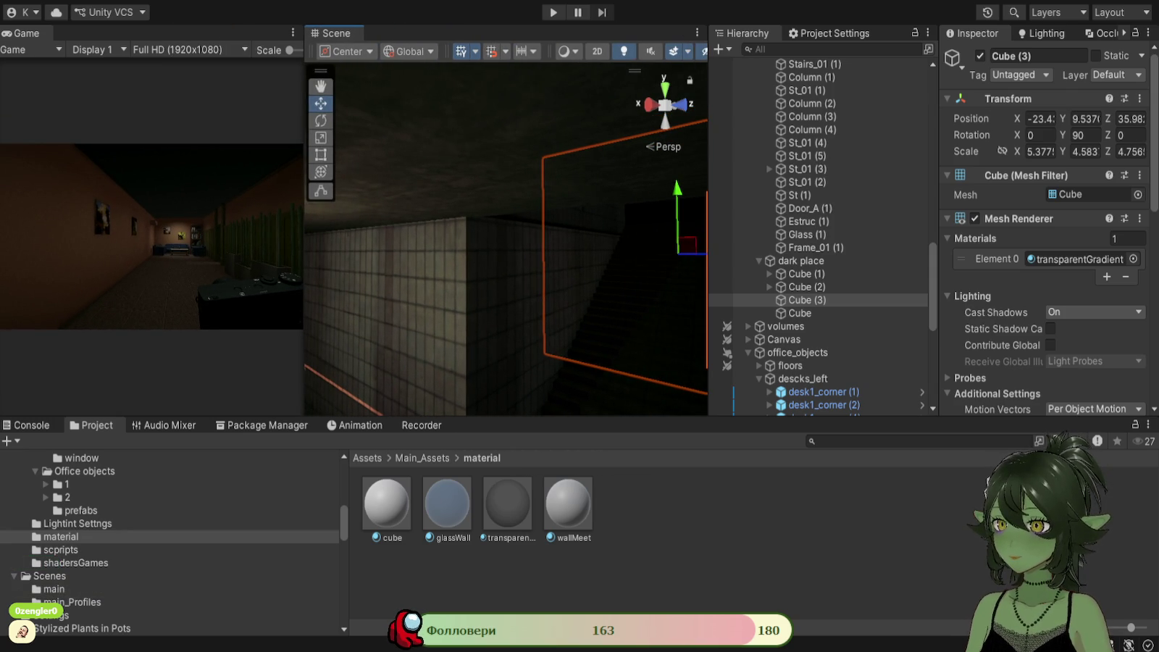
Stretch Cube (3) to Scale Z 7.66 and shorten its height to Scale Y 3.38.
{"action": "left_click", "coordinate": [321, 154]}
{"action": "key", "text": "f"}
{"action": "mouse_move", "coordinate": [363, 217]}
{"action": "left_mouse_down"}
{"action": "mouse_move", "coordinate": [449, 298]}
{"action": "mouse_move", "coordinate": [365, 295]}
{"action": "mouse_move", "coordinate": [511, 224]}
{"action": "mouse_move", "coordinate": [435, 204]}
{"action": "left_mouse_up"}
{"action": "left_click_drag", "start_coordinate": [588, 334], "coordinate": [549, 319]}
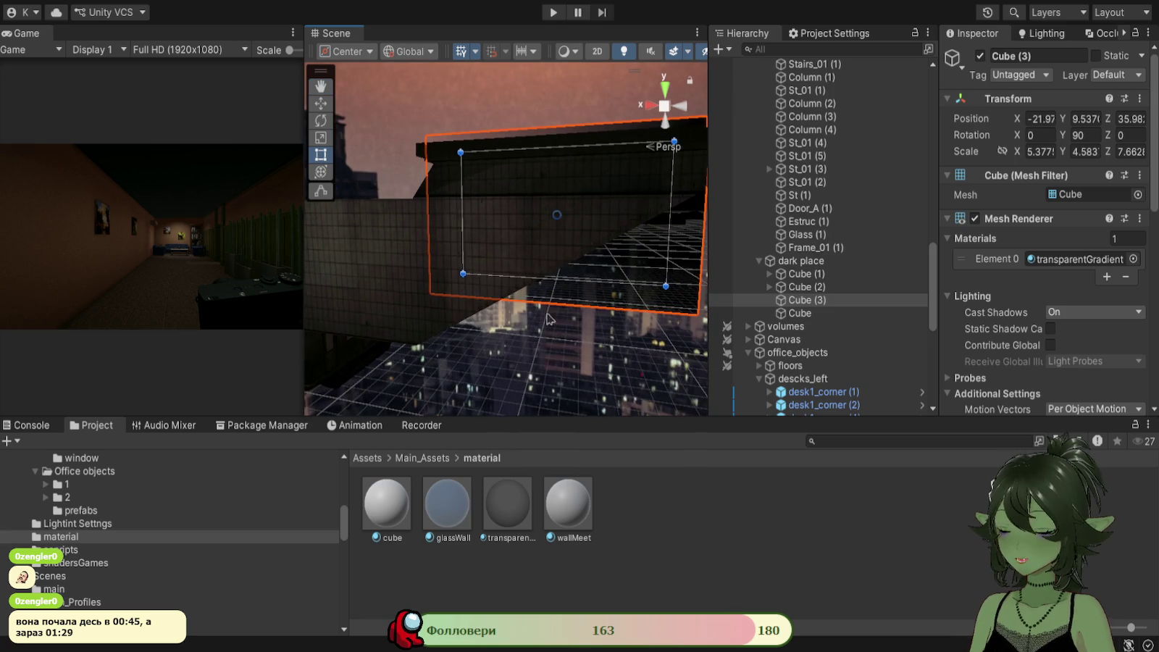
{"action": "left_click", "coordinate": [320, 121]}
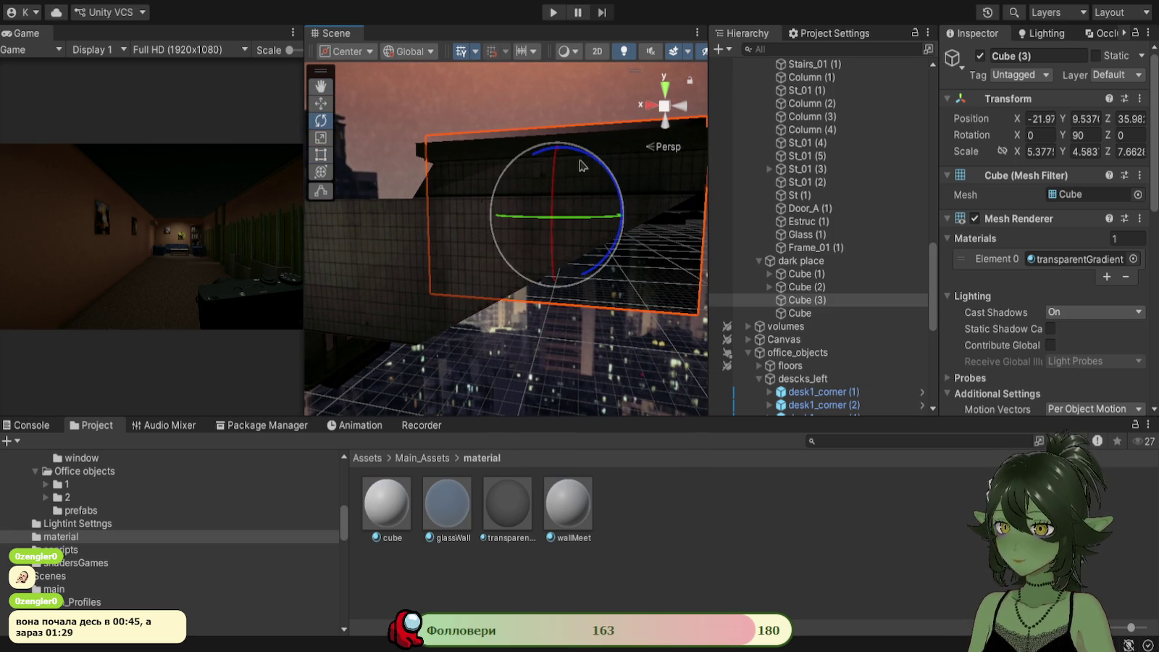
{"action": "left_click_drag", "start_coordinate": [586, 161], "coordinate": [507, 158]}
{"action": "scroll", "coordinate": [468, 280], "scroll_direction": "up", "scroll_amount": 2}
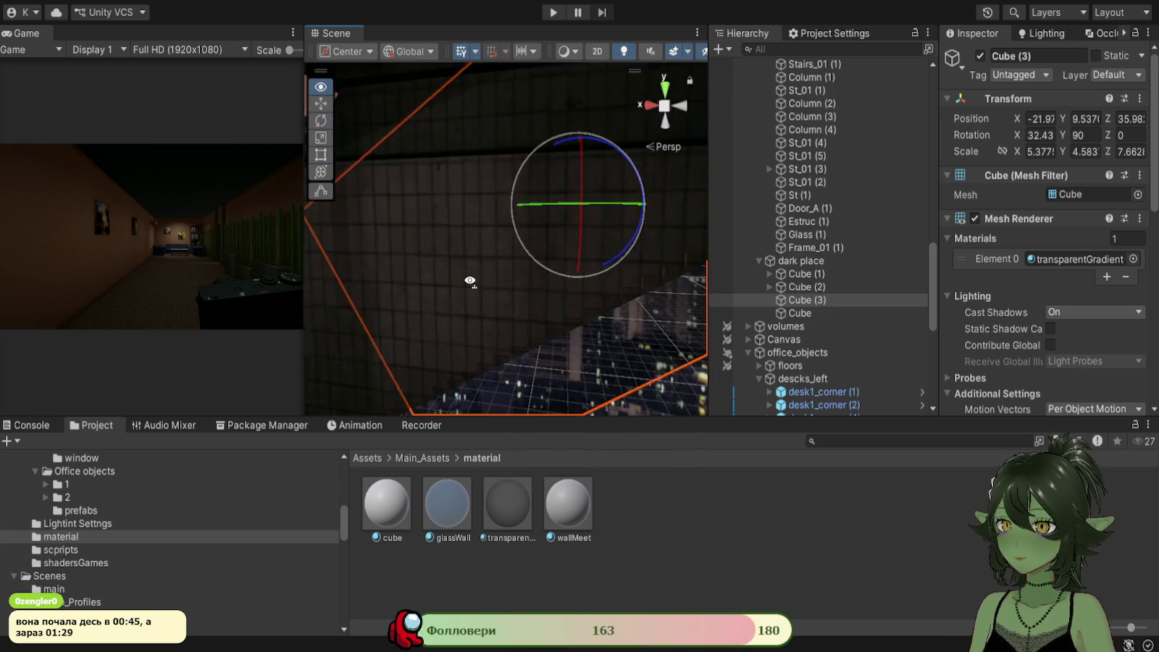
{"action": "mouse_move", "coordinate": [570, 345]}
{"action": "left_mouse_down"}
{"action": "mouse_move", "coordinate": [558, 303]}
{"action": "mouse_move", "coordinate": [555, 324]}
{"action": "mouse_move", "coordinate": [536, 185]}
{"action": "left_mouse_up"}
{"action": "left_click_drag", "start_coordinate": [521, 126], "coordinate": [521, 138]}
Tilt Cube (3) to 30.3° on X over the stairwell.
{"action": "left_click", "coordinate": [321, 120]}
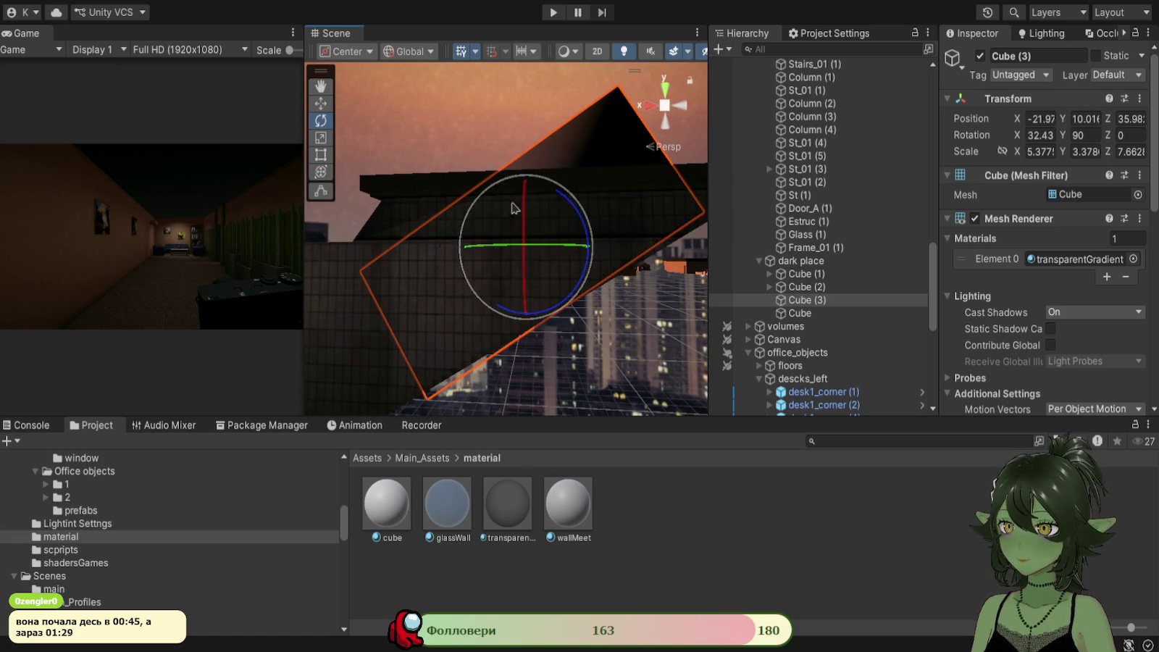
{"action": "mouse_move", "coordinate": [572, 205]}
{"action": "left_mouse_down"}
{"action": "mouse_move", "coordinate": [542, 305]}
{"action": "mouse_move", "coordinate": [653, 285]}
{"action": "mouse_move", "coordinate": [508, 160]}
{"action": "mouse_move", "coordinate": [446, 140]}
{"action": "mouse_move", "coordinate": [668, 217]}
{"action": "mouse_move", "coordinate": [638, 221]}
{"action": "left_mouse_up"}
{"action": "scroll", "coordinate": [1129, 334], "scroll_direction": "down", "scroll_amount": 2}
{"action": "scroll", "coordinate": [1129, 334], "scroll_direction": "down", "scroll_amount": 10}
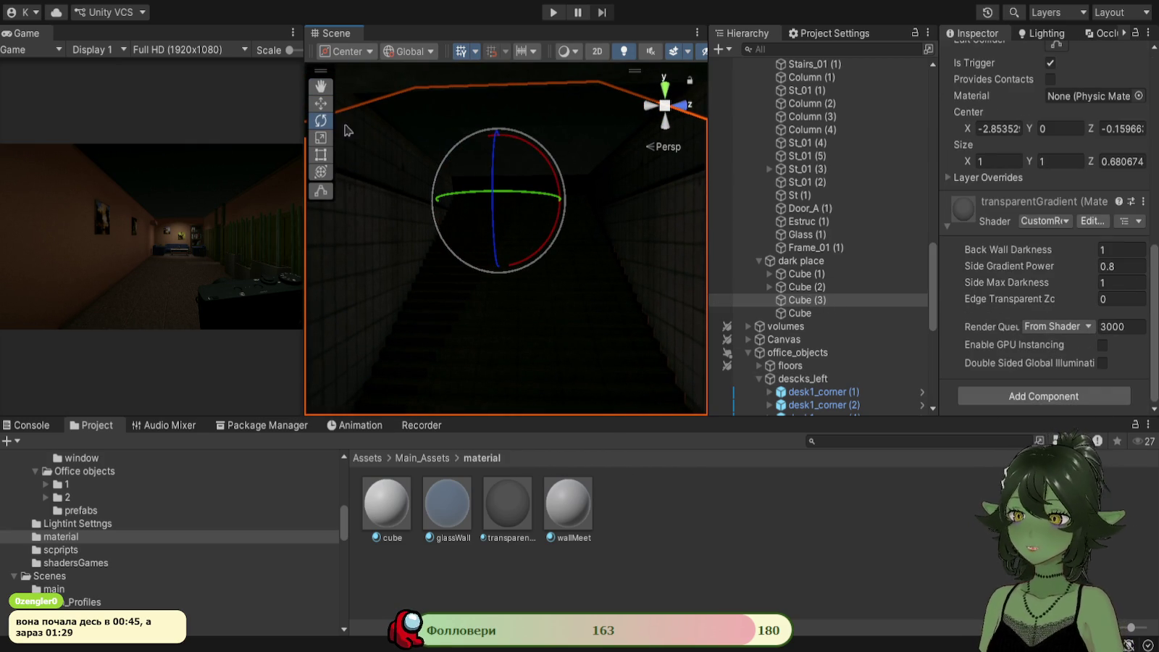
Pull Cube (3)'s right edge in slightly with the Rect tool and check the fit from several angles.
{"action": "left_click", "coordinate": [321, 155]}
{"action": "mouse_move", "coordinate": [556, 300]}
{"action": "left_mouse_down"}
{"action": "mouse_move", "coordinate": [533, 149]}
{"action": "mouse_move", "coordinate": [516, 380]}
{"action": "mouse_move", "coordinate": [543, 292]}
{"action": "mouse_move", "coordinate": [530, 331]}
{"action": "mouse_move", "coordinate": [486, 248]}
{"action": "mouse_move", "coordinate": [531, 245]}
{"action": "left_mouse_up"}
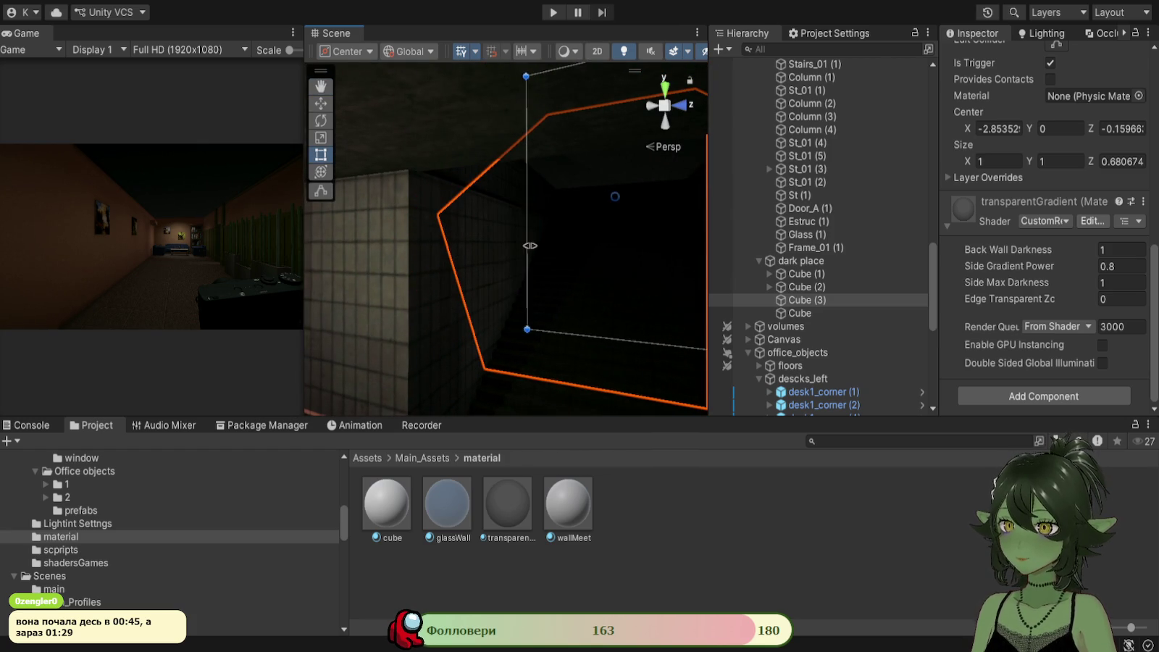
{"action": "mouse_move", "coordinate": [536, 324]}
{"action": "left_mouse_down"}
{"action": "mouse_move", "coordinate": [572, 228]}
{"action": "mouse_move", "coordinate": [563, 224]}
{"action": "mouse_move", "coordinate": [582, 233]}
{"action": "left_mouse_up"}
{"action": "mouse_move", "coordinate": [574, 278]}
{"action": "left_mouse_down"}
{"action": "mouse_move", "coordinate": [549, 326]}
{"action": "mouse_move", "coordinate": [501, 259]}
{"action": "mouse_move", "coordinate": [445, 256]}
{"action": "mouse_move", "coordinate": [500, 336]}
{"action": "mouse_move", "coordinate": [422, 251]}
{"action": "mouse_move", "coordinate": [469, 227]}
{"action": "mouse_move", "coordinate": [406, 217]}
{"action": "mouse_move", "coordinate": [409, 227]}
{"action": "mouse_move", "coordinate": [440, 228]}
{"action": "mouse_move", "coordinate": [446, 245]}
{"action": "mouse_move", "coordinate": [452, 33]}
{"action": "left_mouse_up"}
{"action": "mouse_move", "coordinate": [484, 127]}
{"action": "left_mouse_down"}
{"action": "mouse_move", "coordinate": [440, 140]}
{"action": "mouse_move", "coordinate": [396, 130]}
{"action": "mouse_move", "coordinate": [472, 133]}
{"action": "mouse_move", "coordinate": [559, 173]}
{"action": "mouse_move", "coordinate": [562, 186]}
{"action": "mouse_move", "coordinate": [531, 127]}
{"action": "mouse_move", "coordinate": [504, 108]}
{"action": "mouse_move", "coordinate": [256, 127]}
{"action": "mouse_move", "coordinate": [406, 145]}
{"action": "mouse_move", "coordinate": [471, 166]}
{"action": "mouse_move", "coordinate": [529, 166]}
{"action": "mouse_move", "coordinate": [544, 152]}
{"action": "left_mouse_up"}
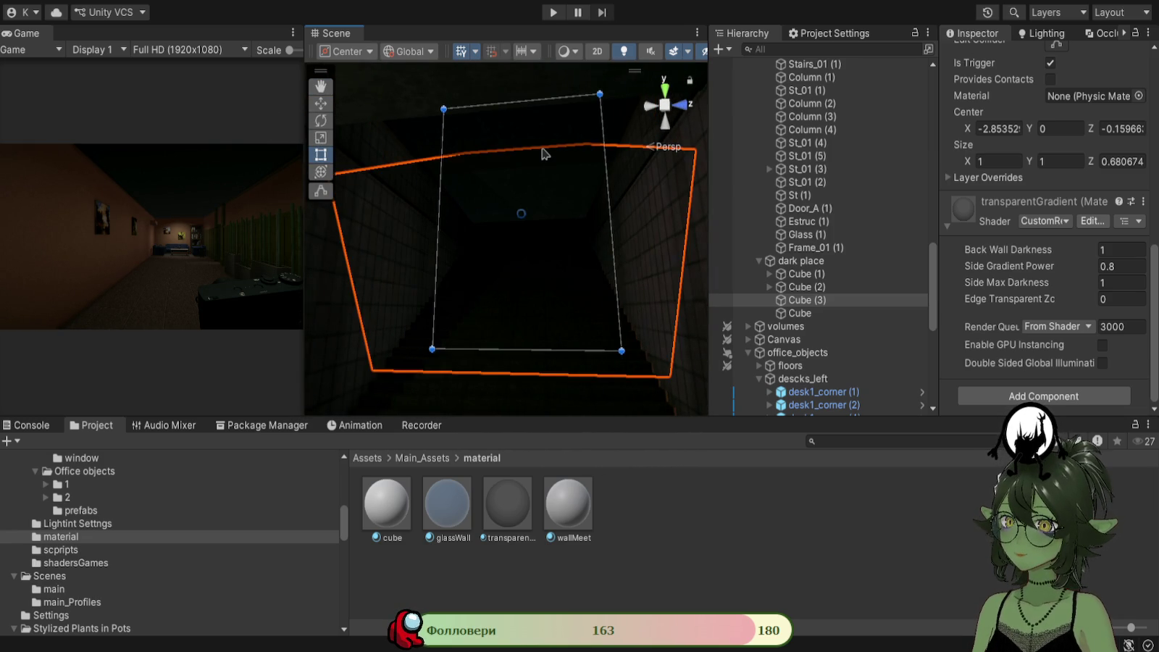
{"action": "left_click", "coordinate": [434, 361]}
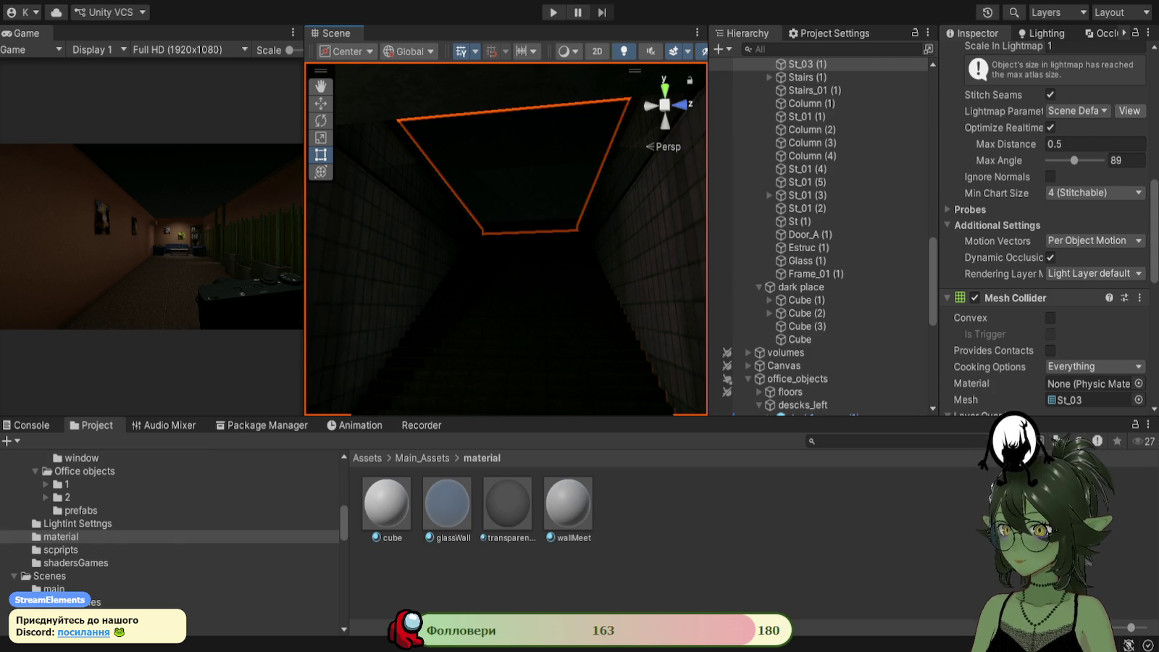
{"action": "left_click", "coordinate": [484, 577]}
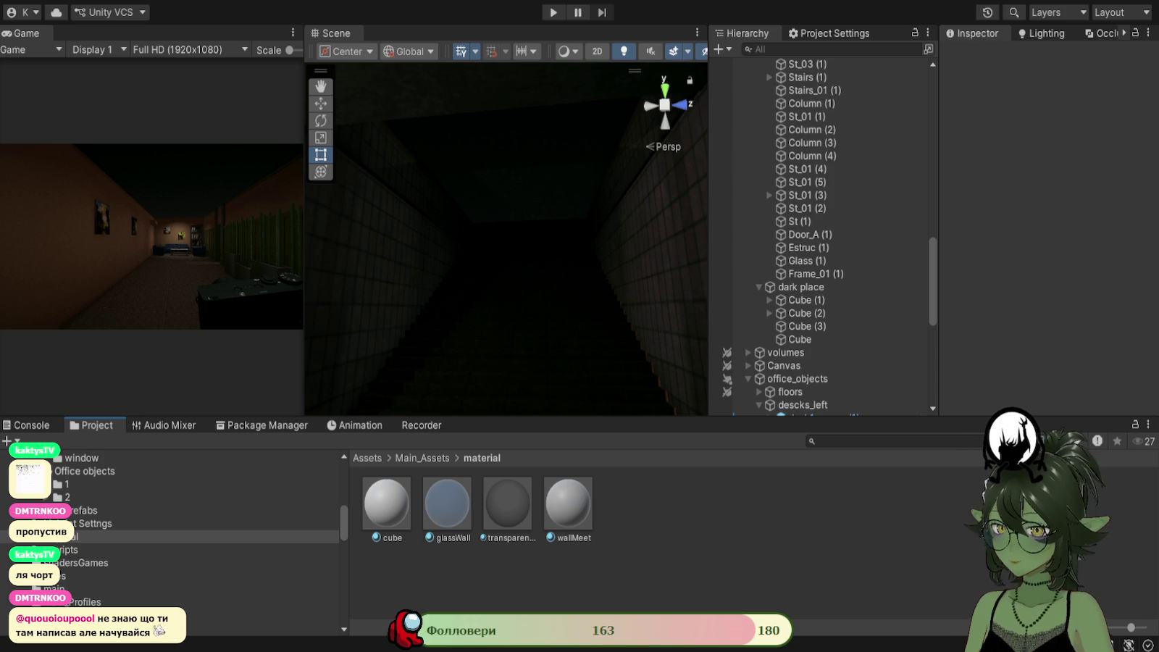
{"action": "mouse_move", "coordinate": [538, 284]}
{"action": "left_mouse_down"}
{"action": "mouse_move", "coordinate": [469, 254]}
{"action": "mouse_move", "coordinate": [308, 285]}
{"action": "mouse_move", "coordinate": [573, 300]}
{"action": "mouse_move", "coordinate": [590, 324]}
{"action": "mouse_move", "coordinate": [667, 266]}
{"action": "mouse_move", "coordinate": [595, 271]}
{"action": "mouse_move", "coordinate": [407, 339]}
{"action": "mouse_move", "coordinate": [608, 322]}
{"action": "mouse_move", "coordinate": [492, 344]}
{"action": "mouse_move", "coordinate": [624, 340]}
{"action": "mouse_move", "coordinate": [332, 332]}
{"action": "mouse_move", "coordinate": [359, 287]}
{"action": "mouse_move", "coordinate": [511, 300]}
{"action": "mouse_move", "coordinate": [492, 318]}
{"action": "mouse_move", "coordinate": [508, 314]}
{"action": "mouse_move", "coordinate": [528, 259]}
{"action": "mouse_move", "coordinate": [530, 287]}
{"action": "mouse_move", "coordinate": [550, 305]}
{"action": "mouse_move", "coordinate": [652, 341]}
{"action": "left_mouse_up"}
{"action": "left_click", "coordinate": [824, 328]}
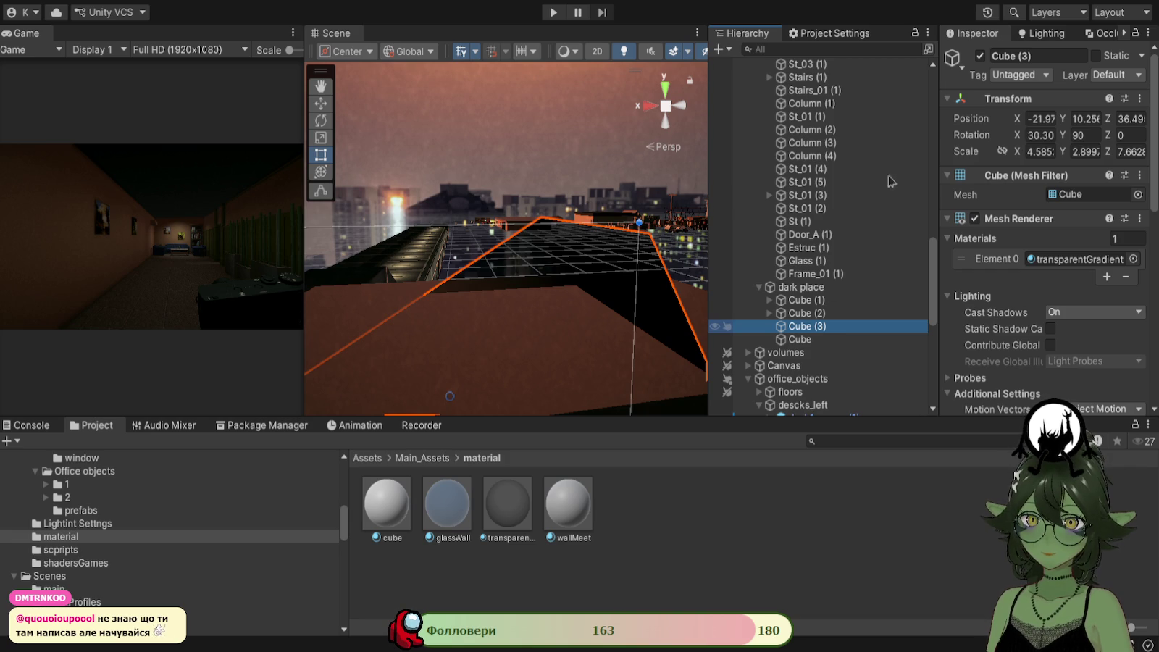
Duplicate Cube (3) as Cube (4) and set its rotation to 0, 90, 0.
{"action": "key", "text": "ctrl+d"}
{"action": "mouse_move", "coordinate": [500, 319]}
{"action": "left_mouse_down"}
{"action": "mouse_move", "coordinate": [523, 333]}
{"action": "mouse_move", "coordinate": [544, 246]}
{"action": "mouse_move", "coordinate": [580, 174]}
{"action": "left_mouse_up"}
{"action": "left_click", "coordinate": [1090, 136]}
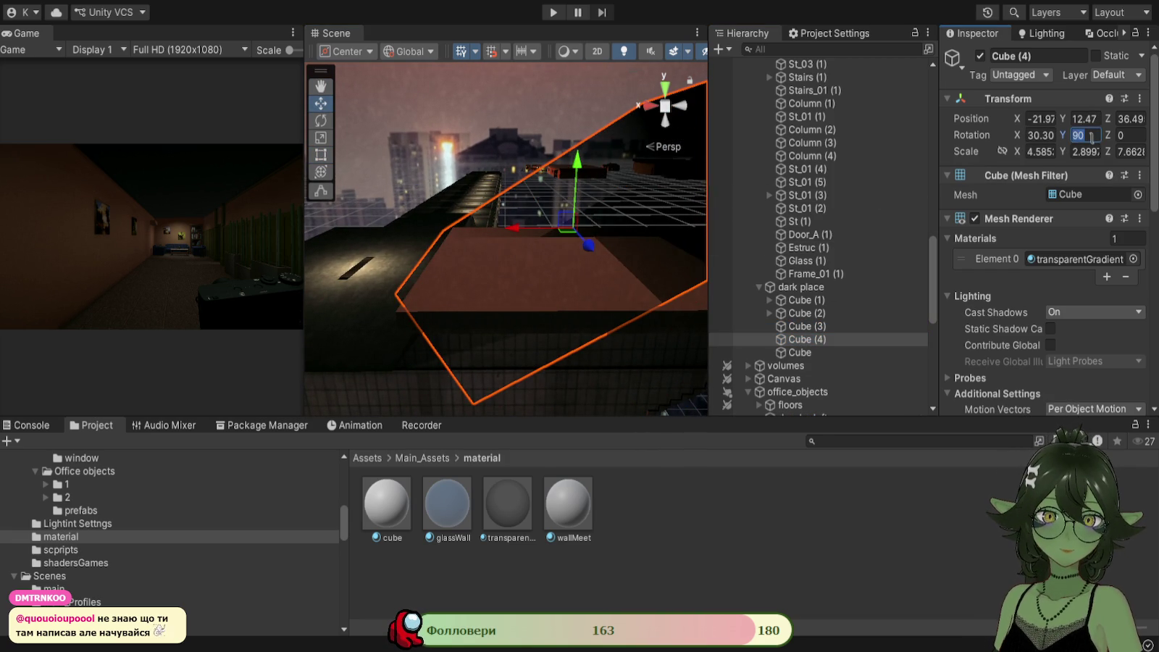
{"action": "key", "text": "BackSpace"}
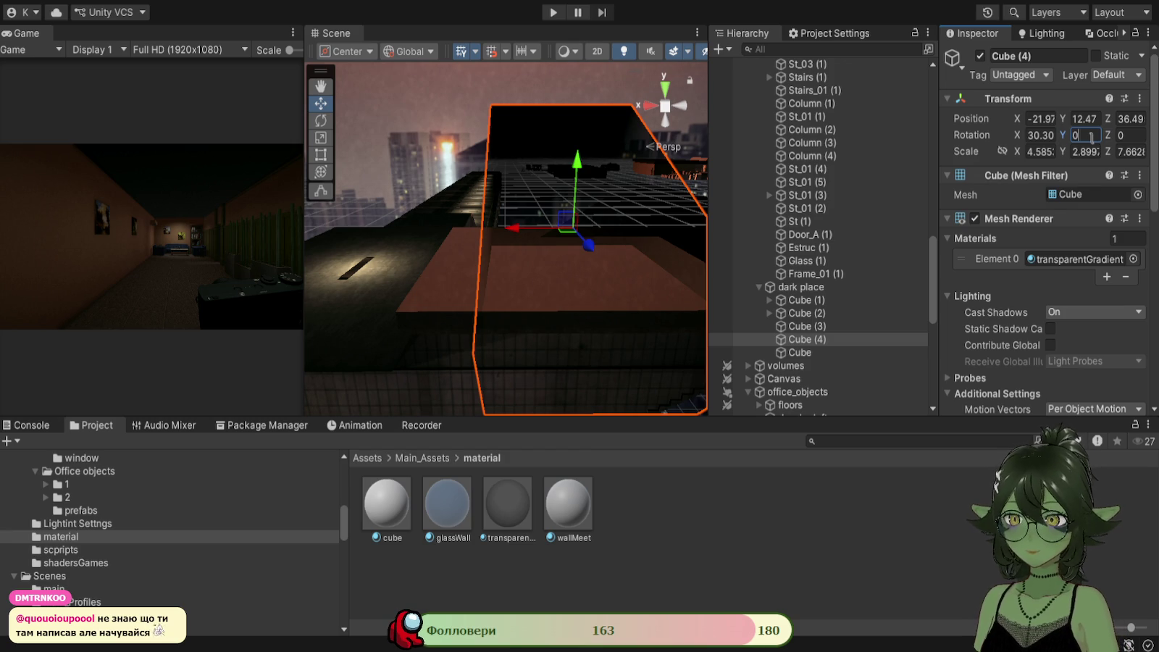
{"action": "left_click", "coordinate": [1034, 135]}
{"action": "type", "text": "0"}
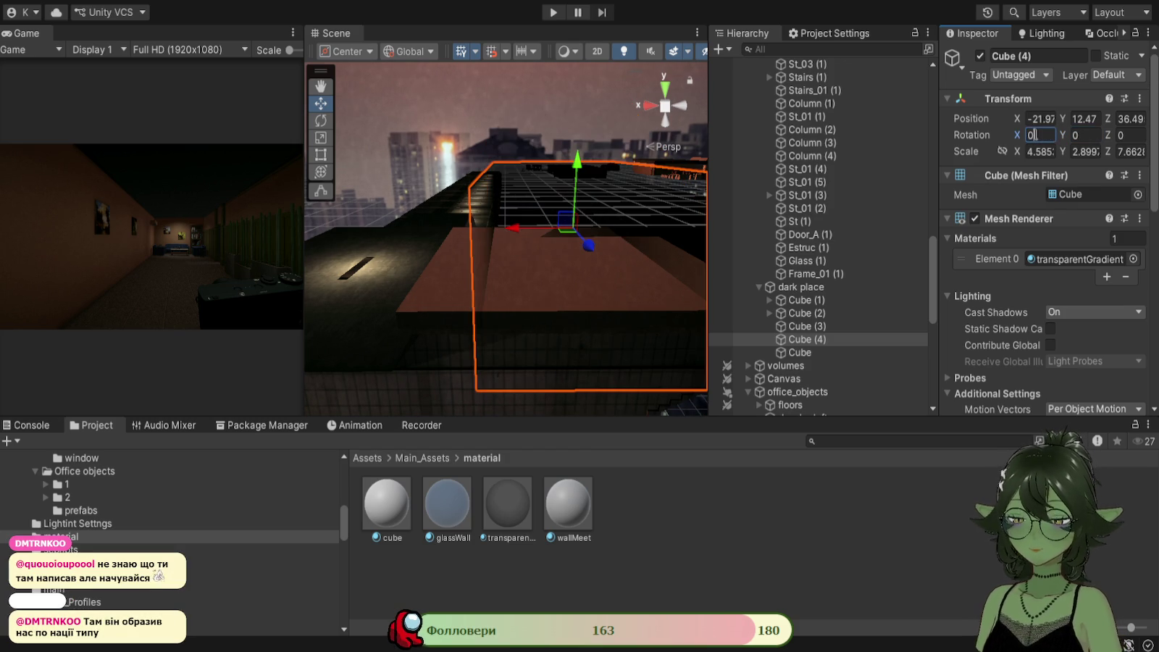
{"action": "mouse_move", "coordinate": [555, 301]}
{"action": "left_mouse_down"}
{"action": "mouse_move", "coordinate": [540, 297]}
{"action": "mouse_move", "coordinate": [612, 284]}
{"action": "mouse_move", "coordinate": [567, 267]}
{"action": "mouse_move", "coordinate": [443, 285]}
{"action": "mouse_move", "coordinate": [417, 460]}
{"action": "mouse_move", "coordinate": [436, 312]}
{"action": "mouse_move", "coordinate": [558, 117]}
{"action": "mouse_move", "coordinate": [536, 89]}
{"action": "left_mouse_up"}
{"action": "left_click", "coordinate": [321, 120]}
{"action": "left_click", "coordinate": [321, 105]}
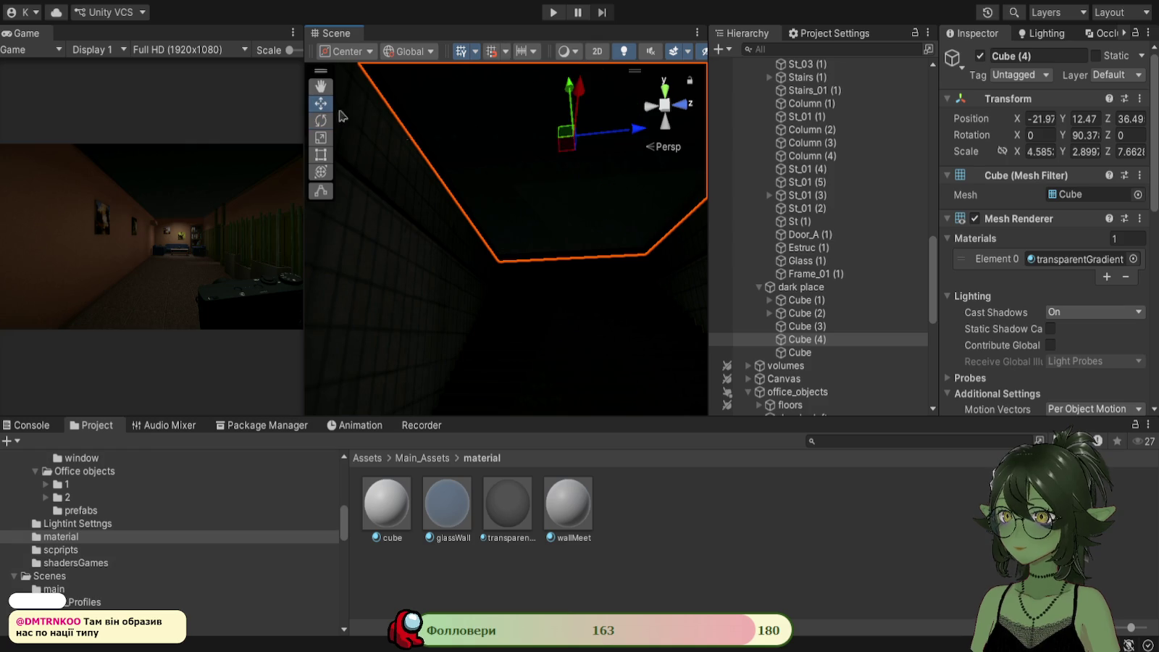
{"action": "left_click_drag", "start_coordinate": [569, 91], "coordinate": [569, 114]}
{"action": "type", "text": "90"}
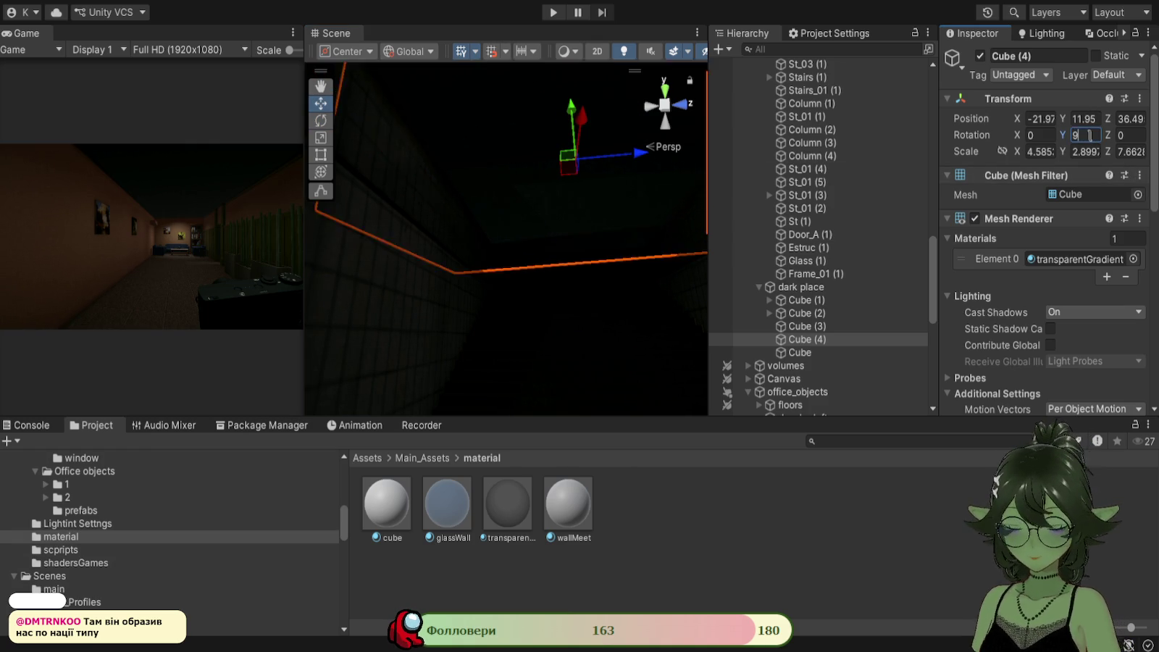
{"action": "key", "text": "Return"}
Lower Cube (4) to about Y 9.6 and shift it along X at the stairwell.
{"action": "left_click_drag", "start_coordinate": [630, 305], "coordinate": [568, 179]}
{"action": "mouse_move", "coordinate": [549, 232]}
{"action": "left_mouse_down"}
{"action": "mouse_move", "coordinate": [601, 217]}
{"action": "mouse_move", "coordinate": [610, 231]}
{"action": "mouse_move", "coordinate": [607, 178]}
{"action": "mouse_move", "coordinate": [616, 185]}
{"action": "mouse_move", "coordinate": [621, 371]}
{"action": "mouse_move", "coordinate": [621, 339]}
{"action": "left_mouse_up"}
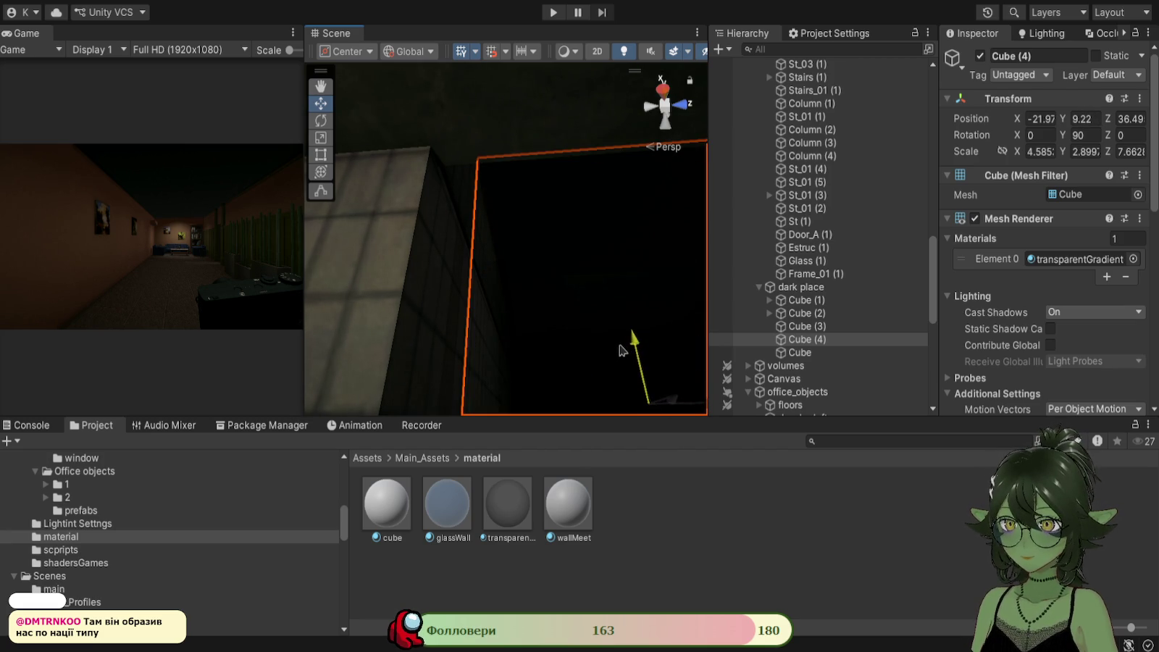
{"action": "key", "text": "f"}
{"action": "mouse_move", "coordinate": [524, 280]}
{"action": "left_mouse_down"}
{"action": "mouse_move", "coordinate": [589, 339]}
{"action": "mouse_move", "coordinate": [468, 318]}
{"action": "mouse_move", "coordinate": [441, 360]}
{"action": "mouse_move", "coordinate": [445, 407]}
{"action": "mouse_move", "coordinate": [509, 355]}
{"action": "mouse_move", "coordinate": [554, 370]}
{"action": "mouse_move", "coordinate": [637, 257]}
{"action": "mouse_move", "coordinate": [382, 202]}
{"action": "mouse_move", "coordinate": [450, 197]}
{"action": "mouse_move", "coordinate": [558, 277]}
{"action": "mouse_move", "coordinate": [530, 326]}
{"action": "mouse_move", "coordinate": [570, 141]}
{"action": "mouse_move", "coordinate": [653, 275]}
{"action": "mouse_move", "coordinate": [509, 239]}
{"action": "left_mouse_up"}
{"action": "mouse_move", "coordinate": [472, 146]}
{"action": "left_mouse_down"}
{"action": "mouse_move", "coordinate": [514, 179]}
{"action": "mouse_move", "coordinate": [483, 167]}
{"action": "left_mouse_up"}
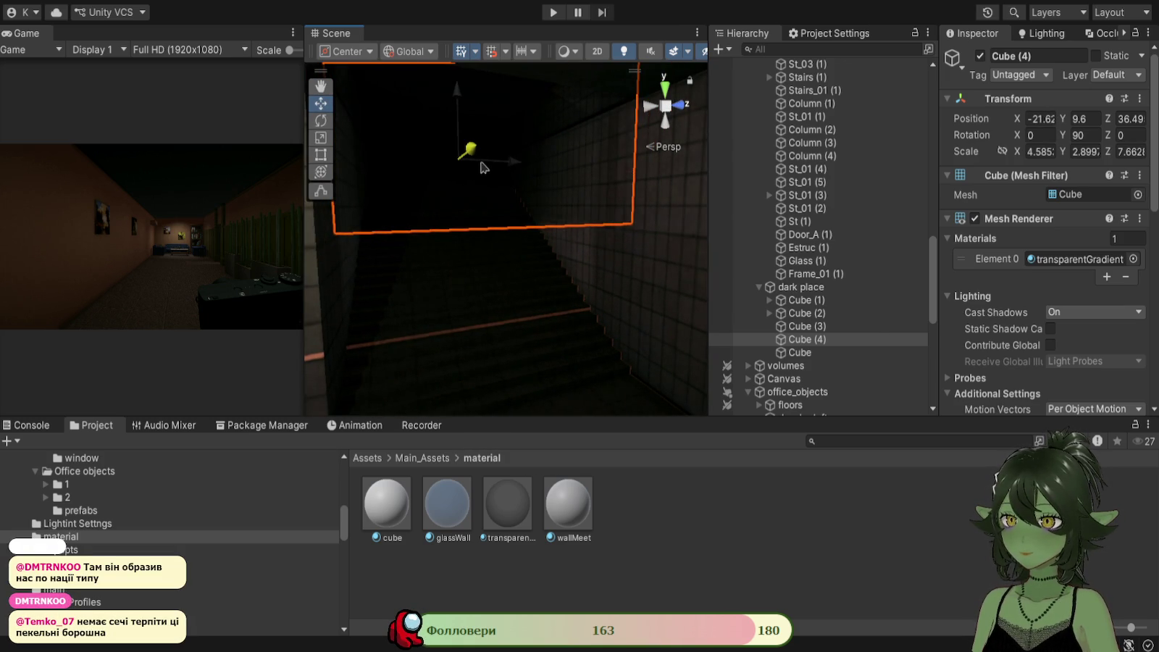
{"action": "mouse_move", "coordinate": [505, 221]}
{"action": "left_mouse_down"}
{"action": "mouse_move", "coordinate": [486, 215]}
{"action": "mouse_move", "coordinate": [432, 235]}
{"action": "mouse_move", "coordinate": [589, 306]}
{"action": "mouse_move", "coordinate": [592, 172]}
{"action": "mouse_move", "coordinate": [315, 179]}
{"action": "mouse_move", "coordinate": [456, 225]}
{"action": "mouse_move", "coordinate": [471, 238]}
{"action": "mouse_move", "coordinate": [434, 238]}
{"action": "mouse_move", "coordinate": [556, 304]}
{"action": "mouse_move", "coordinate": [471, 318]}
{"action": "mouse_move", "coordinate": [580, 453]}
{"action": "mouse_move", "coordinate": [481, 334]}
{"action": "mouse_move", "coordinate": [452, 236]}
{"action": "mouse_move", "coordinate": [476, 240]}
{"action": "left_mouse_up"}
{"action": "left_click", "coordinate": [478, 261]}
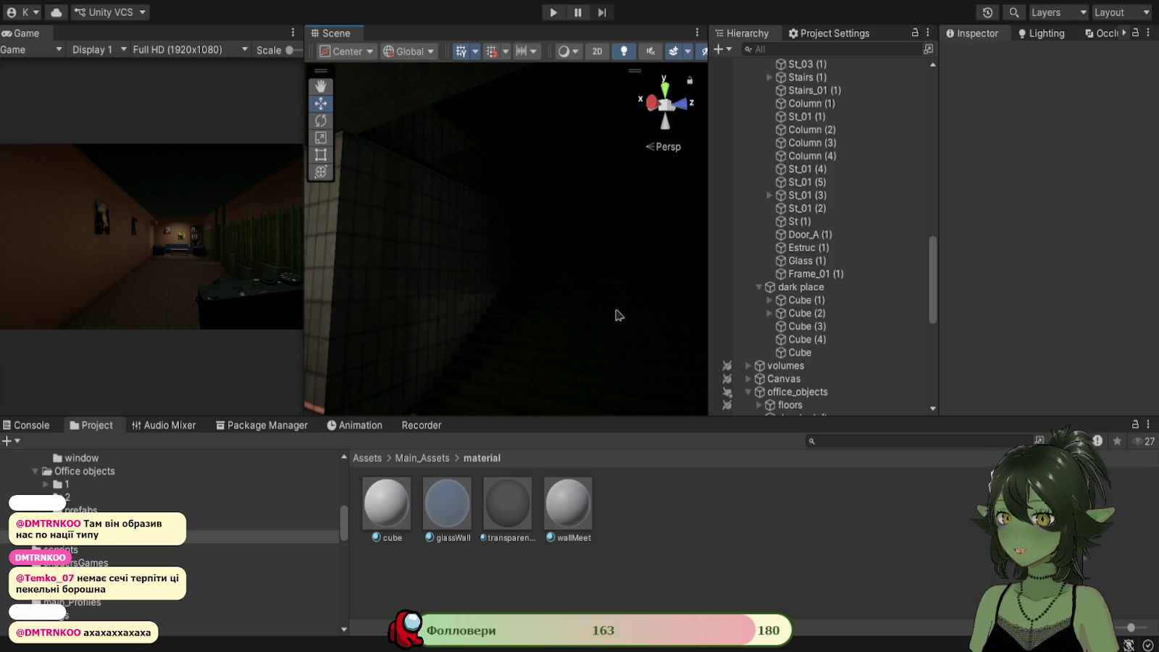
{"action": "left_click", "coordinate": [639, 316]}
{"action": "left_click", "coordinate": [981, 57]}
{"action": "left_click", "coordinate": [981, 56]}
{"action": "left_click", "coordinate": [981, 56]}
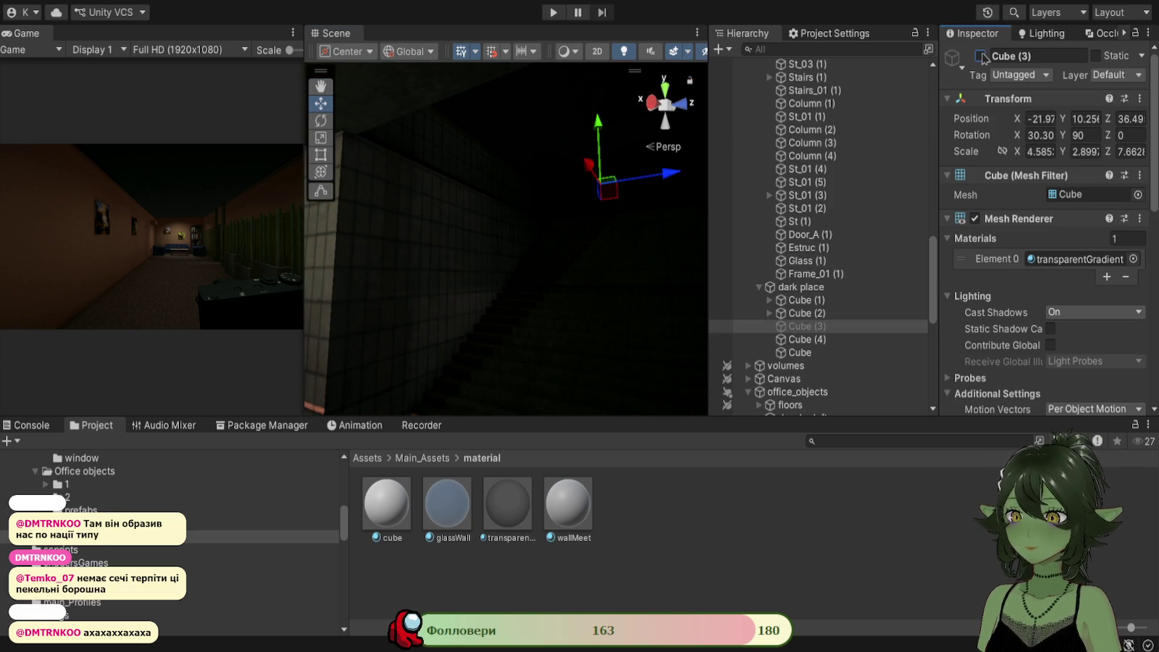
{"action": "left_click", "coordinate": [981, 56]}
{"action": "left_click", "coordinate": [981, 56]}
{"action": "left_click", "coordinate": [982, 57]}
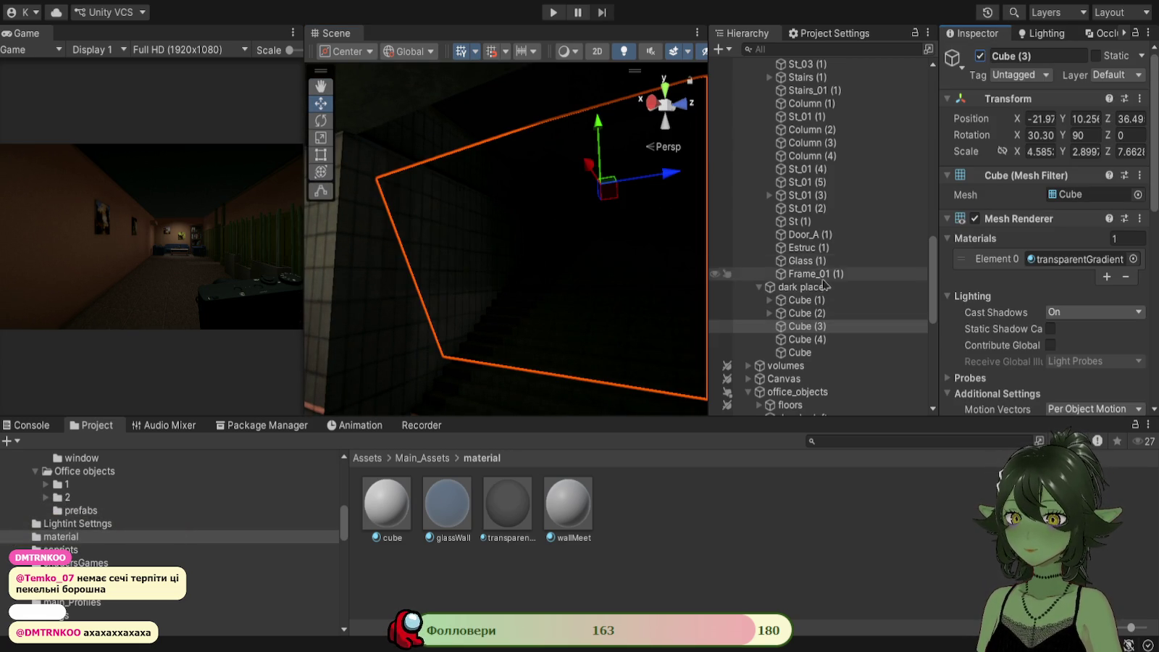
{"action": "left_click", "coordinate": [801, 340]}
{"action": "left_click", "coordinate": [981, 57]}
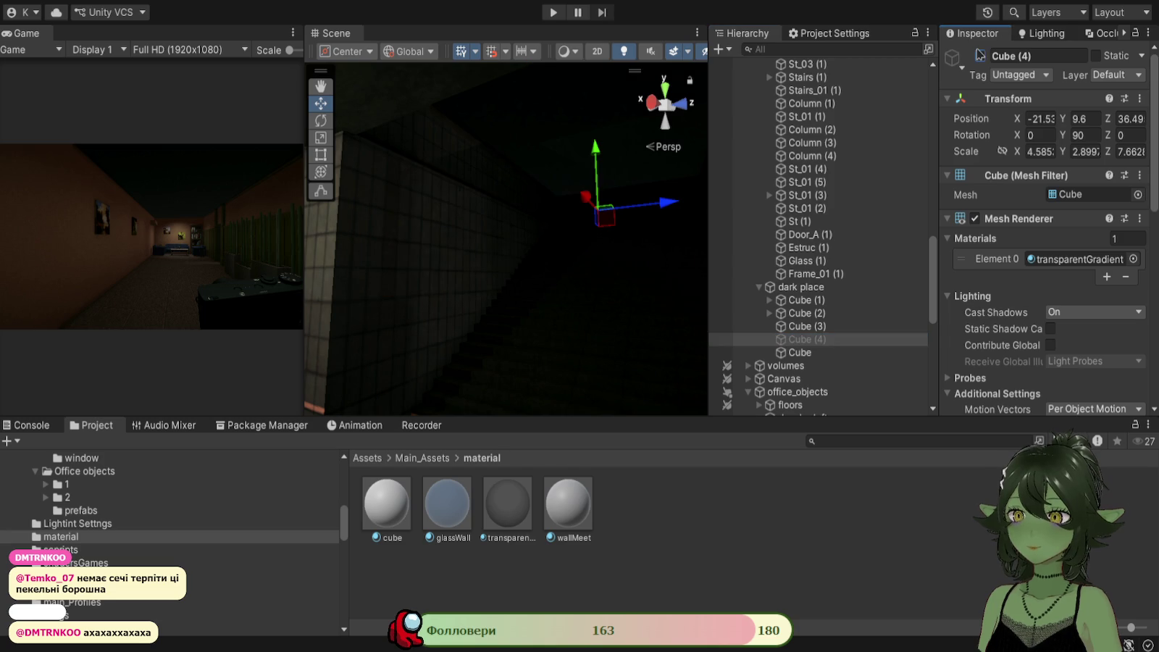
{"action": "left_click", "coordinate": [805, 326]}
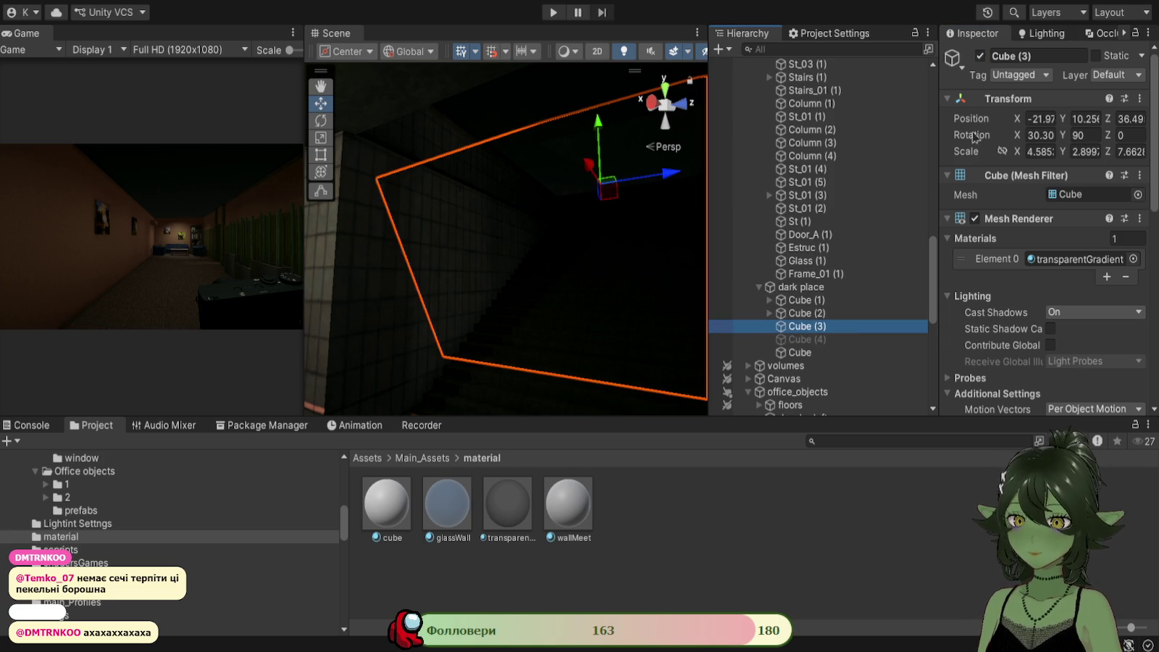
{"action": "left_click", "coordinate": [981, 57]}
{"action": "mouse_move", "coordinate": [594, 286]}
{"action": "left_mouse_down"}
{"action": "mouse_move", "coordinate": [575, 298]}
{"action": "mouse_move", "coordinate": [603, 295]}
{"action": "mouse_move", "coordinate": [325, 321]}
{"action": "mouse_move", "coordinate": [564, 318]}
{"action": "mouse_move", "coordinate": [650, 300]}
{"action": "mouse_move", "coordinate": [618, 275]}
{"action": "mouse_move", "coordinate": [629, 267]}
{"action": "mouse_move", "coordinate": [577, 283]}
{"action": "left_mouse_up"}
{"action": "left_click", "coordinate": [809, 339]}
{"action": "key", "text": "alt+shift+a"}
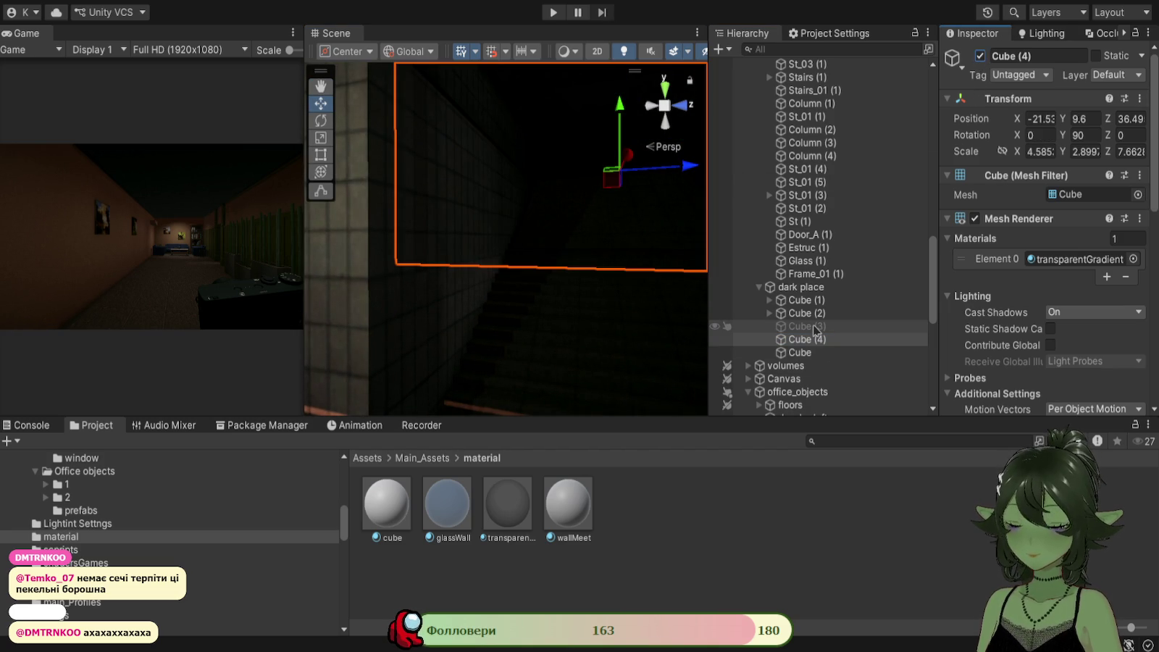
{"action": "left_click", "coordinate": [981, 55]}
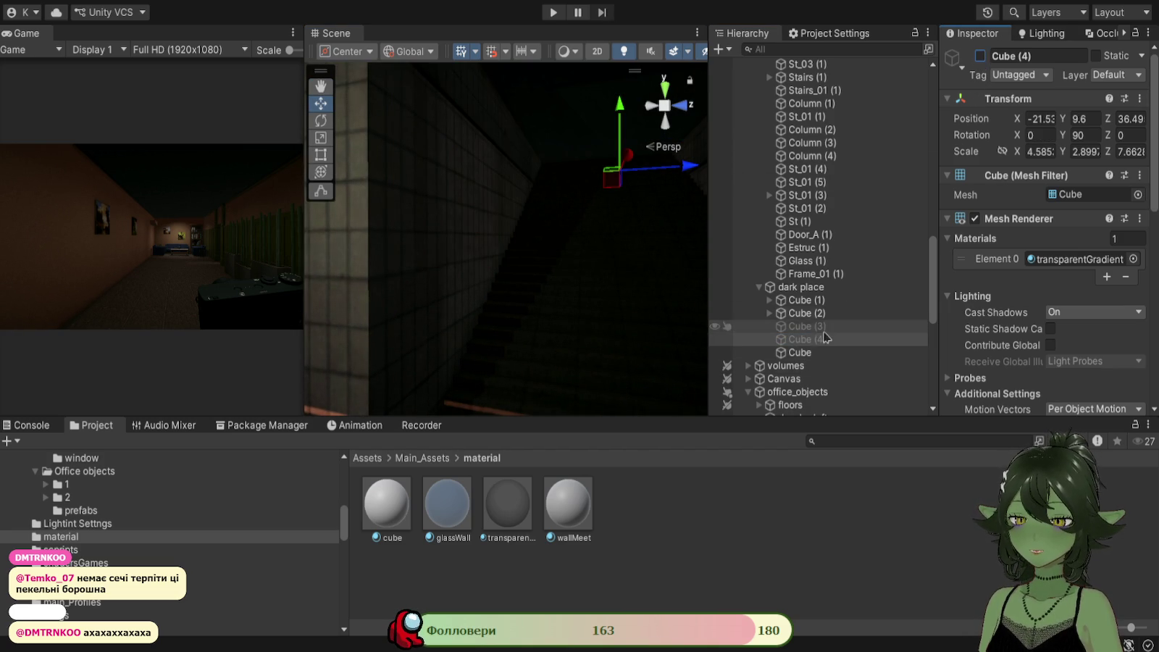
{"action": "left_click", "coordinate": [980, 56]}
{"action": "key", "text": "f"}
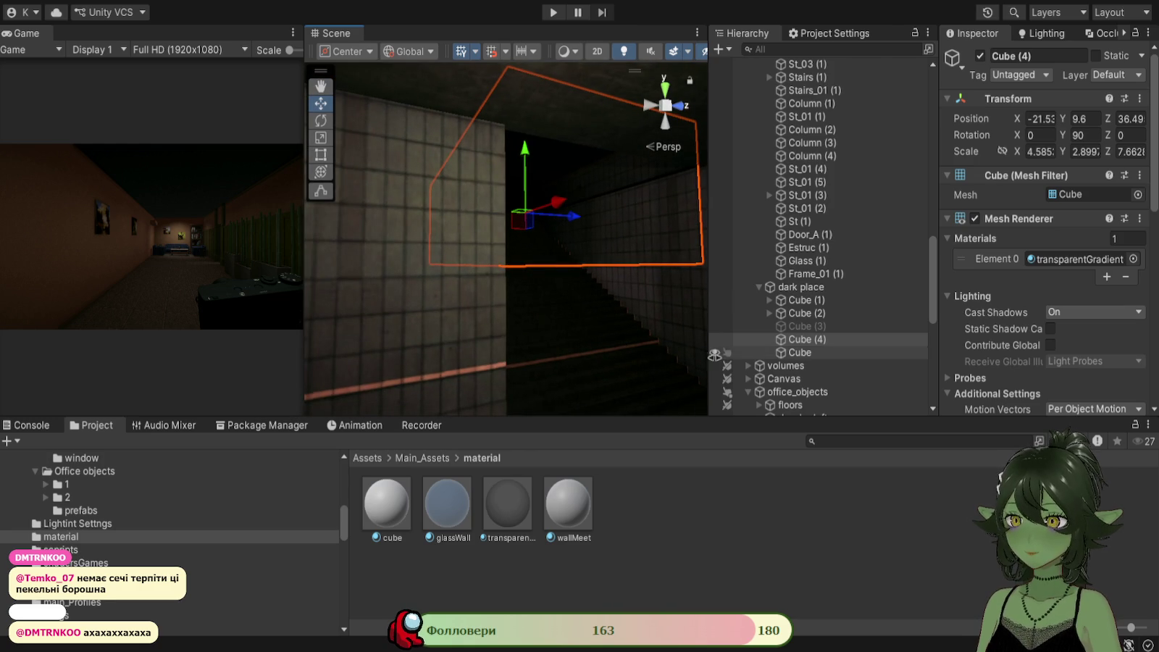
{"action": "left_click", "coordinate": [800, 326]}
{"action": "left_click", "coordinate": [981, 56]}
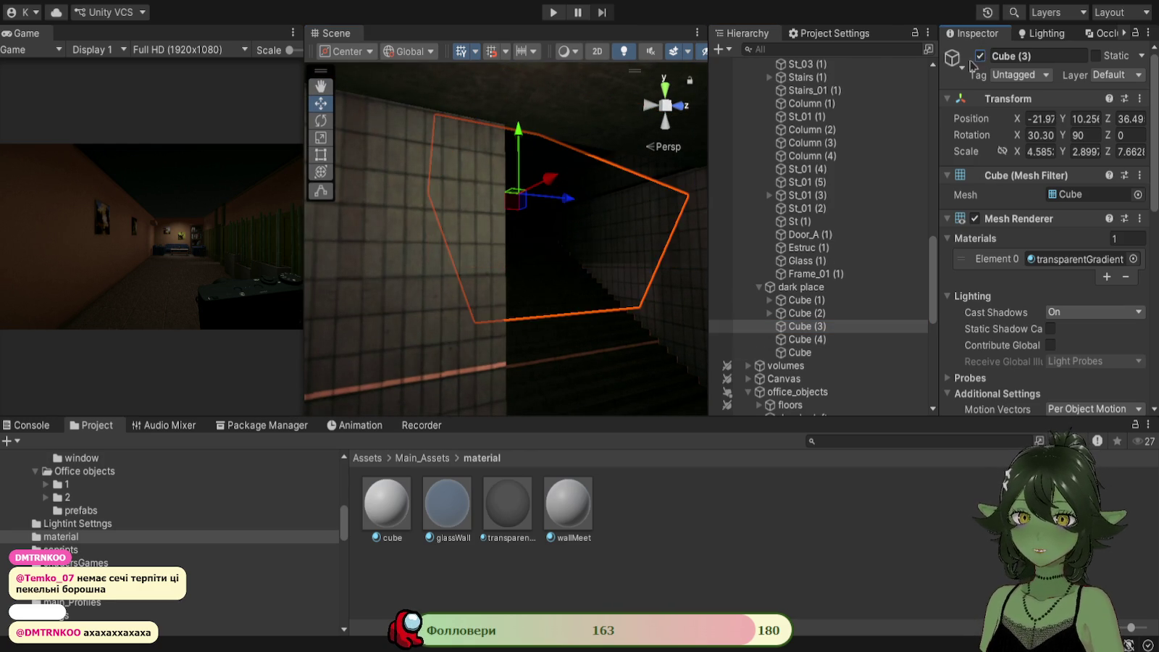
{"action": "mouse_move", "coordinate": [626, 264]}
{"action": "left_mouse_down"}
{"action": "mouse_move", "coordinate": [580, 267]}
{"action": "mouse_move", "coordinate": [616, 287]}
{"action": "mouse_move", "coordinate": [696, 246]}
{"action": "left_mouse_up"}
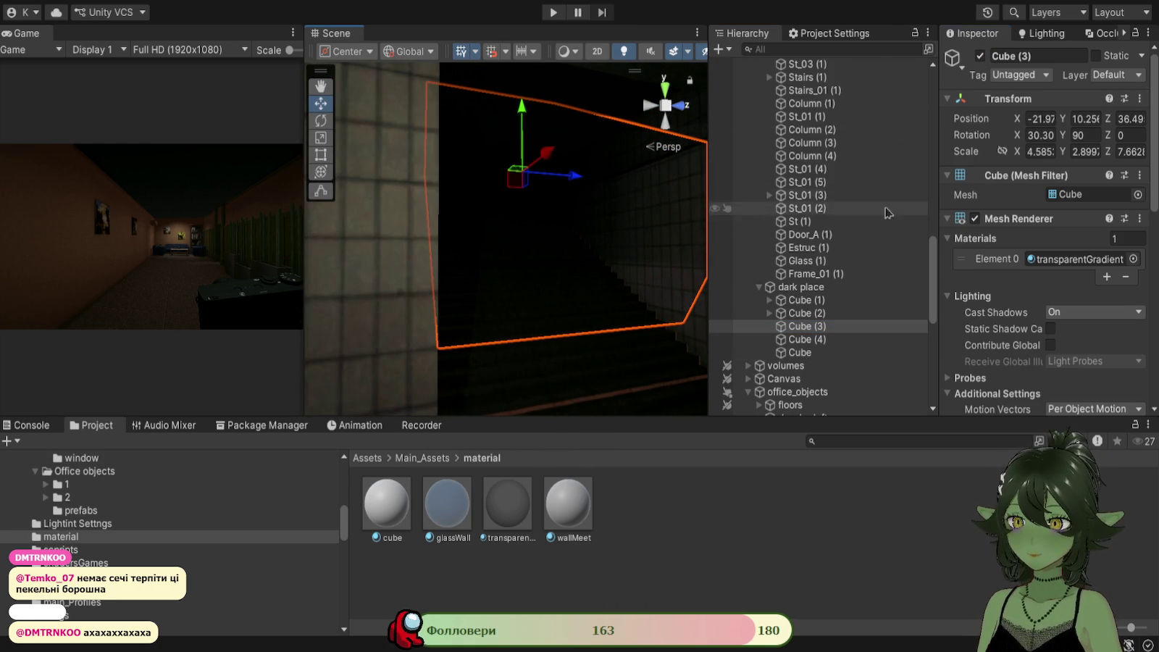
{"action": "left_click", "coordinate": [981, 55]}
{"action": "left_click", "coordinate": [981, 56]}
{"action": "left_click", "coordinate": [981, 56]}
{"action": "left_click", "coordinate": [890, 339]}
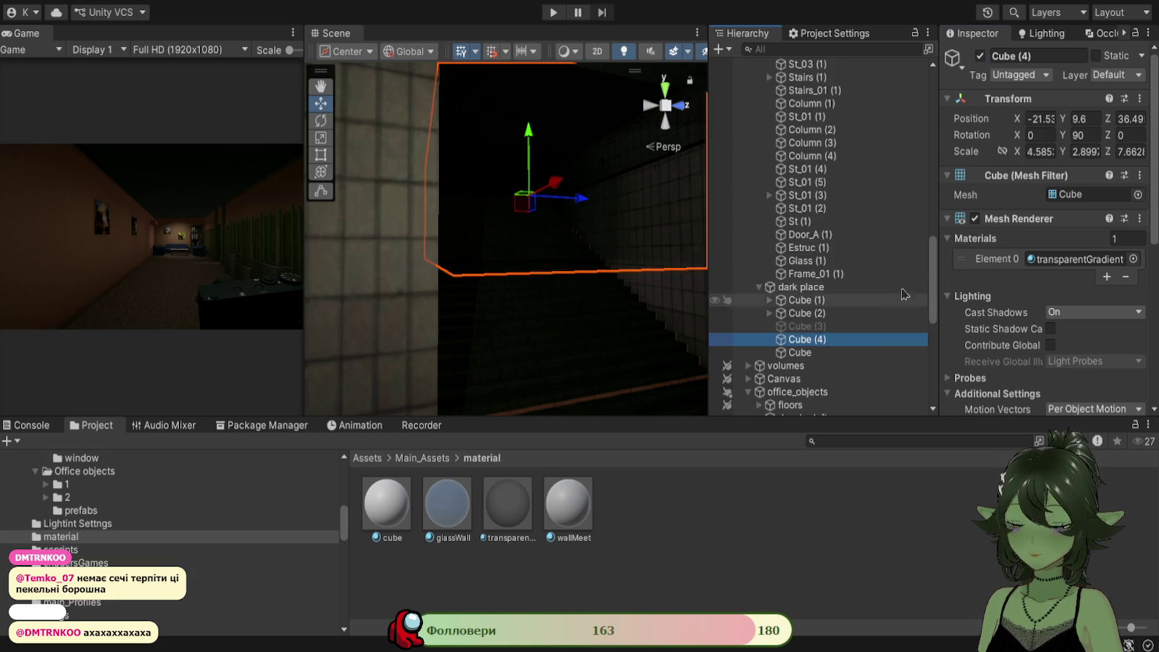
{"action": "left_click_drag", "start_coordinate": [623, 217], "coordinate": [616, 198]}
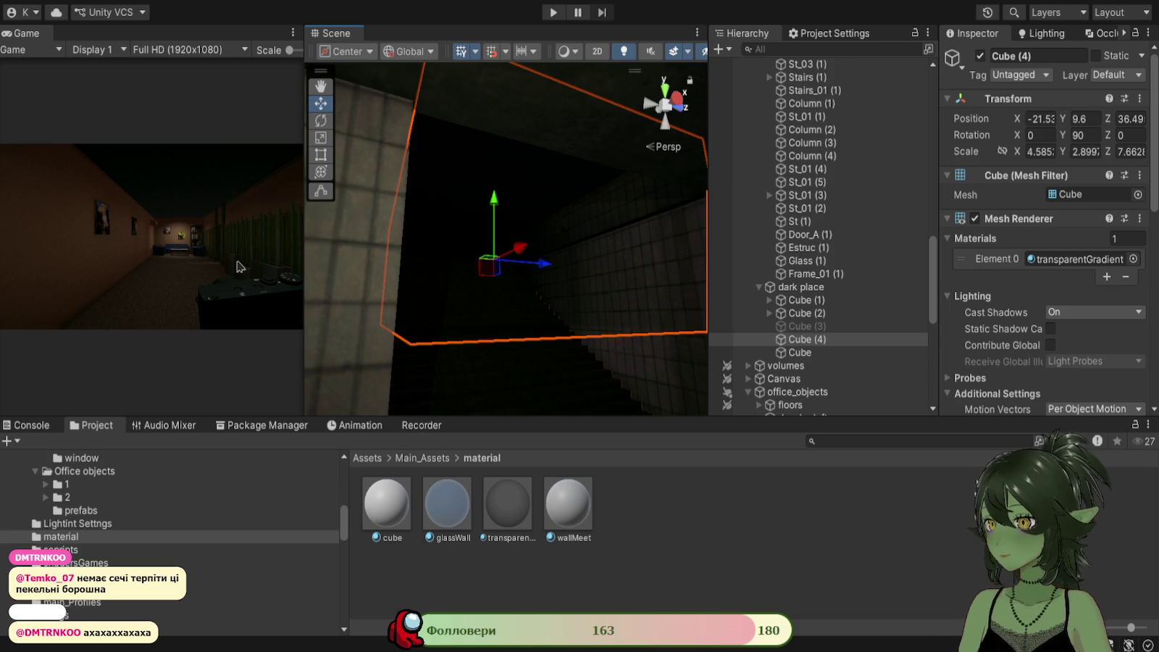
{"action": "mouse_move", "coordinate": [540, 292]}
{"action": "left_mouse_down"}
{"action": "mouse_move", "coordinate": [610, 293]}
{"action": "mouse_move", "coordinate": [683, 241]}
{"action": "mouse_move", "coordinate": [616, 253]}
{"action": "mouse_move", "coordinate": [616, 241]}
{"action": "mouse_move", "coordinate": [647, 243]}
{"action": "mouse_move", "coordinate": [699, 285]}
{"action": "mouse_move", "coordinate": [357, 287]}
{"action": "mouse_move", "coordinate": [522, 375]}
{"action": "mouse_move", "coordinate": [523, 249]}
{"action": "mouse_move", "coordinate": [468, 222]}
{"action": "mouse_move", "coordinate": [499, 264]}
{"action": "left_mouse_up"}
{"action": "left_click", "coordinate": [533, 342]}
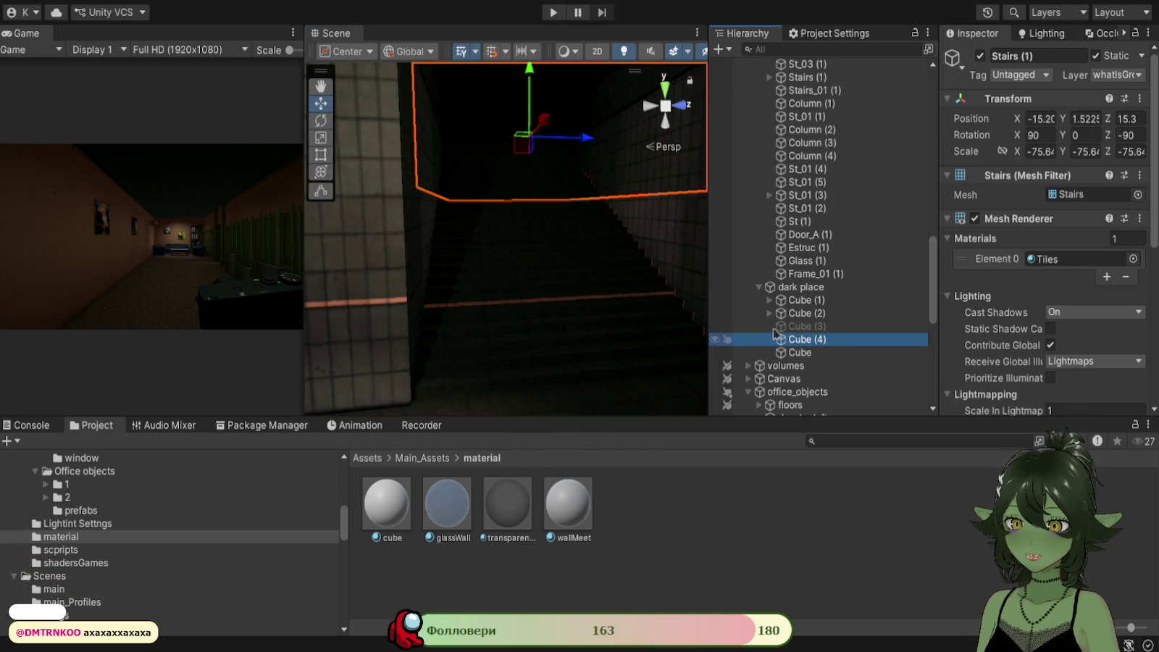
Frame Cube (4) and orbit the corridor, checking Cube (3), Cube (4) and the stairs.
{"action": "double_click", "coordinate": [800, 339]}
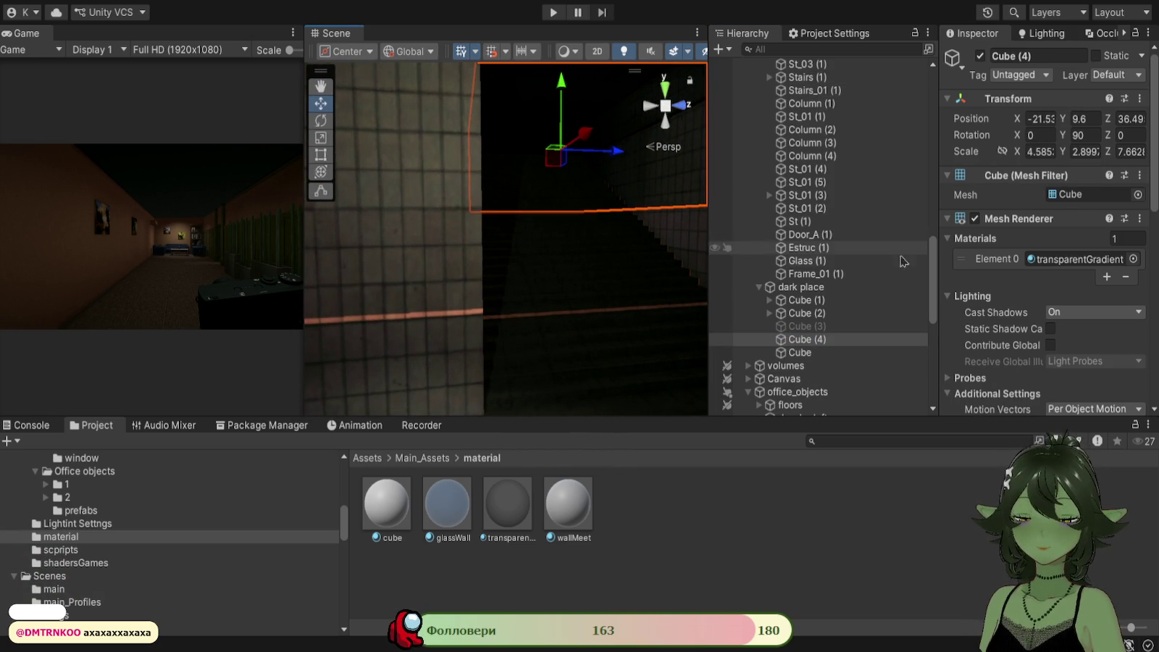
{"action": "left_click_drag", "start_coordinate": [631, 290], "coordinate": [614, 288]}
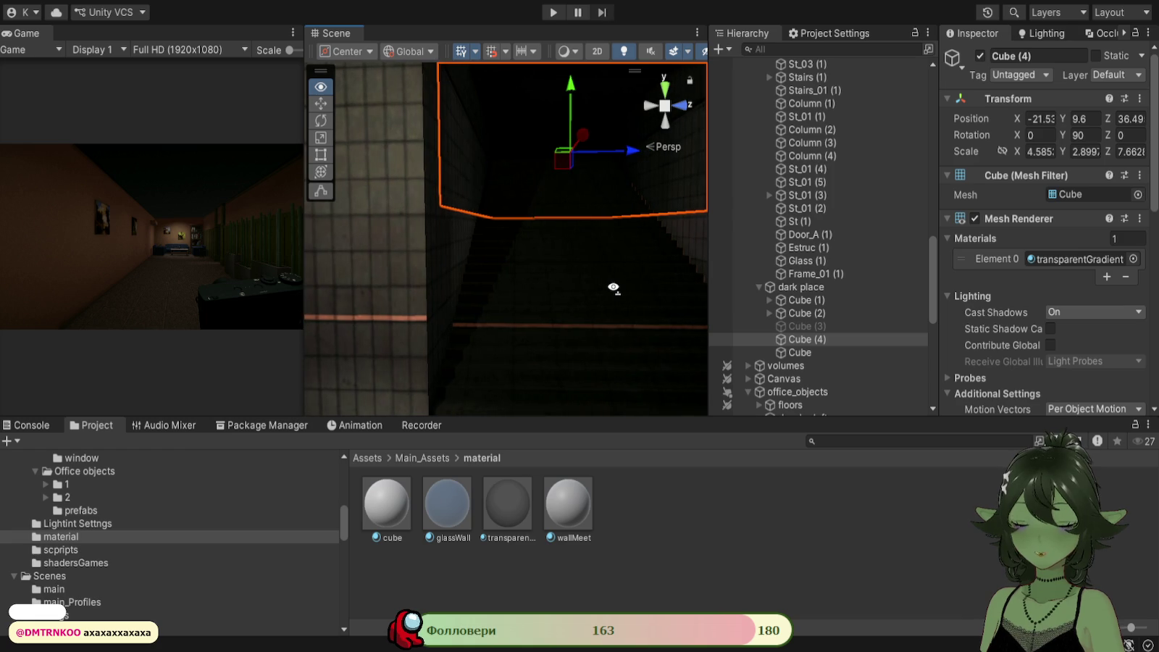
{"action": "left_click", "coordinate": [803, 327]}
{"action": "left_click", "coordinate": [808, 339]}
{"action": "mouse_move", "coordinate": [625, 305]}
{"action": "left_mouse_down"}
{"action": "mouse_move", "coordinate": [616, 275]}
{"action": "mouse_move", "coordinate": [647, 288]}
{"action": "left_mouse_up"}
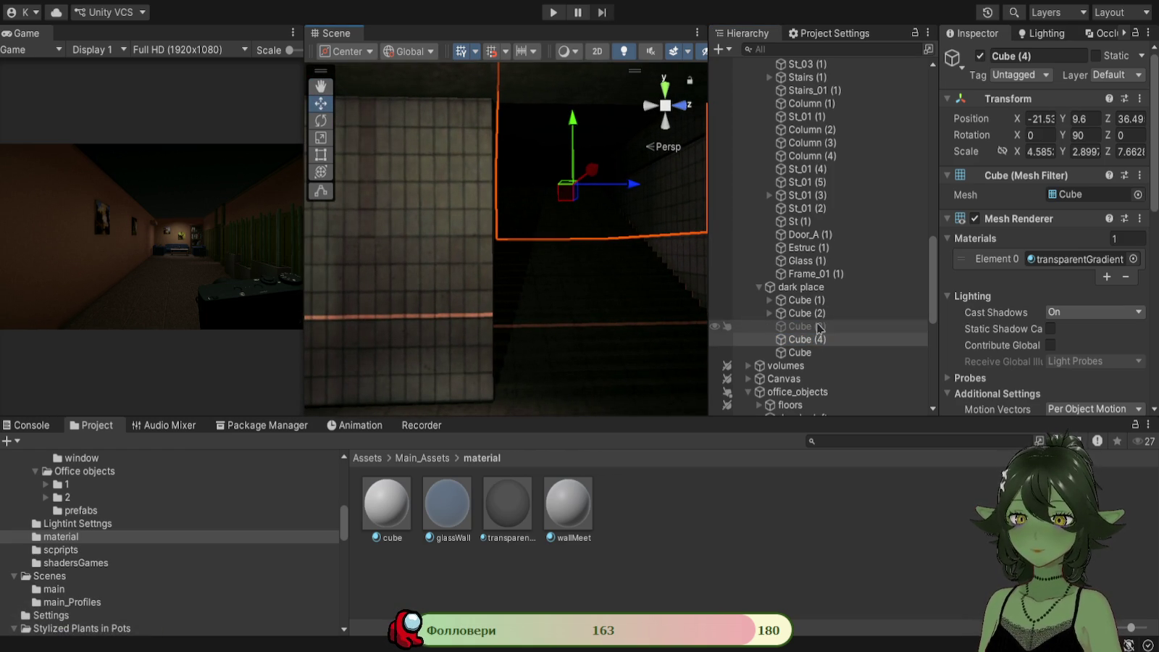
{"action": "scroll", "coordinate": [1058, 344], "scroll_direction": "down", "scroll_amount": 5}
{"action": "mouse_move", "coordinate": [670, 275]}
{"action": "left_mouse_down"}
{"action": "mouse_move", "coordinate": [679, 269]}
{"action": "mouse_move", "coordinate": [608, 290]}
{"action": "mouse_move", "coordinate": [544, 290]}
{"action": "mouse_move", "coordinate": [595, 329]}
{"action": "mouse_move", "coordinate": [823, 354]}
{"action": "mouse_move", "coordinate": [809, 343]}
{"action": "left_mouse_up"}
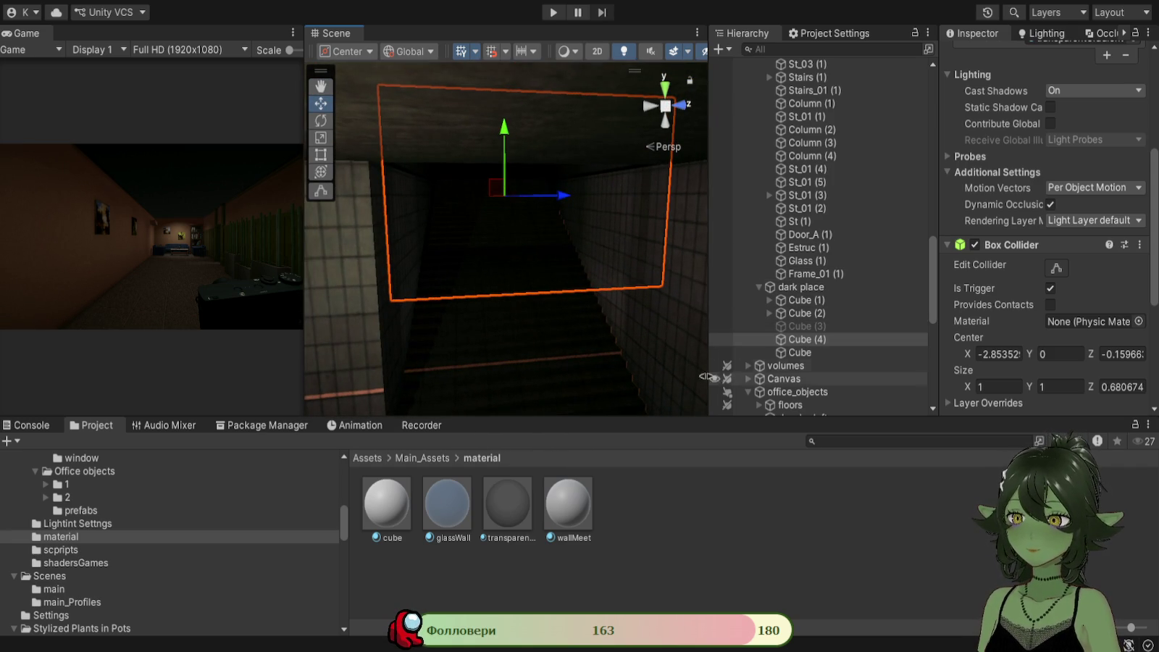
{"action": "left_click", "coordinate": [555, 384]}
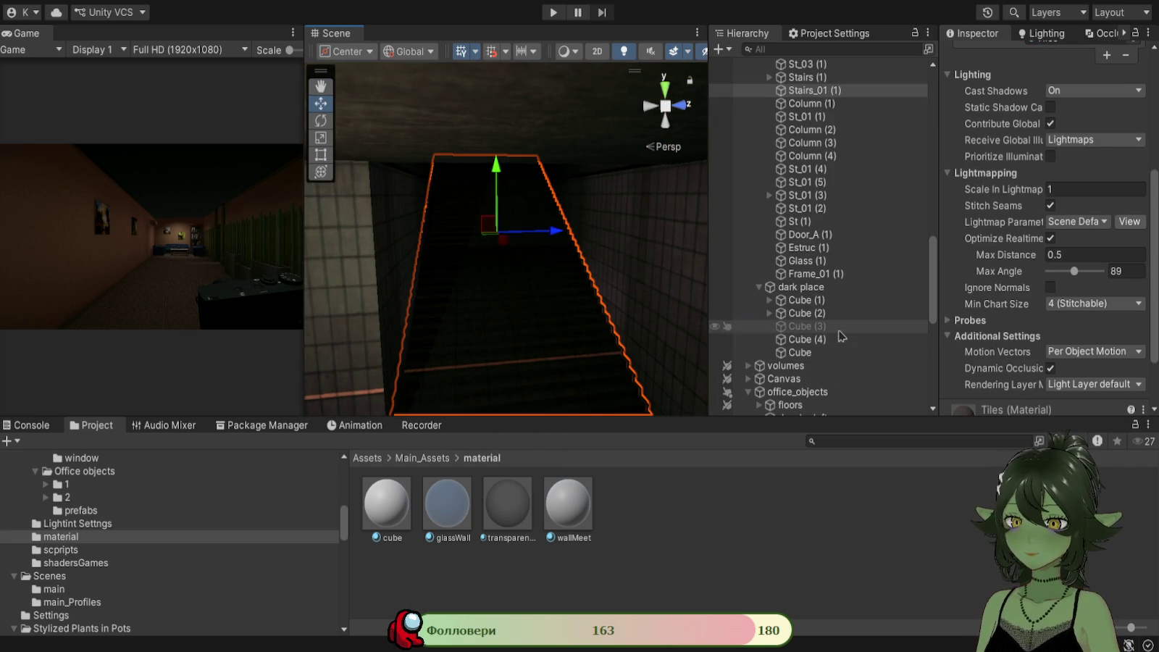
Enable Cube (3) and disable Cube (4) in the Inspector.
{"action": "left_click", "coordinate": [803, 326]}
{"action": "scroll", "coordinate": [971, 104], "scroll_direction": "up", "scroll_amount": 5}
{"action": "left_click", "coordinate": [980, 56]}
{"action": "left_click", "coordinate": [800, 339]}
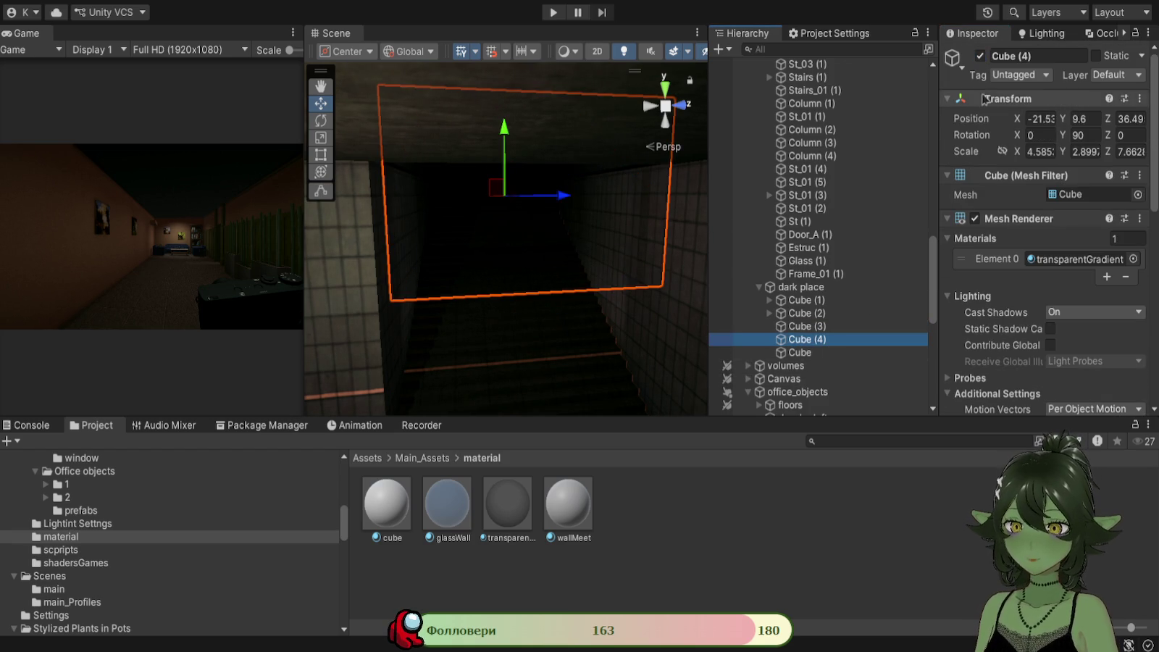
{"action": "left_click", "coordinate": [979, 57]}
Inspect the stairwell, selecting St_03 (1), its top slab Cube, and then Cube (3).
{"action": "left_click_drag", "start_coordinate": [550, 240], "coordinate": [532, 208]}
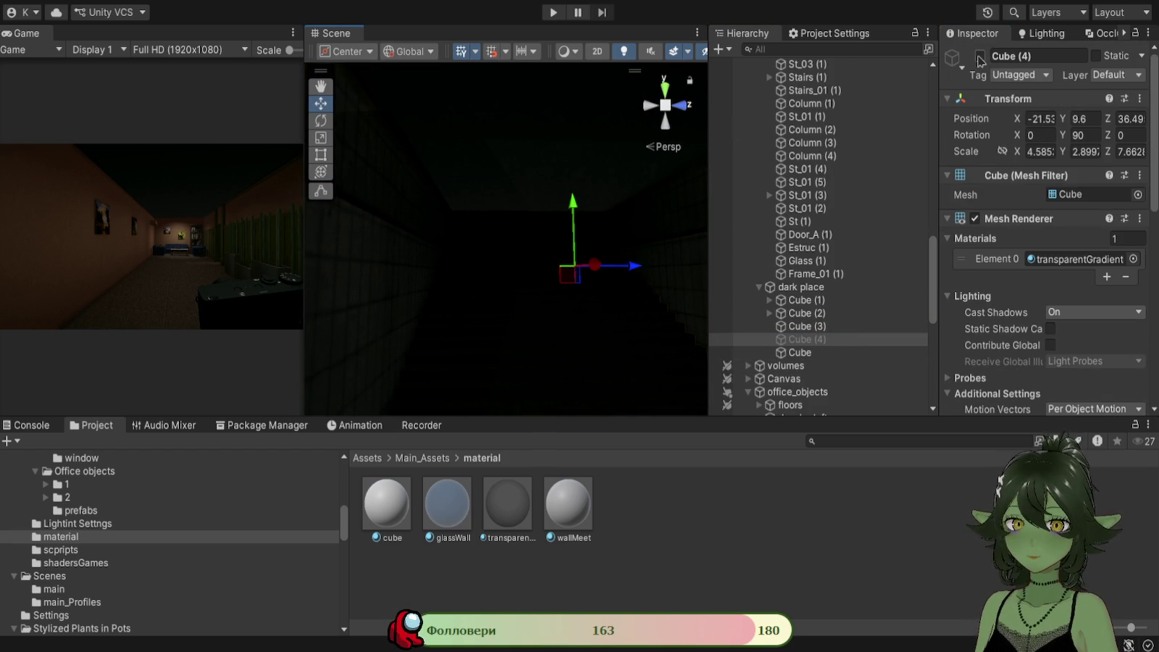
{"action": "mouse_move", "coordinate": [656, 262]}
{"action": "left_mouse_down"}
{"action": "mouse_move", "coordinate": [653, 377]}
{"action": "mouse_move", "coordinate": [593, 313]}
{"action": "mouse_move", "coordinate": [509, 305]}
{"action": "mouse_move", "coordinate": [578, 354]}
{"action": "mouse_move", "coordinate": [455, 331]}
{"action": "mouse_move", "coordinate": [685, 327]}
{"action": "mouse_move", "coordinate": [649, 288]}
{"action": "left_mouse_up"}
{"action": "left_click", "coordinate": [653, 377]}
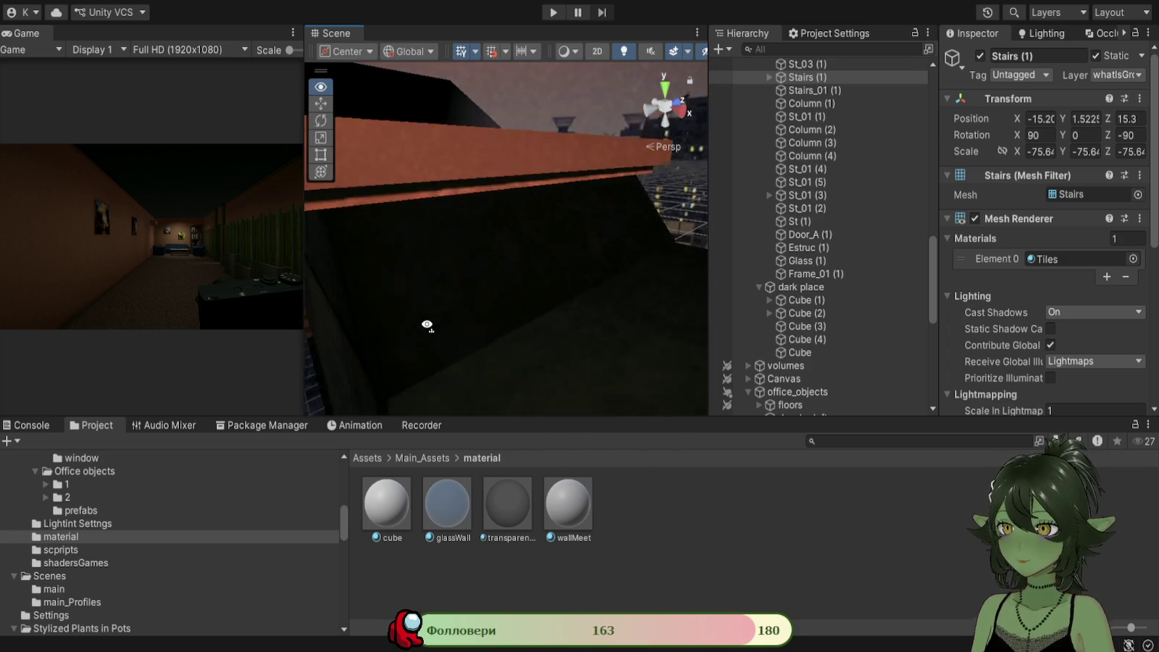
{"action": "left_click", "coordinate": [464, 221]}
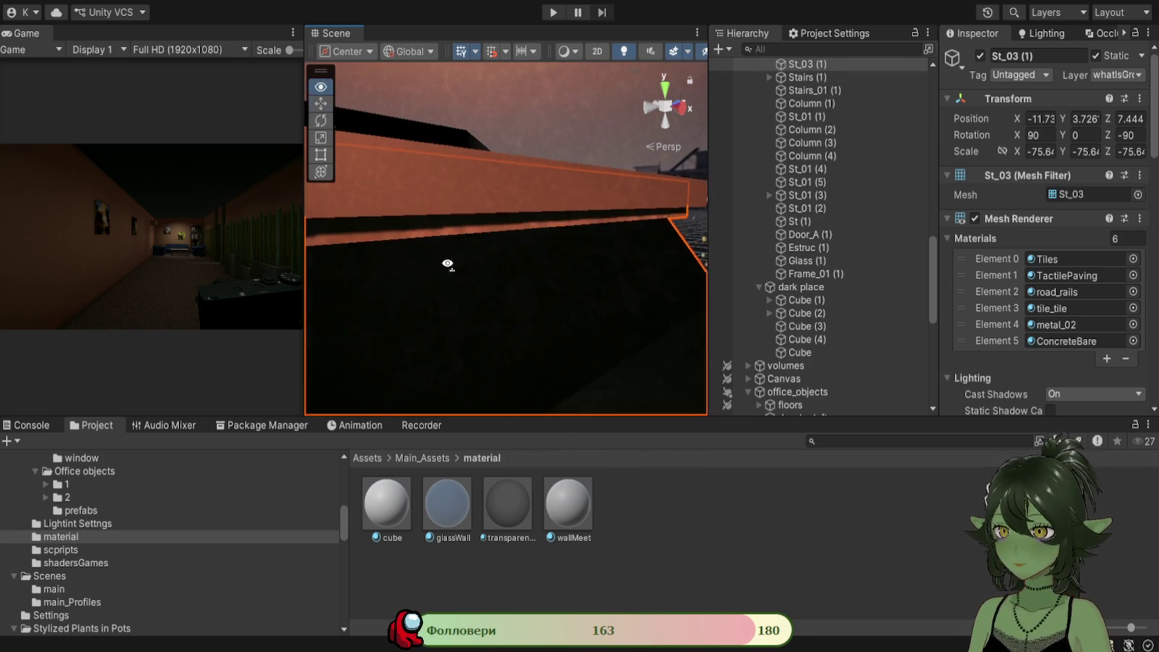
{"action": "left_click", "coordinate": [531, 182]}
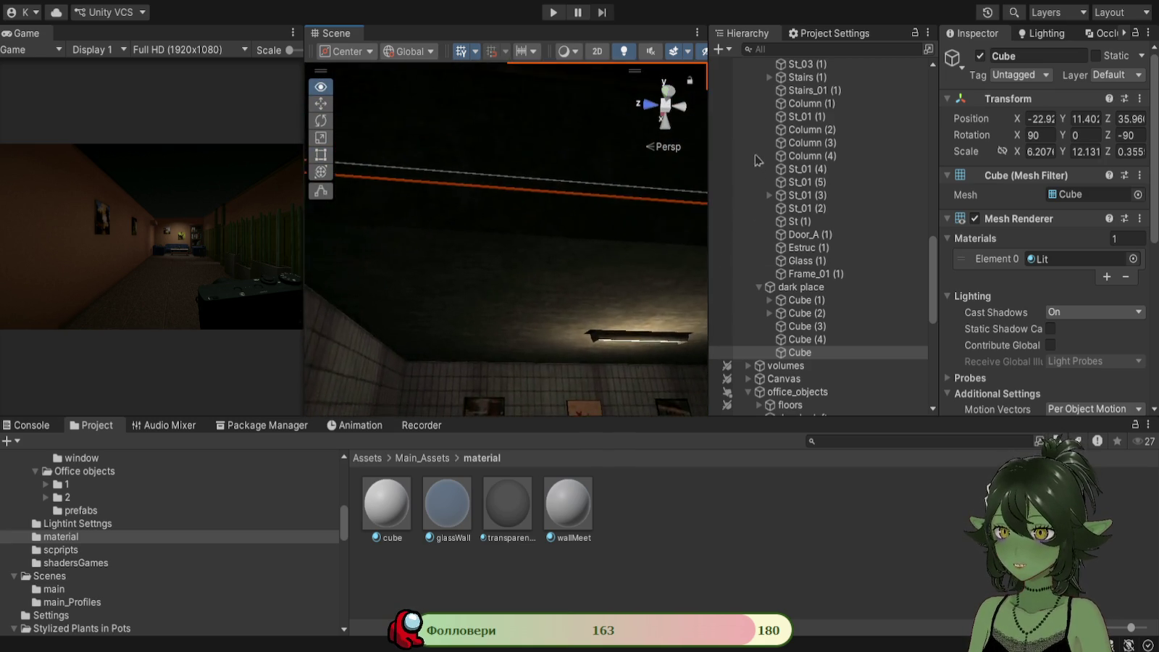
{"action": "key", "text": "t"}
{"action": "left_click", "coordinate": [491, 299]}
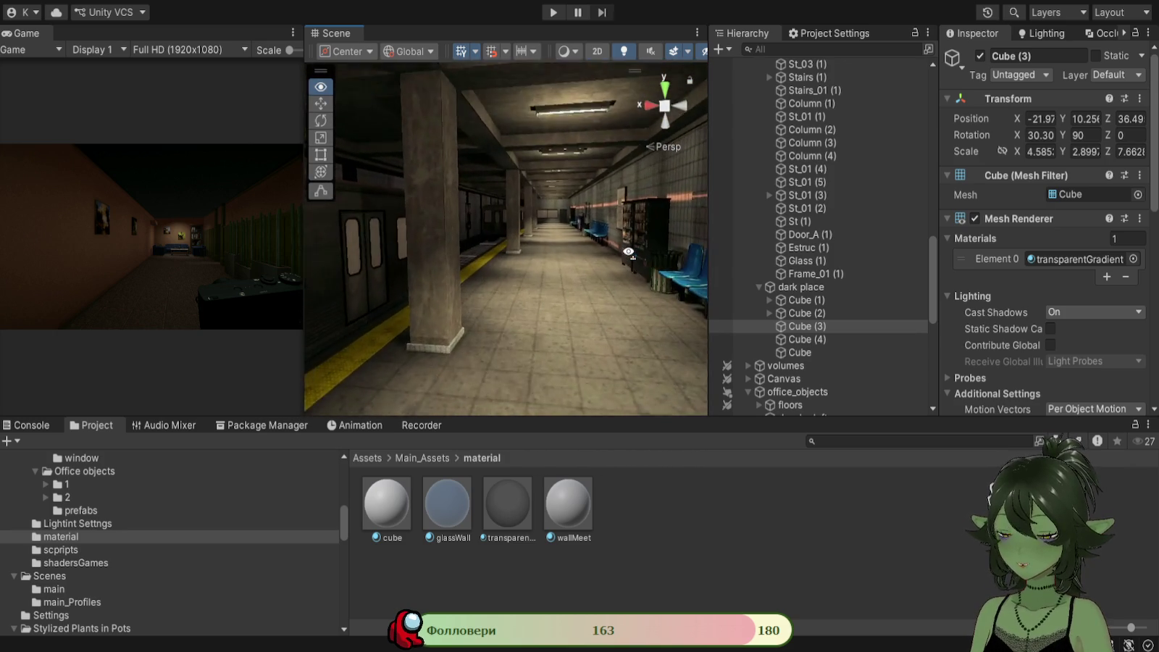
Fly over the rooftops toward the lit roof slab, then select St_01 (1) in the corridor.
{"action": "left_click_drag", "start_coordinate": [565, 290], "coordinate": [431, 326]}
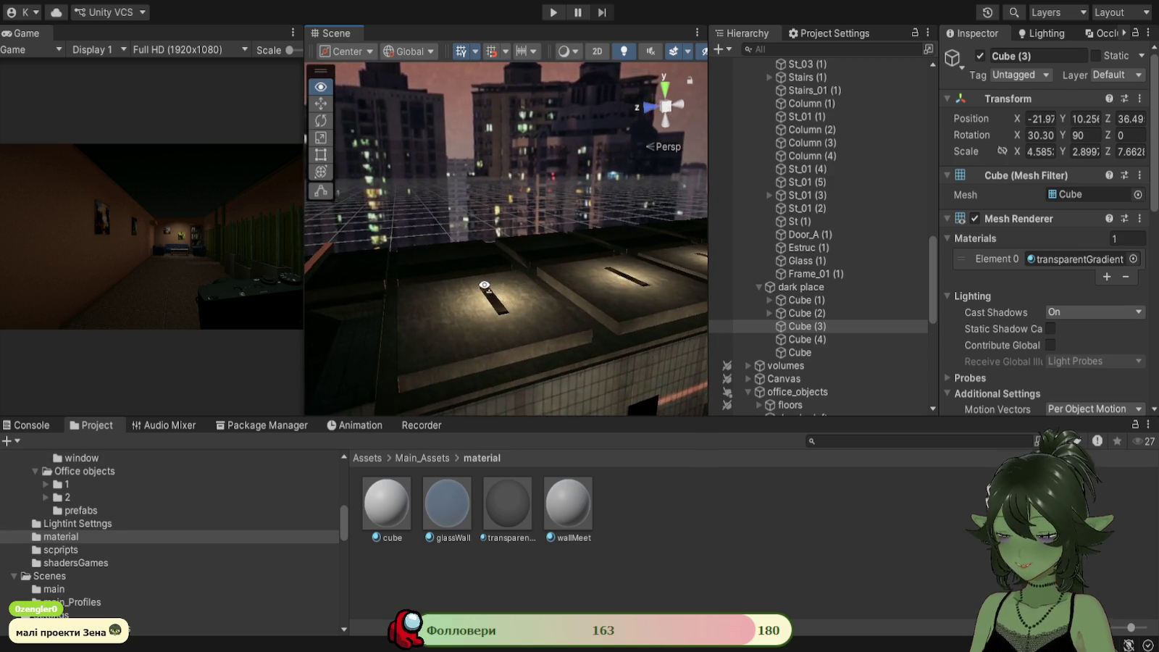
{"action": "left_click_drag", "start_coordinate": [484, 299], "coordinate": [472, 304]}
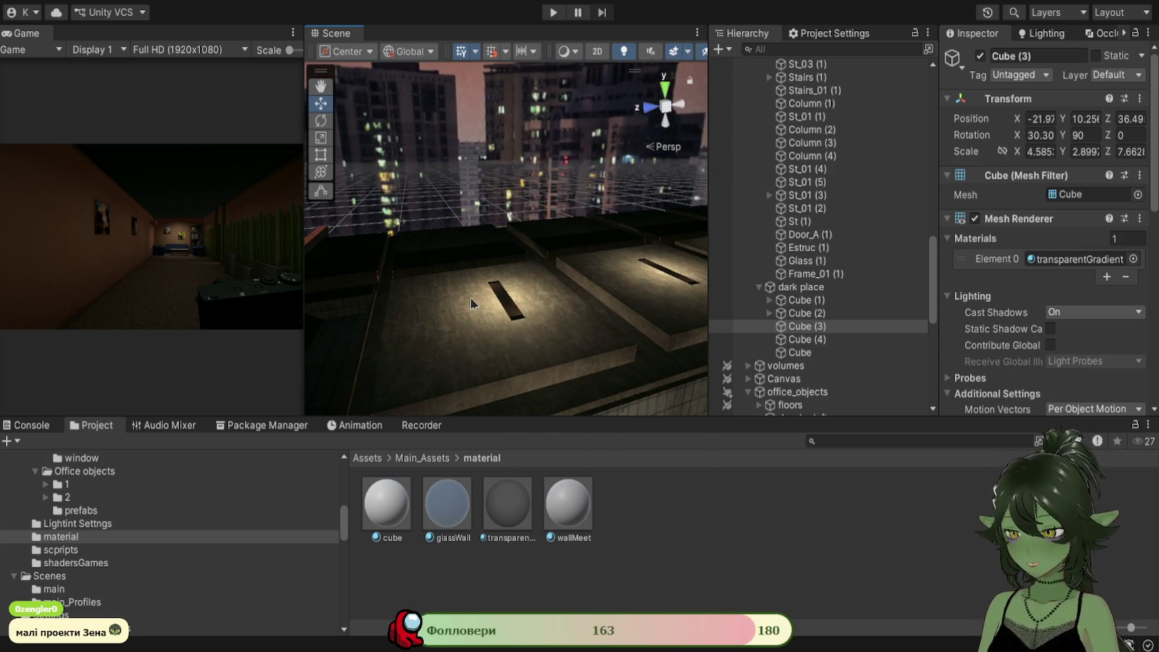
{"action": "mouse_move", "coordinate": [573, 282]}
{"action": "left_mouse_down"}
{"action": "mouse_move", "coordinate": [516, 302]}
{"action": "mouse_move", "coordinate": [502, 275]}
{"action": "left_mouse_up"}
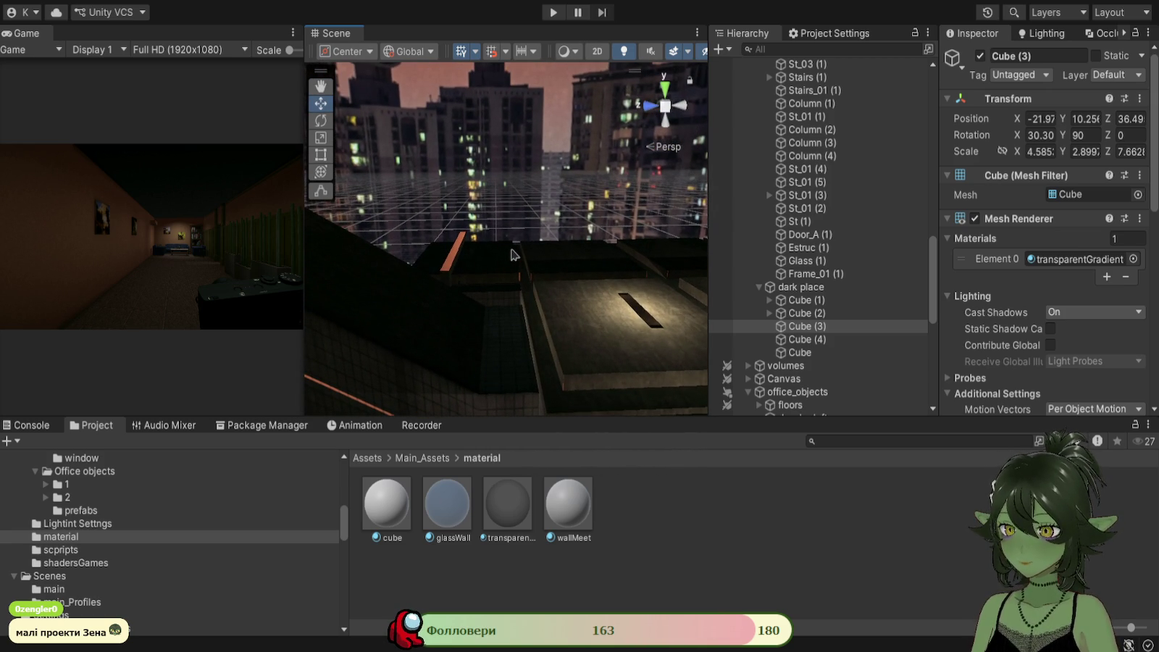
{"action": "mouse_move", "coordinate": [527, 277]}
{"action": "left_mouse_down"}
{"action": "mouse_move", "coordinate": [543, 292]}
{"action": "mouse_move", "coordinate": [607, 293]}
{"action": "mouse_move", "coordinate": [616, 257]}
{"action": "mouse_move", "coordinate": [539, 259]}
{"action": "mouse_move", "coordinate": [551, 251]}
{"action": "mouse_move", "coordinate": [712, 327]}
{"action": "mouse_move", "coordinate": [599, 274]}
{"action": "mouse_move", "coordinate": [599, 360]}
{"action": "mouse_move", "coordinate": [625, 302]}
{"action": "left_mouse_up"}
{"action": "left_click", "coordinate": [610, 334]}
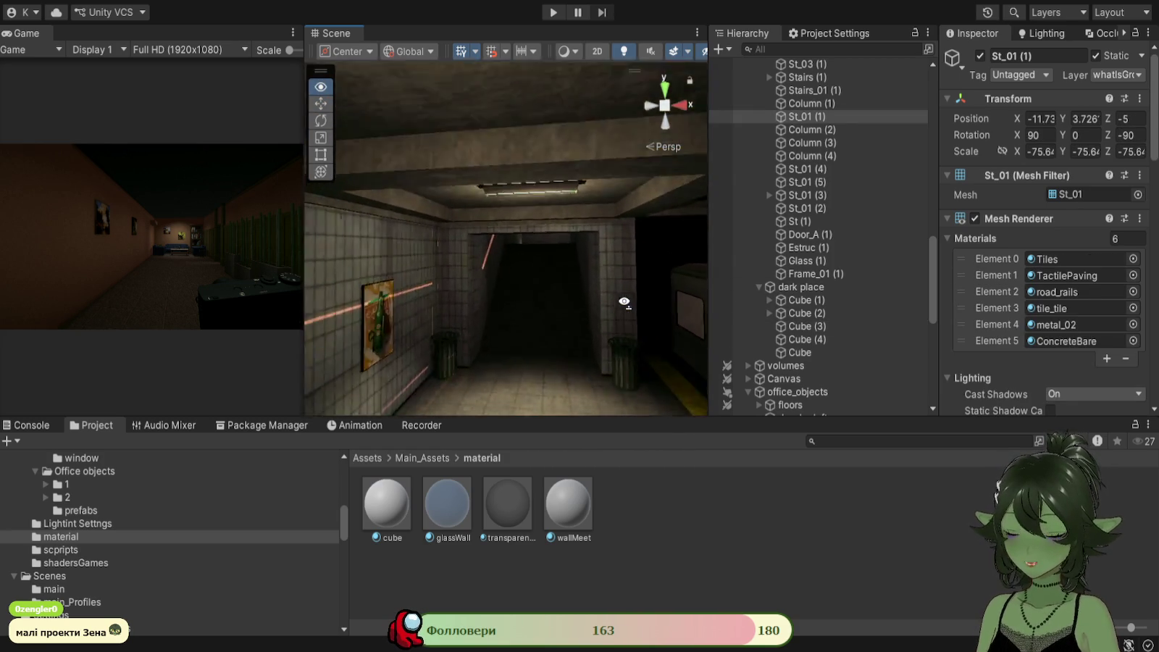
{"action": "left_click_drag", "start_coordinate": [517, 287], "coordinate": [445, 305]}
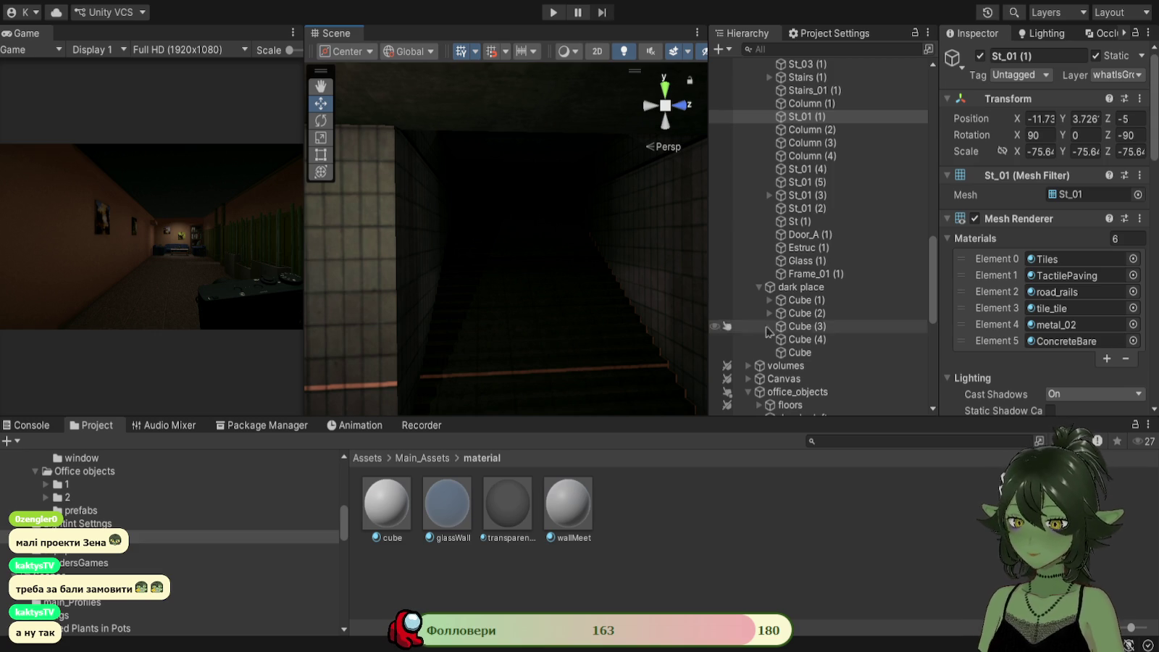
{"action": "scroll", "coordinate": [1043, 275], "scroll_direction": "down", "scroll_amount": 5}
{"action": "mouse_move", "coordinate": [660, 246]}
{"action": "left_mouse_down"}
{"action": "mouse_move", "coordinate": [530, 259]}
{"action": "mouse_move", "coordinate": [535, 292]}
{"action": "mouse_move", "coordinate": [494, 293]}
{"action": "mouse_move", "coordinate": [522, 299]}
{"action": "left_mouse_up"}
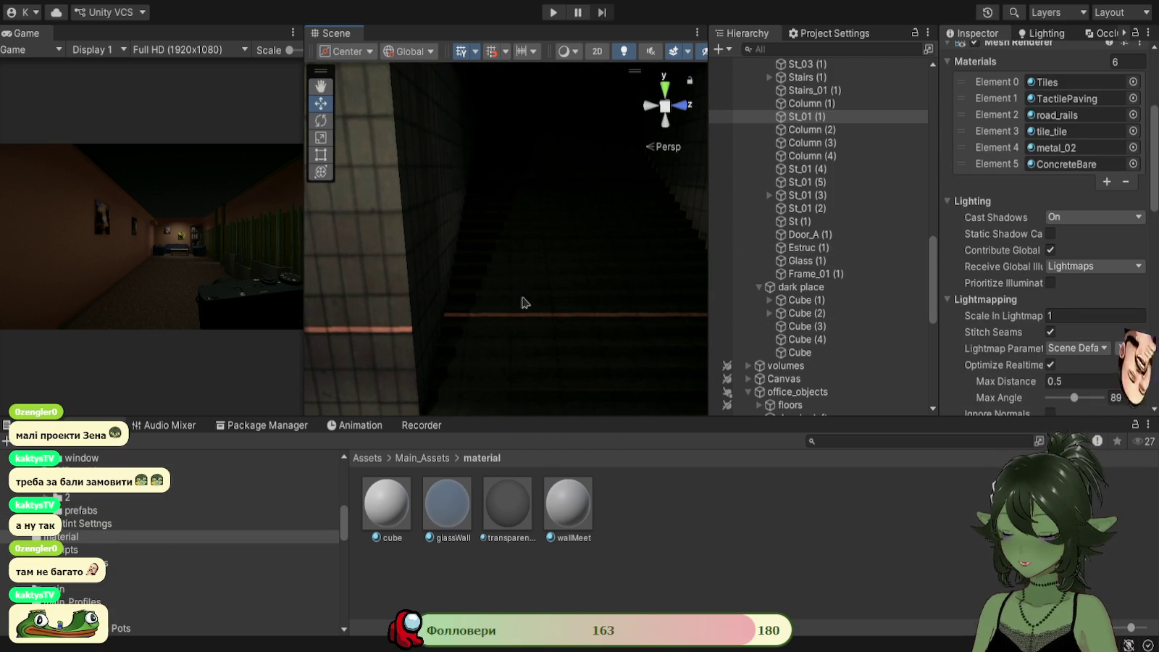
Go to Assets > Main_Assets > scpripts and name the new C# script teleportLocation.
{"action": "left_click", "coordinate": [370, 459]}
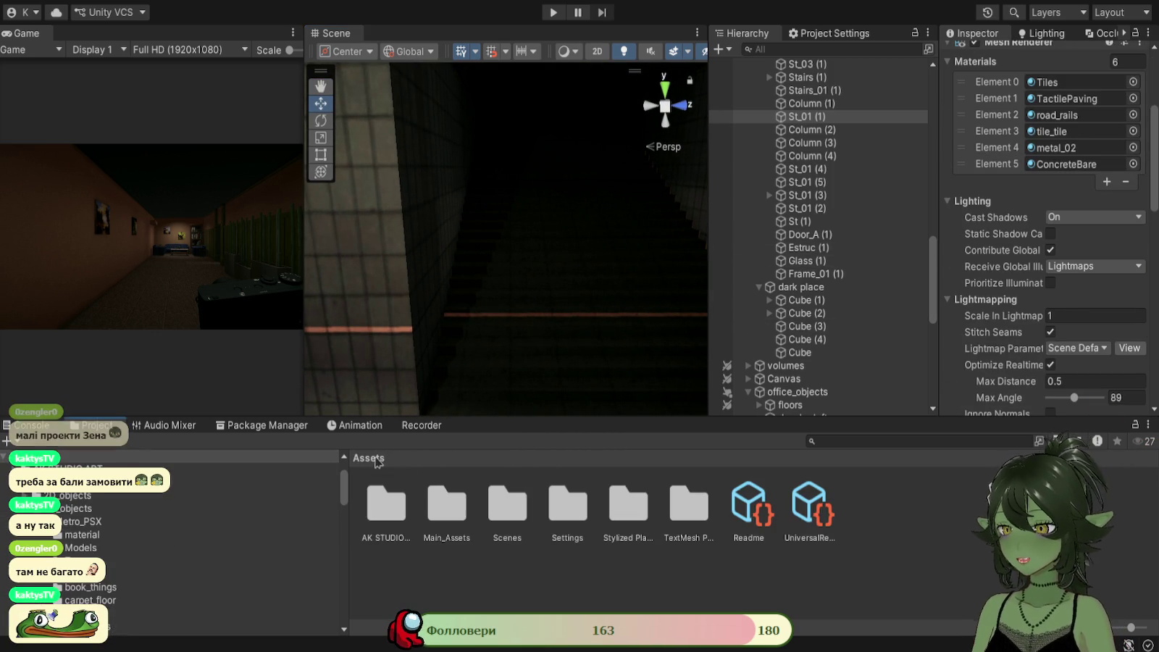
{"action": "double_click", "coordinate": [578, 507]}
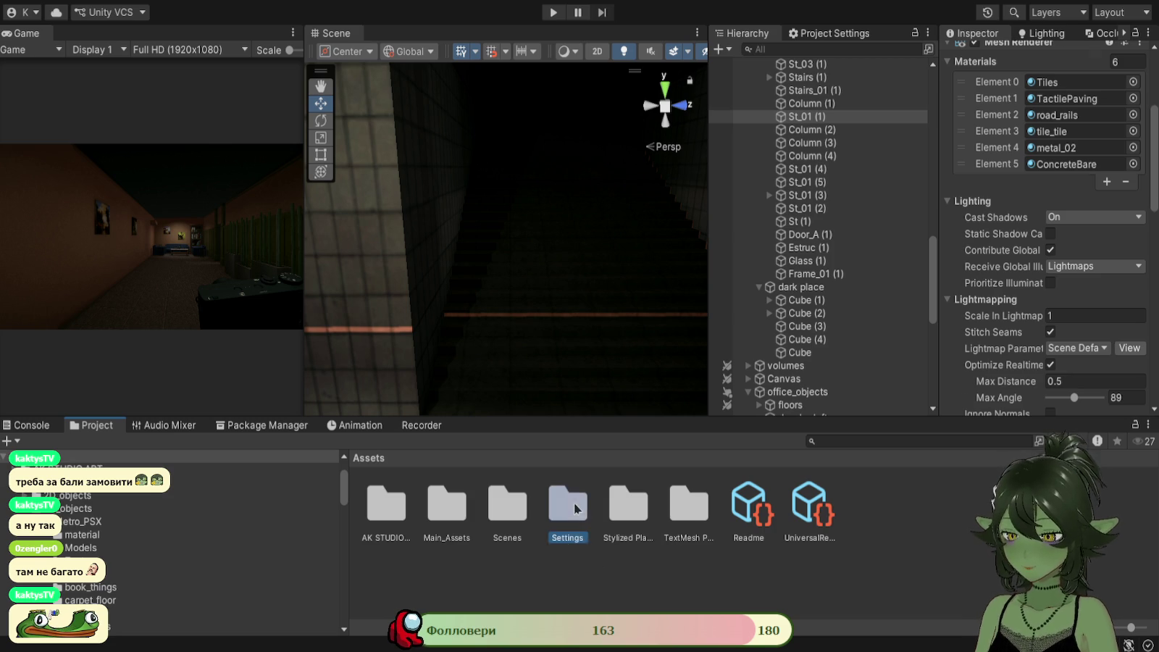
{"action": "left_click", "coordinate": [368, 458]}
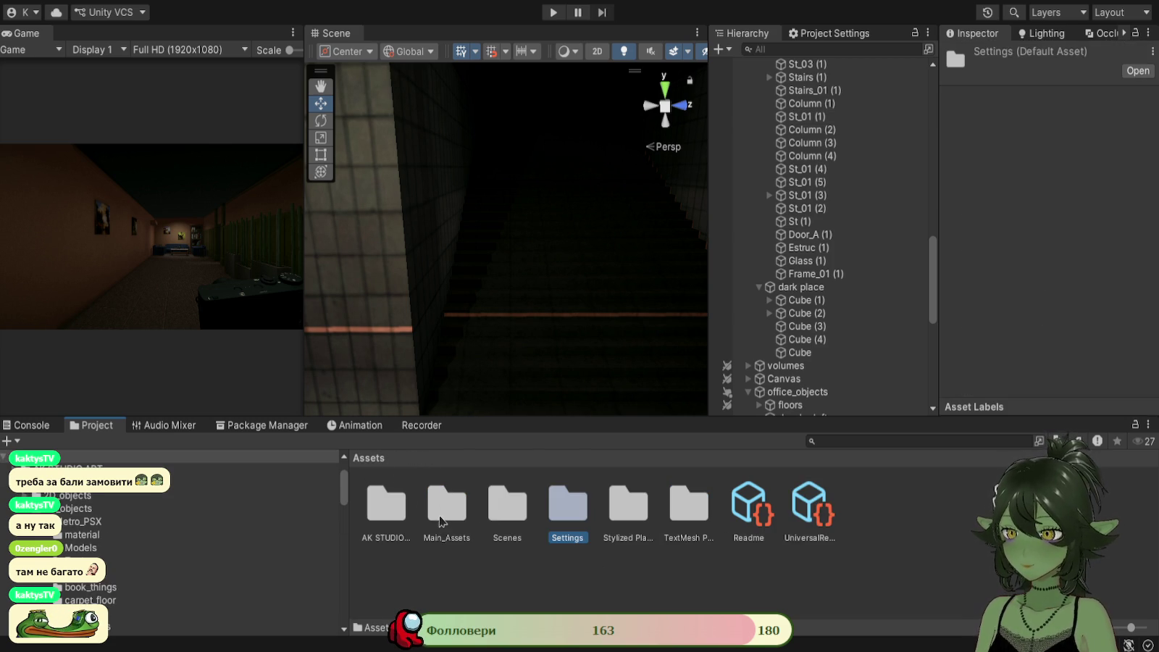
{"action": "left_click", "coordinate": [442, 519]}
{"action": "double_click", "coordinate": [443, 519]}
{"action": "double_click", "coordinate": [628, 516]}
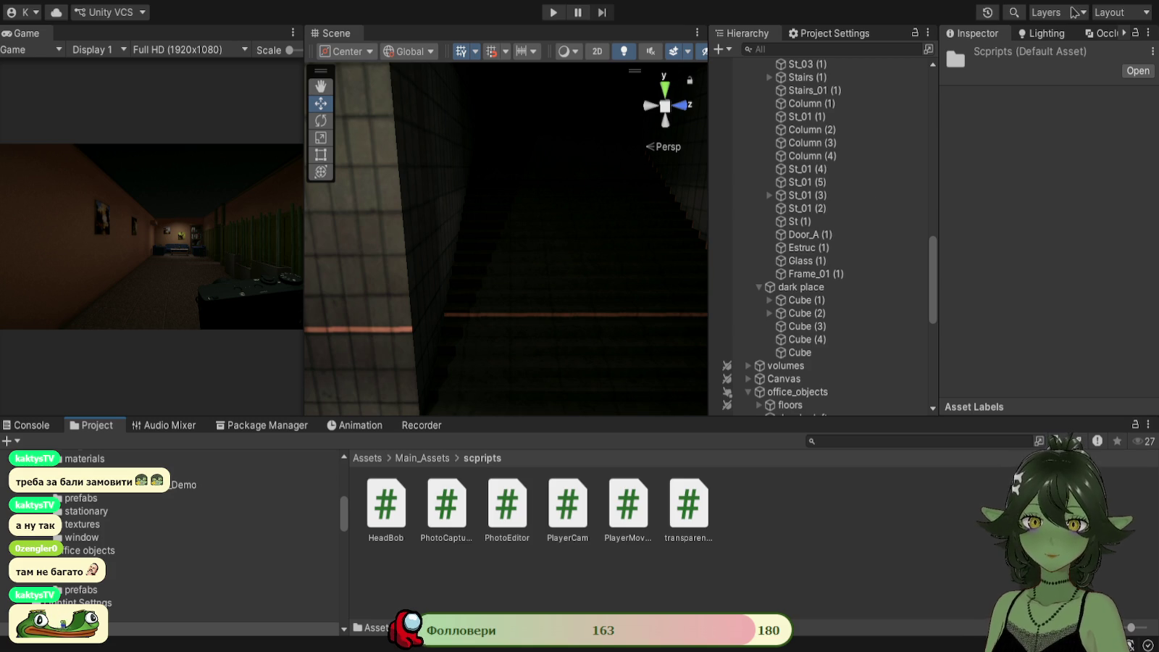
{"action": "type", "text": "te"}
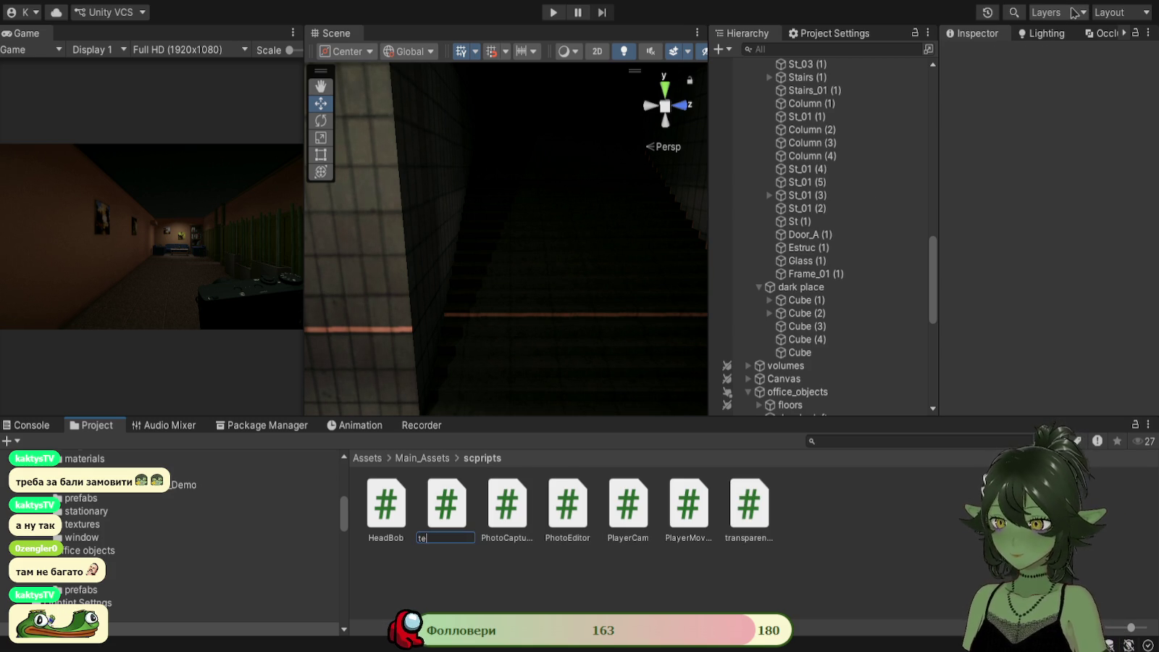
{"action": "type", "text": "leport"}
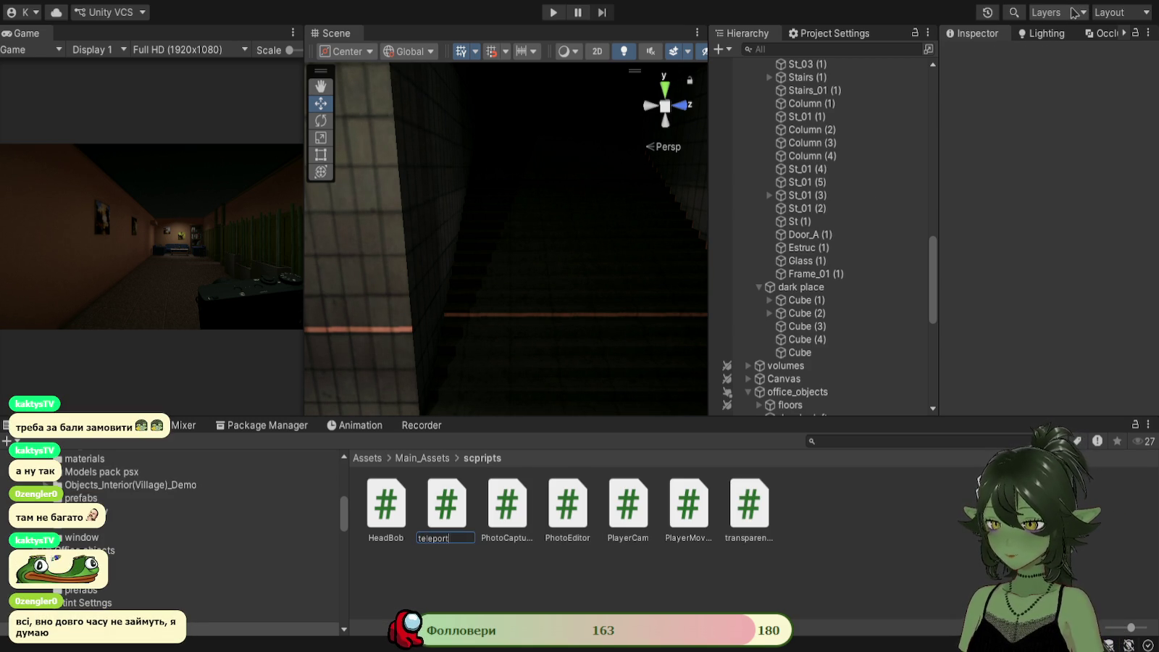
{"action": "type", "text": "Local"}
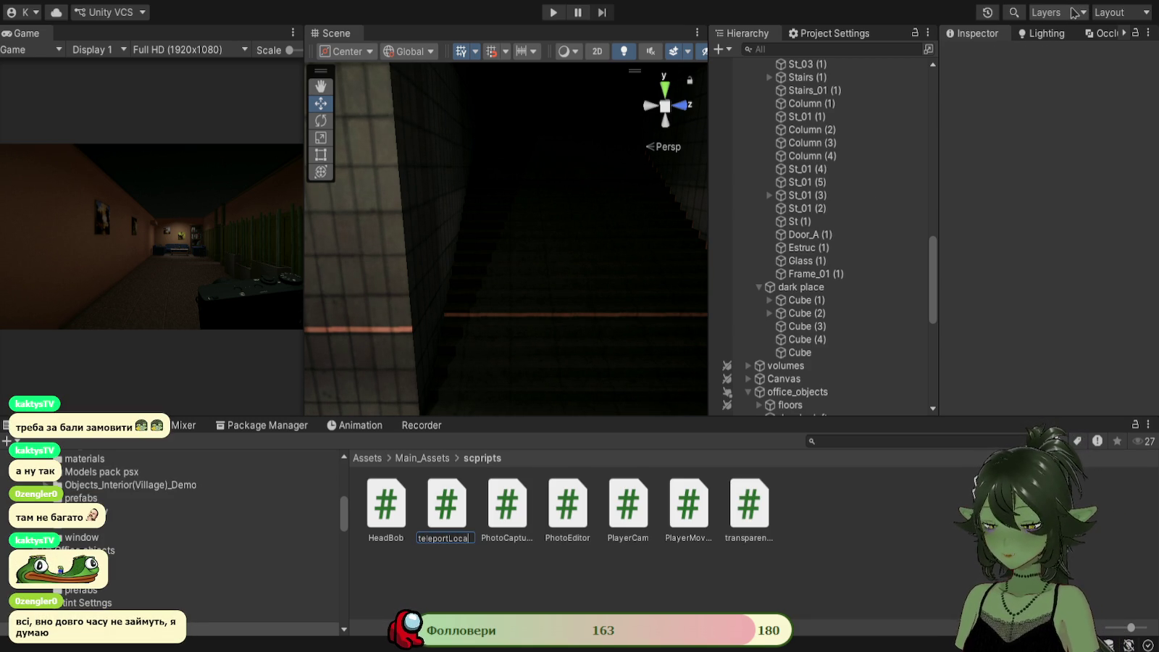
{"action": "type", "text": "ion"}
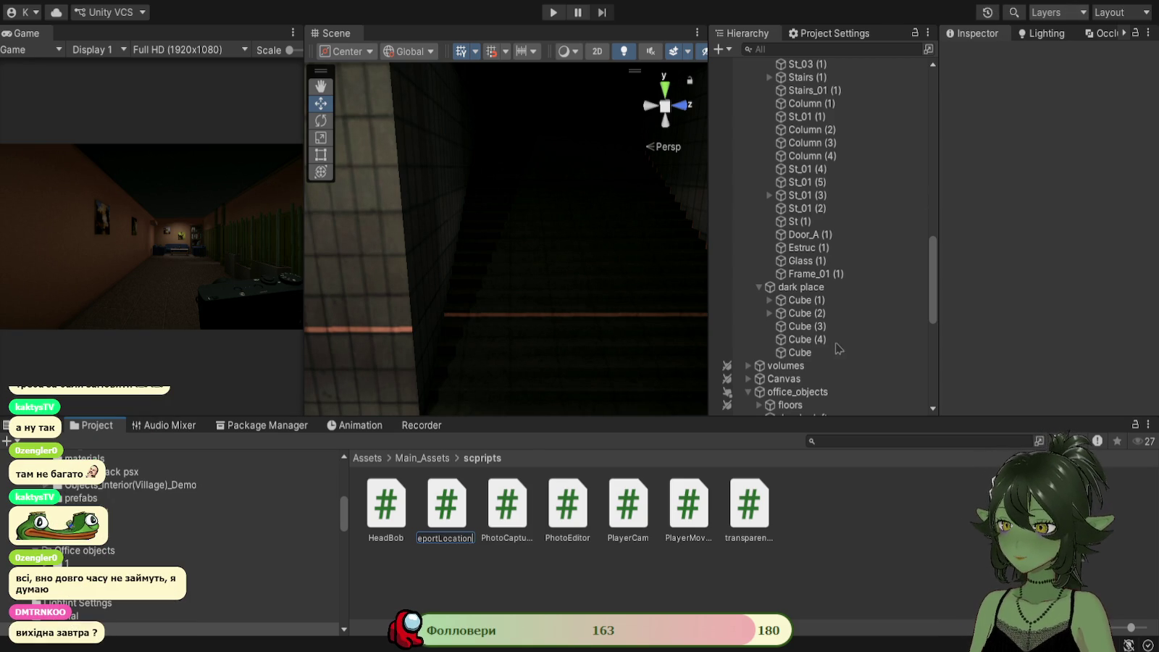
{"action": "key", "text": "Return"}
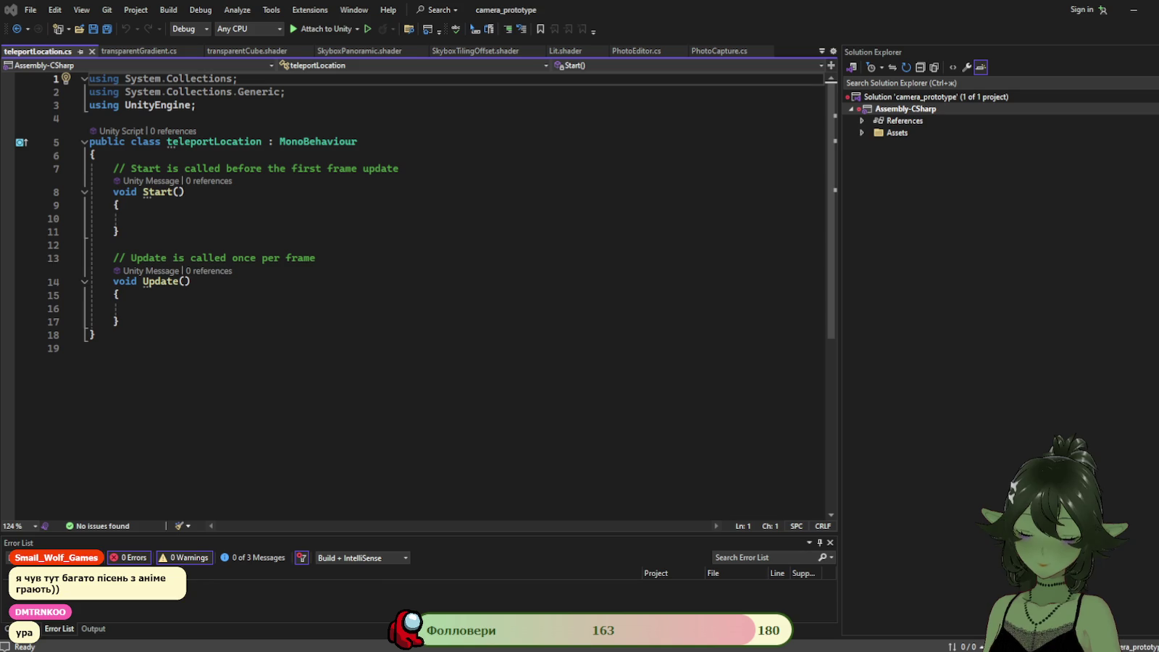
Switch from Visual Studio back to the Unity Editor.
{"action": "key", "text": "alt+Tab"}
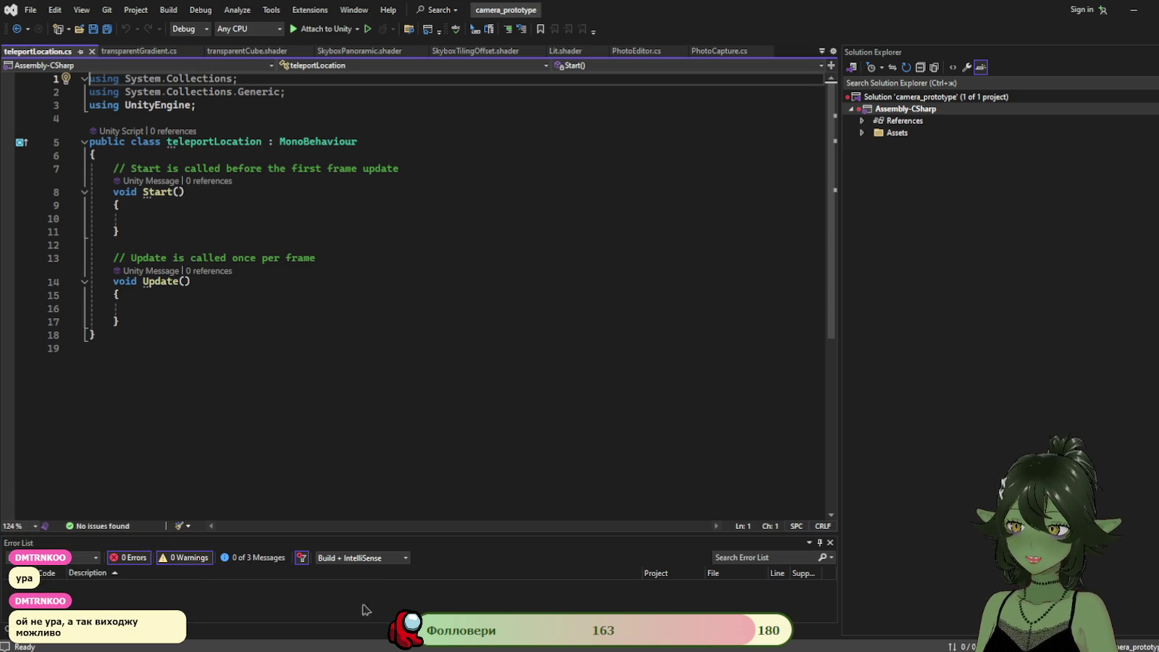
{"action": "key", "text": "alt+Tab"}
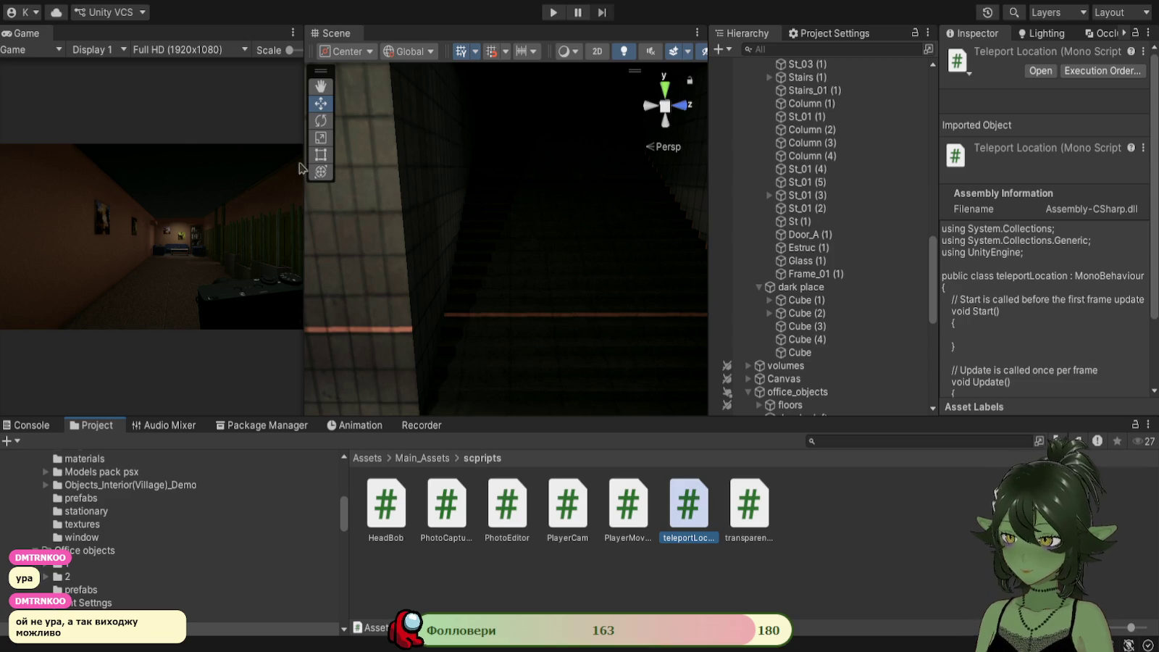
Select Cube (3) in the scene and edit its Box Collider in the Inspector.
{"action": "scroll", "coordinate": [819, 305], "scroll_direction": "down", "scroll_amount": 10}
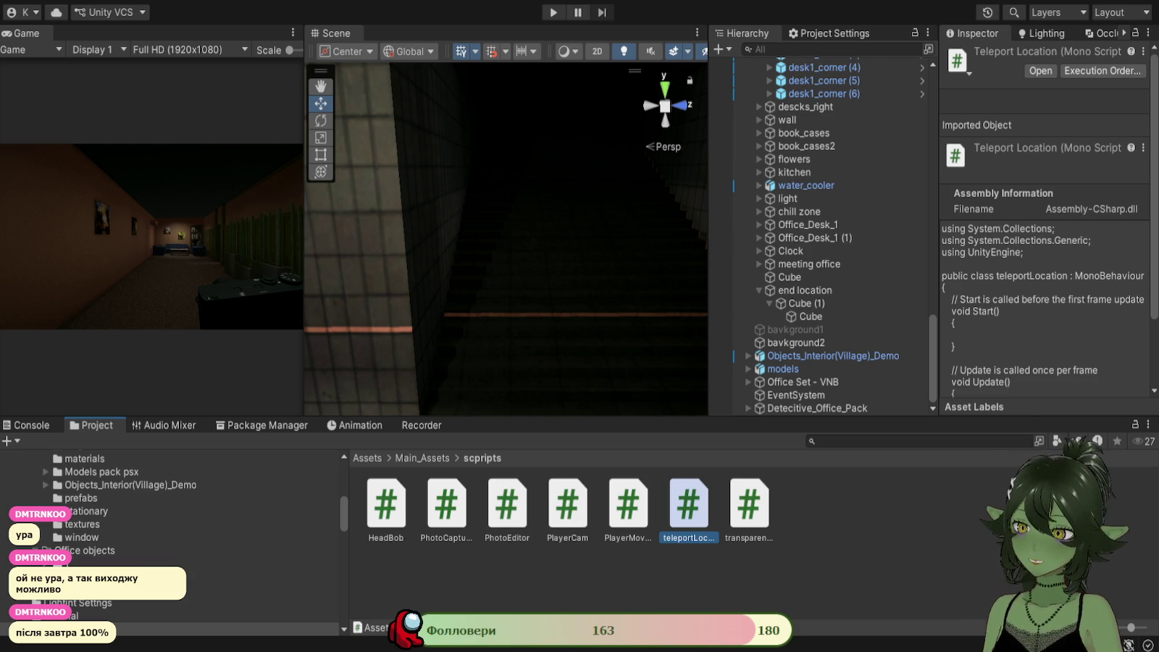
{"action": "left_click", "coordinate": [579, 248]}
{"action": "scroll", "coordinate": [540, 261], "scroll_direction": "up", "scroll_amount": 3}
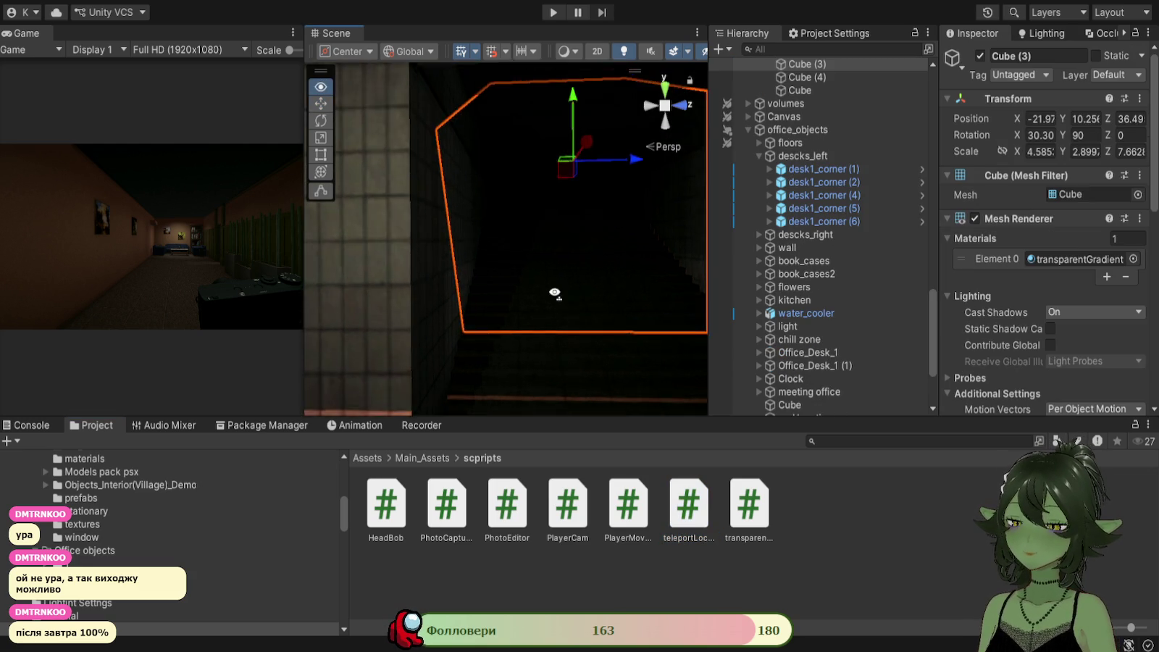
{"action": "scroll", "coordinate": [834, 290], "scroll_direction": "down", "scroll_amount": 3}
{"action": "scroll", "coordinate": [994, 363], "scroll_direction": "down", "scroll_amount": 6}
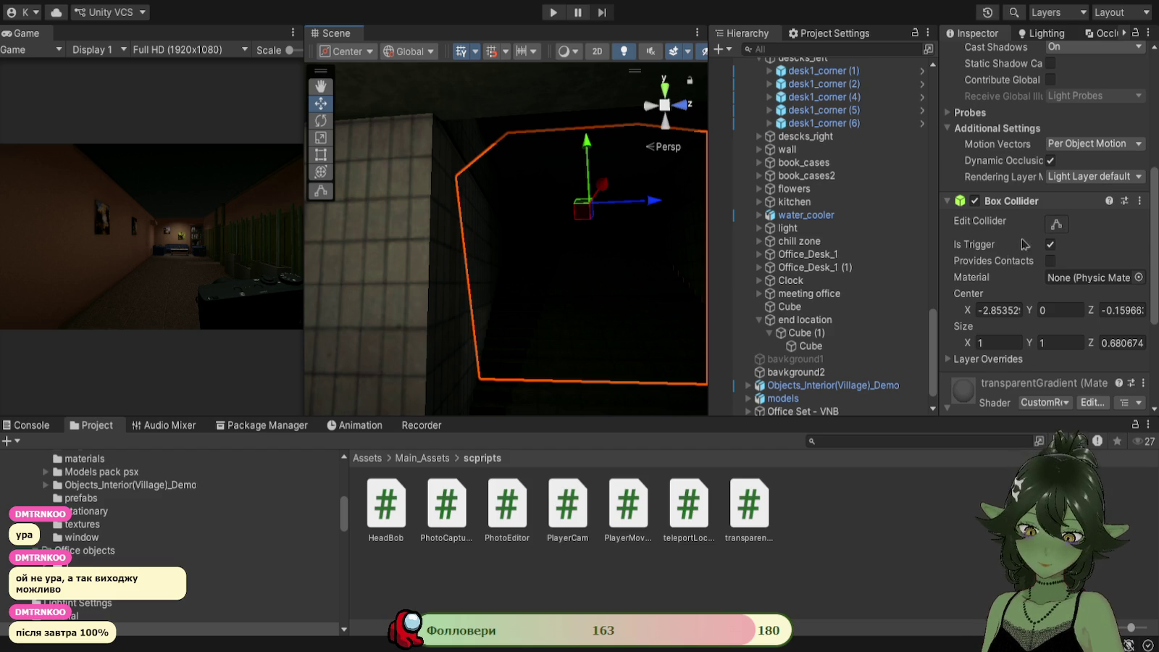
{"action": "left_click", "coordinate": [1056, 227]}
Resize the end location trigger collider to centre X -2.09, Y 1.57 and depth 0.89.
{"action": "mouse_move", "coordinate": [565, 333]}
{"action": "left_mouse_down"}
{"action": "mouse_move", "coordinate": [575, 406]}
{"action": "mouse_move", "coordinate": [585, 303]}
{"action": "mouse_move", "coordinate": [511, 362]}
{"action": "mouse_move", "coordinate": [504, 297]}
{"action": "left_mouse_up"}
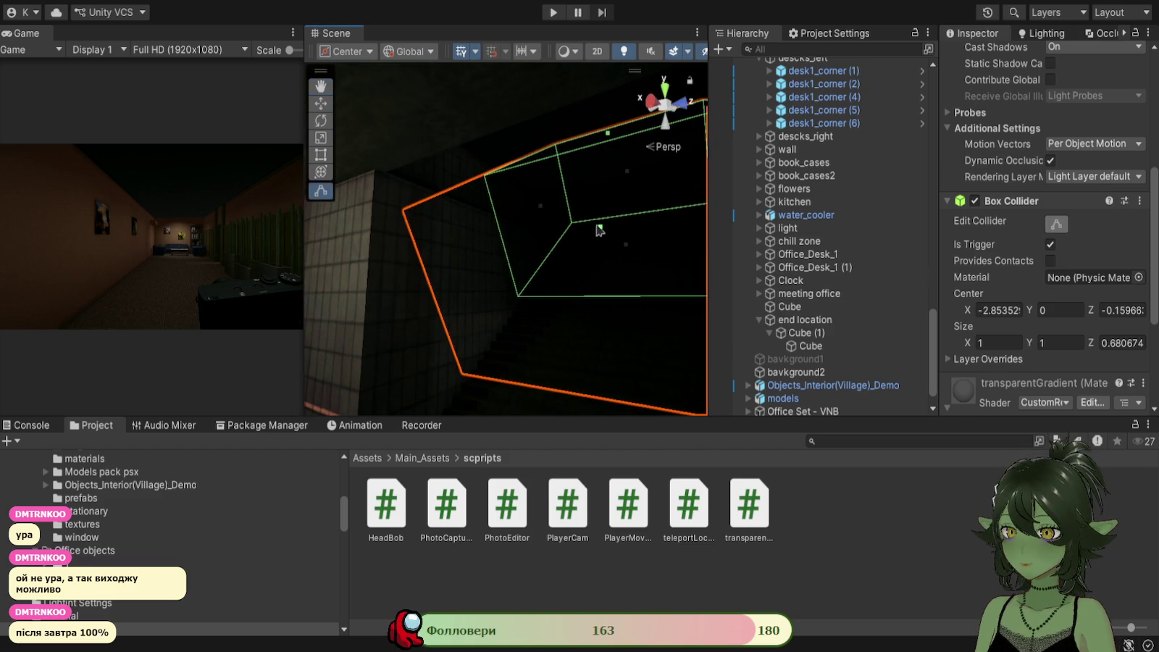
{"action": "mouse_move", "coordinate": [587, 261]}
{"action": "left_mouse_down"}
{"action": "mouse_move", "coordinate": [566, 321]}
{"action": "mouse_move", "coordinate": [624, 360]}
{"action": "mouse_move", "coordinate": [634, 351]}
{"action": "left_mouse_up"}
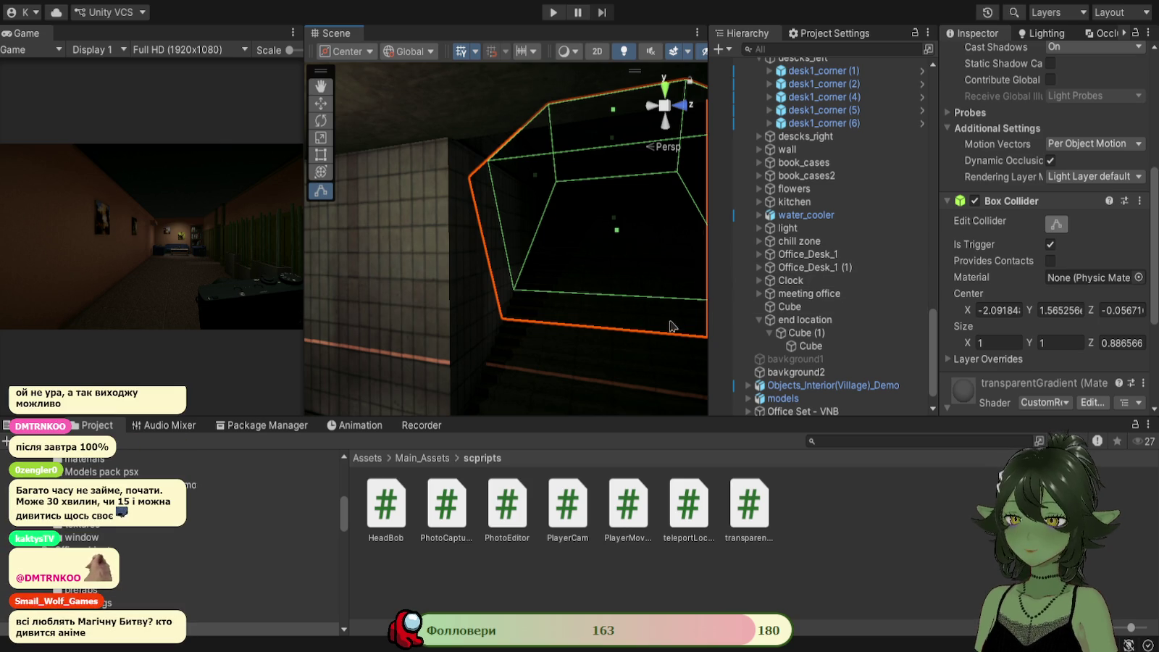
{"action": "mouse_move", "coordinate": [650, 289]}
{"action": "left_mouse_down"}
{"action": "mouse_move", "coordinate": [576, 320]}
{"action": "mouse_move", "coordinate": [589, 319]}
{"action": "left_mouse_up"}
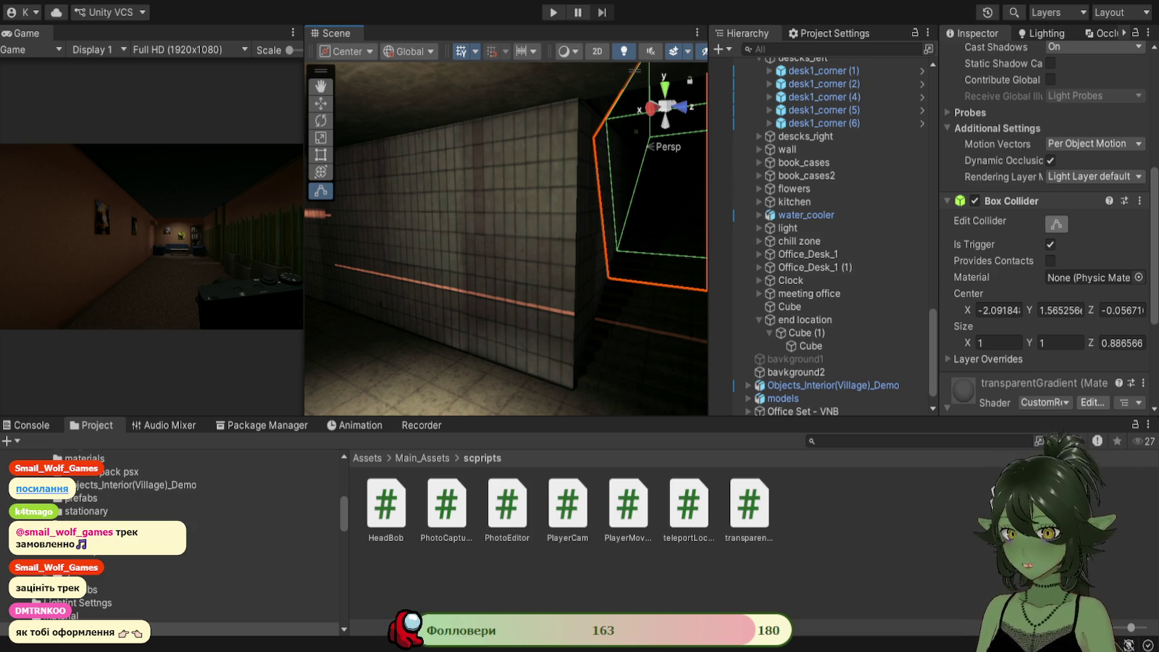
Frame the Cube, then select Cube (1) under end location and expand it to show its child Cube.
{"action": "key", "text": "alt+Tab"}
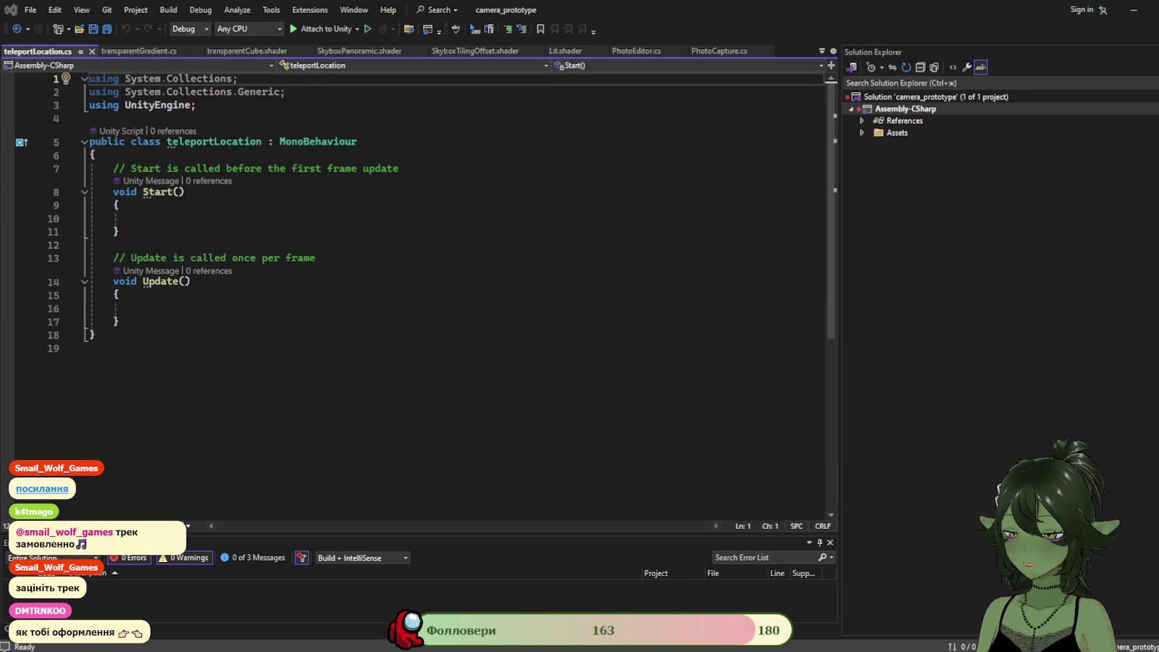
{"action": "key", "text": "alt+Tab"}
{"action": "left_click_drag", "start_coordinate": [566, 322], "coordinate": [585, 326]}
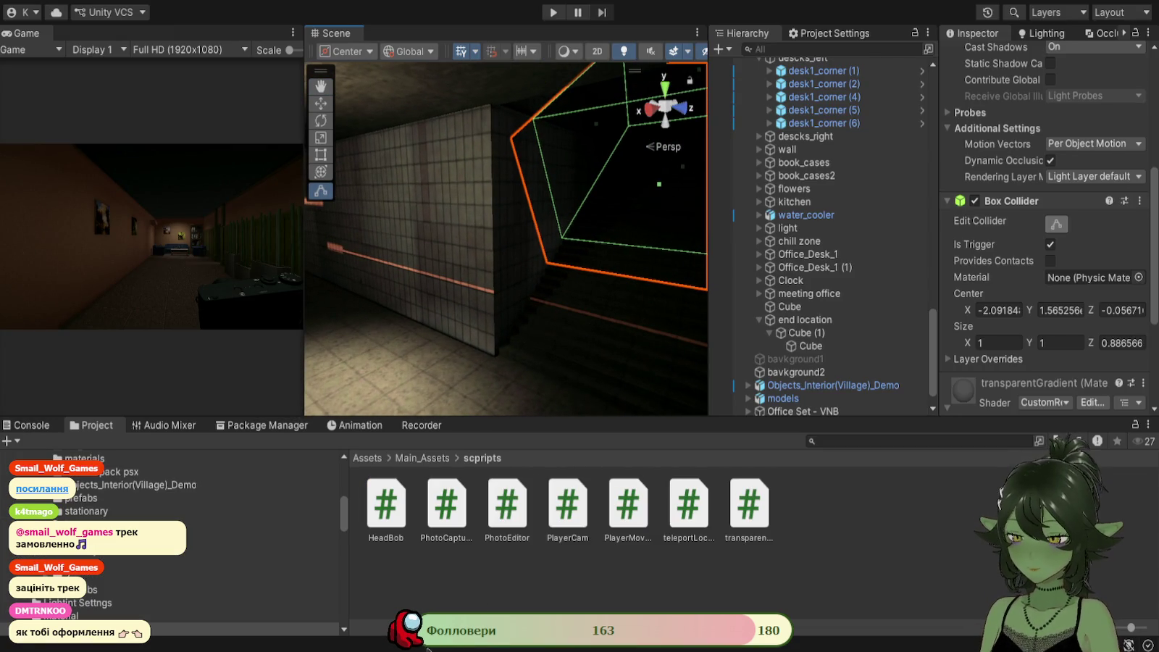
{"action": "mouse_move", "coordinate": [585, 326]}
{"action": "left_mouse_down"}
{"action": "mouse_move", "coordinate": [642, 316]}
{"action": "mouse_move", "coordinate": [517, 394]}
{"action": "mouse_move", "coordinate": [679, 287]}
{"action": "mouse_move", "coordinate": [456, 337]}
{"action": "mouse_move", "coordinate": [486, 339]}
{"action": "left_mouse_up"}
{"action": "double_click", "coordinate": [742, 348]}
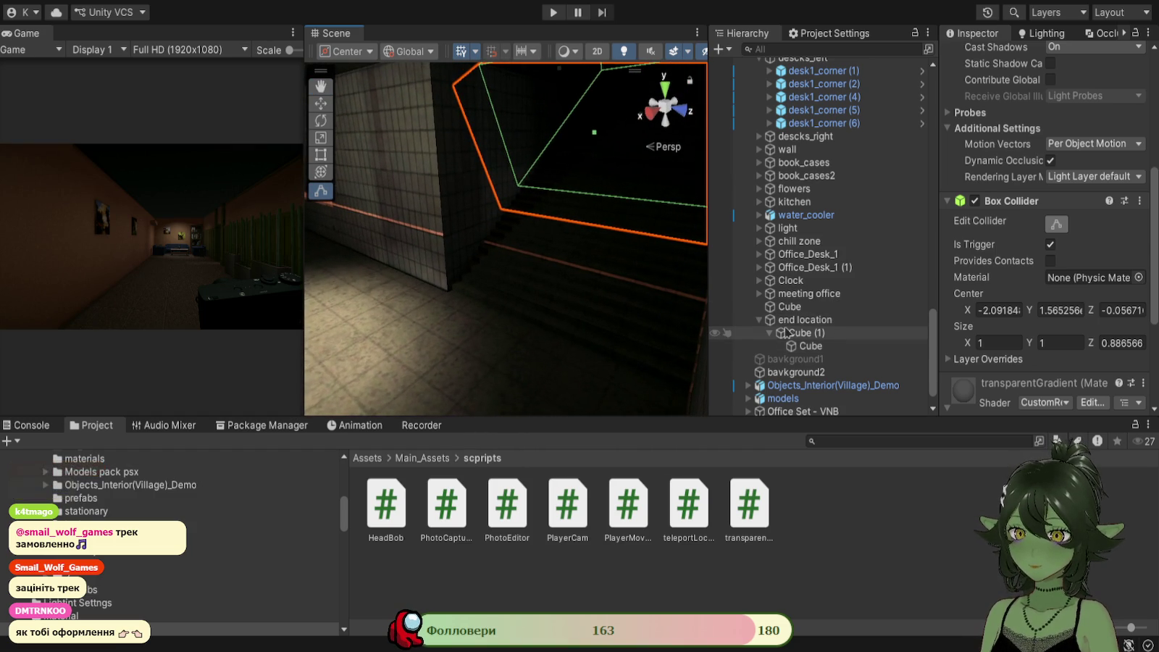
{"action": "left_click", "coordinate": [771, 332]}
{"action": "left_click", "coordinate": [783, 333]}
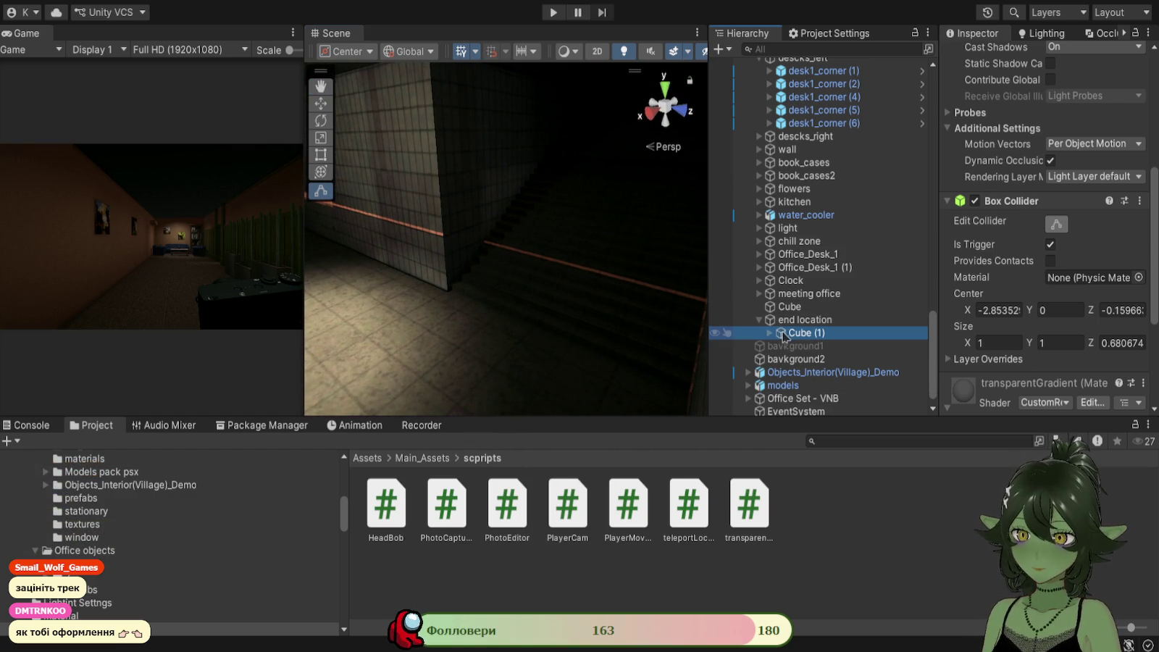
{"action": "left_click", "coordinate": [770, 333]}
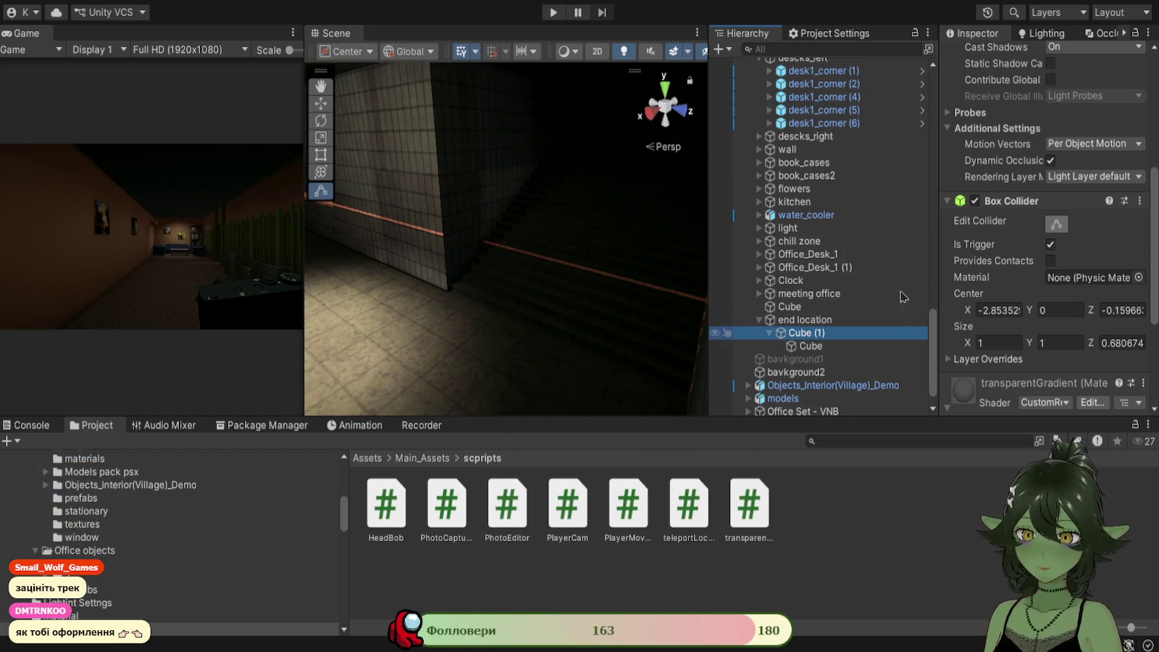
Add a temporary empty child under Cube (1), then delete it.
{"action": "key", "text": "alt+shift+n"}
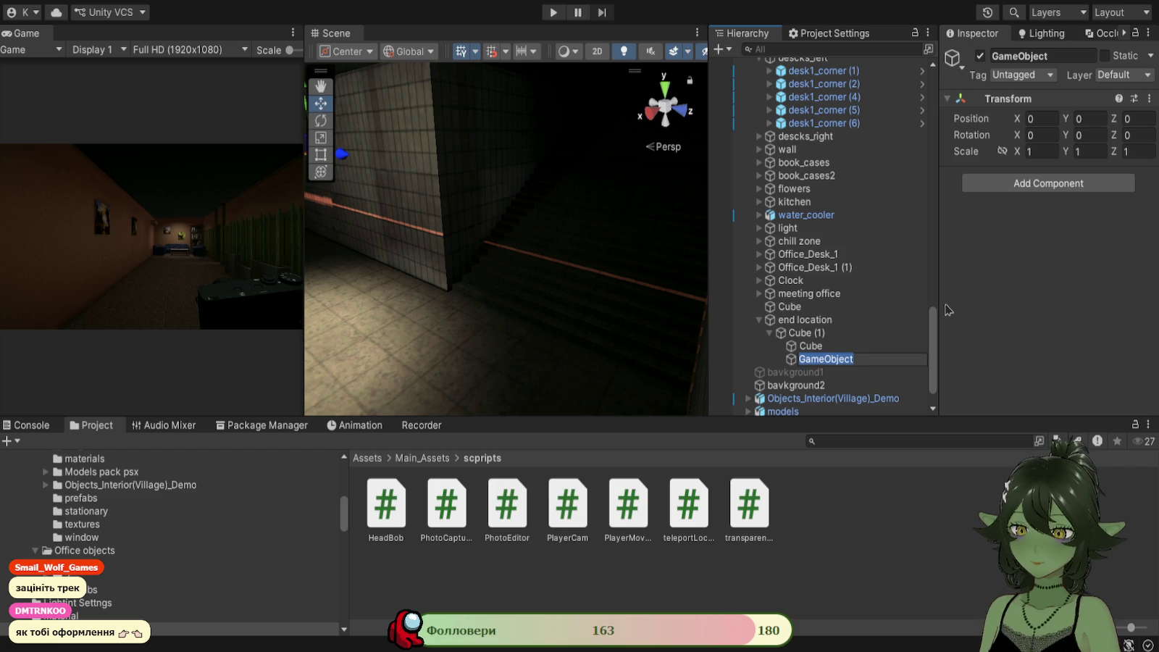
{"action": "type", "text": "point"}
{"action": "key", "text": "BackSpace"}
{"action": "key", "text": "BackSpace"}
{"action": "key", "text": "BackSpace"}
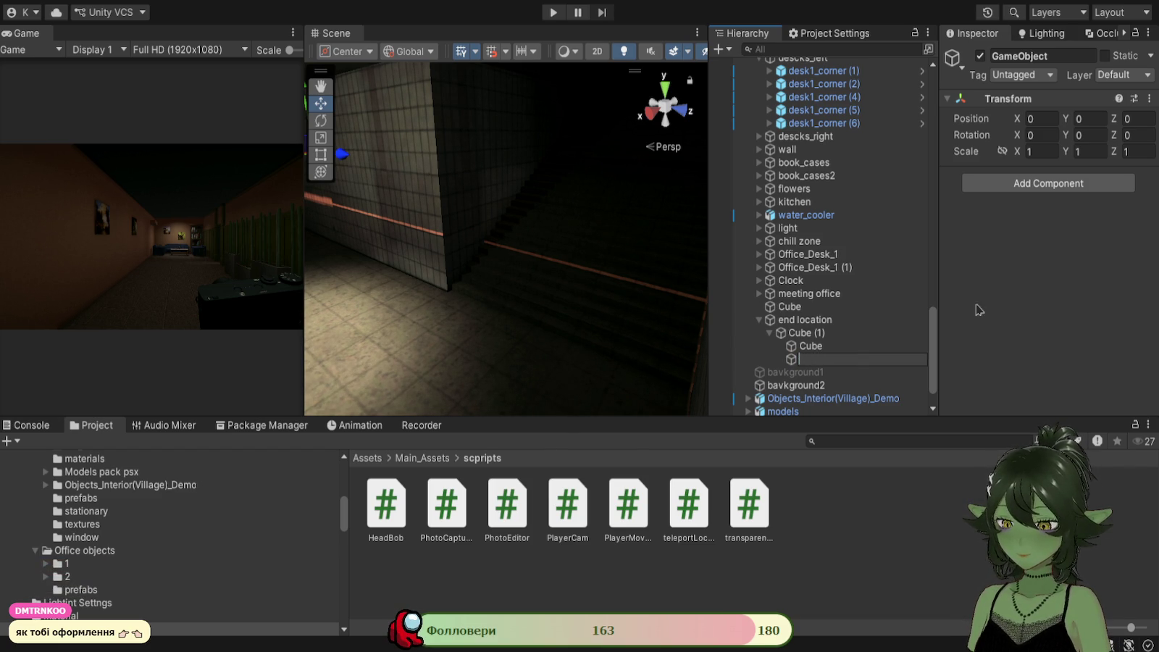
{"action": "left_click", "coordinate": [873, 335]}
{"action": "left_click", "coordinate": [845, 360]}
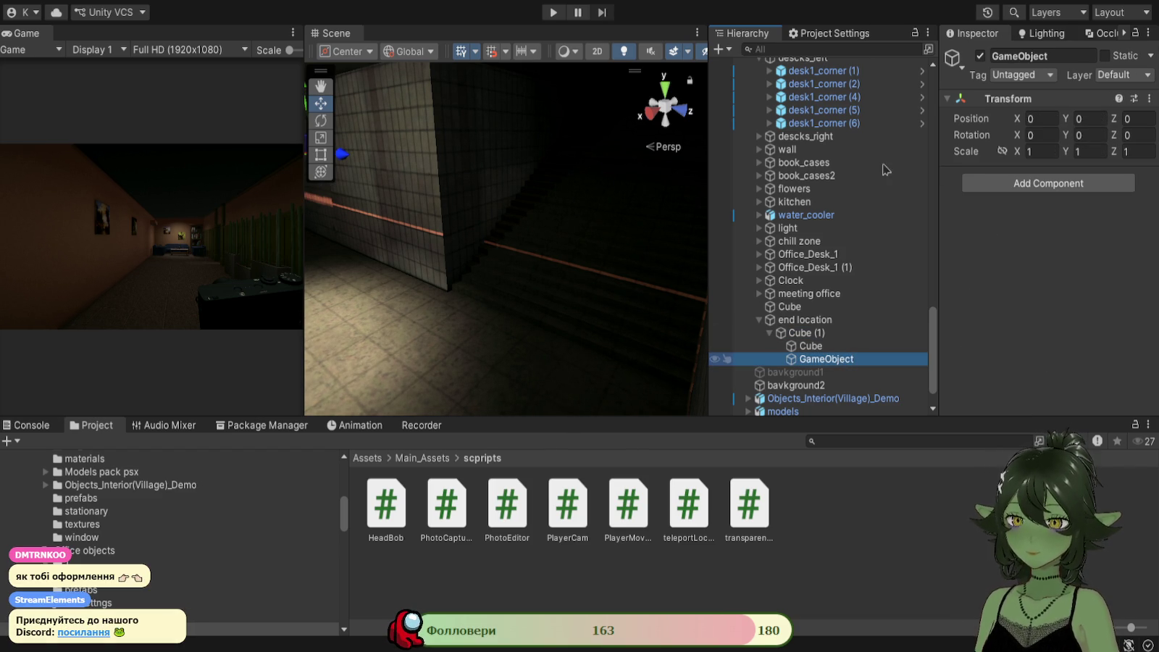
{"action": "key", "text": "Delete"}
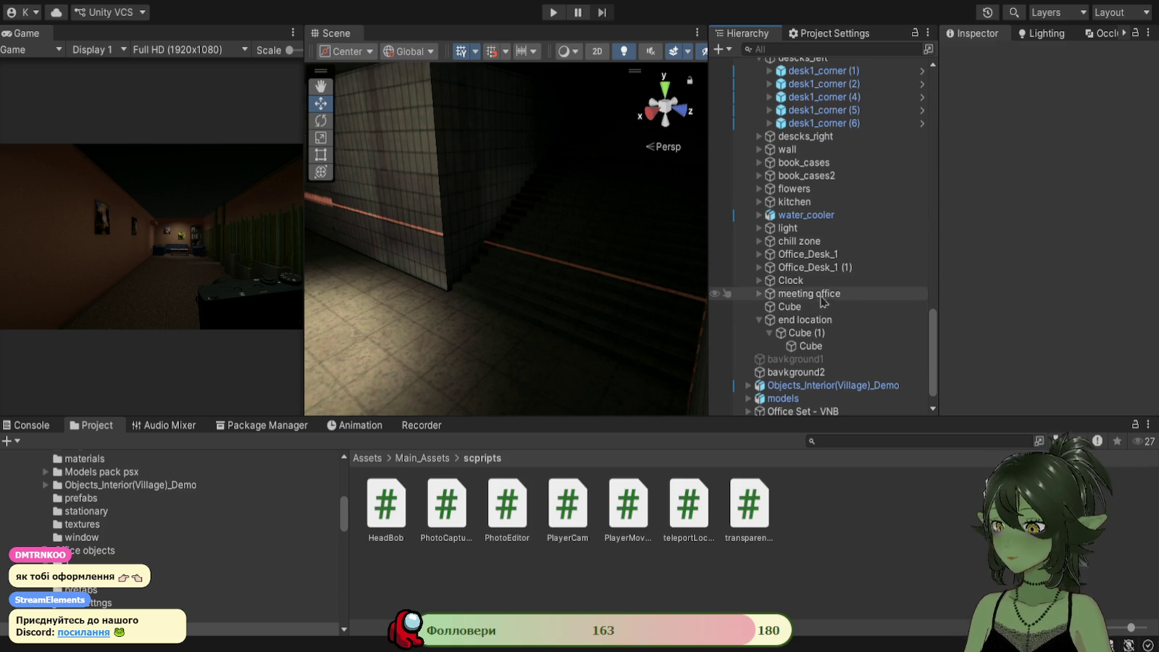
Reorder the top-level hierarchy so office_objects sits directly below metro_objects.
{"action": "left_click", "coordinate": [759, 320]}
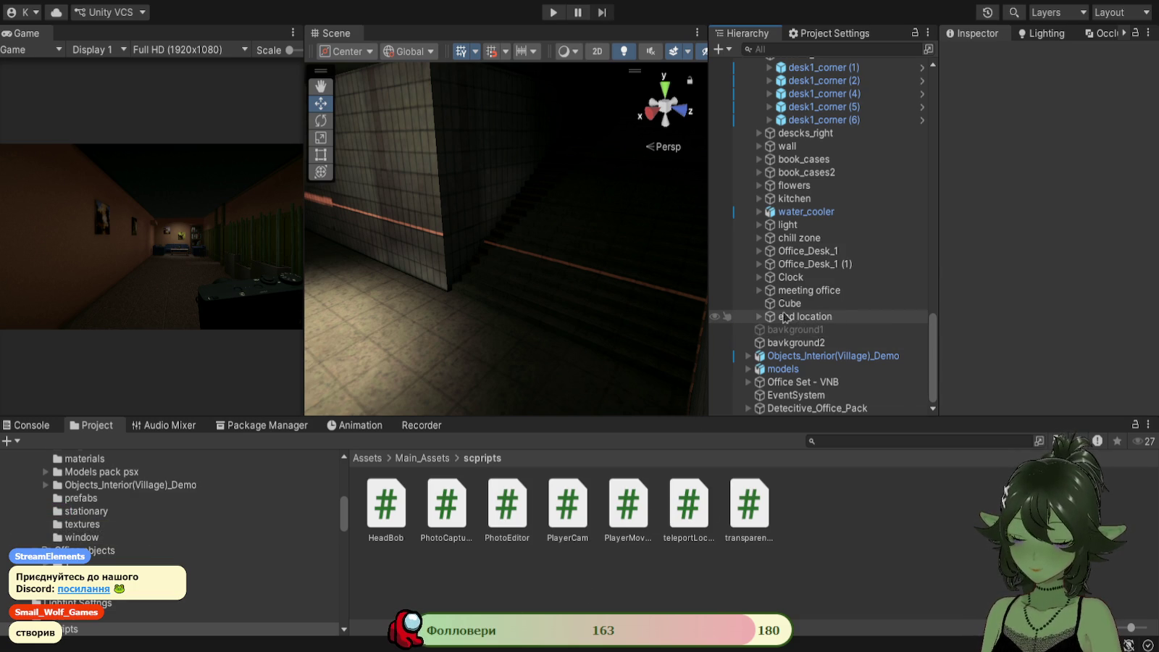
{"action": "left_click", "coordinate": [759, 316]}
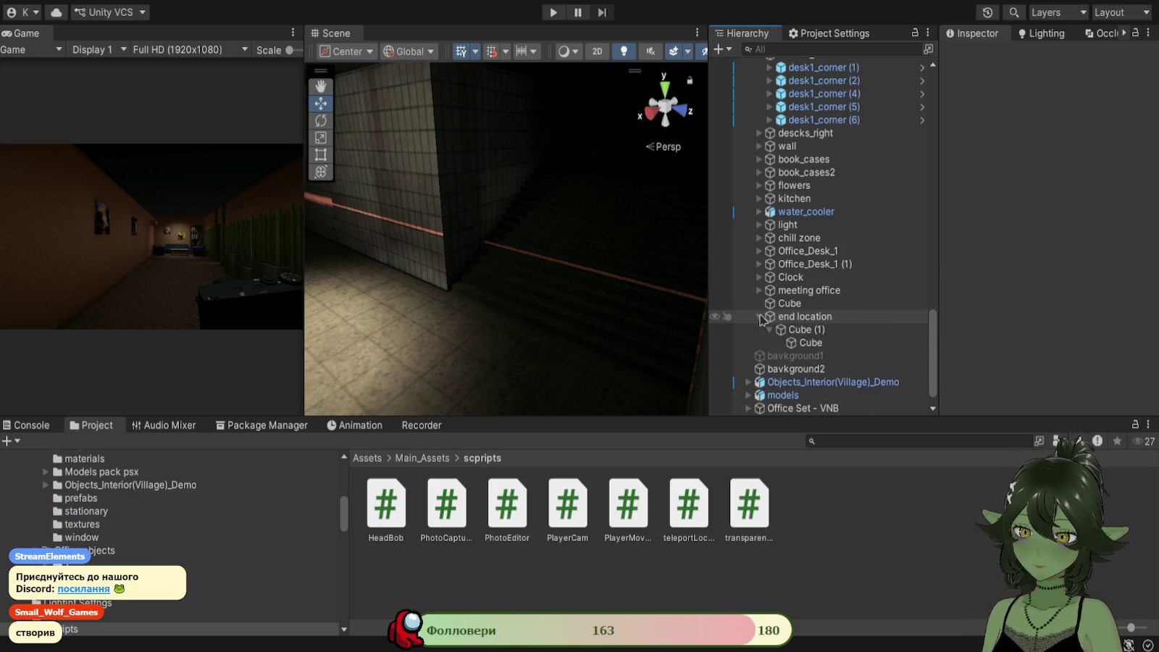
{"action": "left_click", "coordinate": [759, 317]}
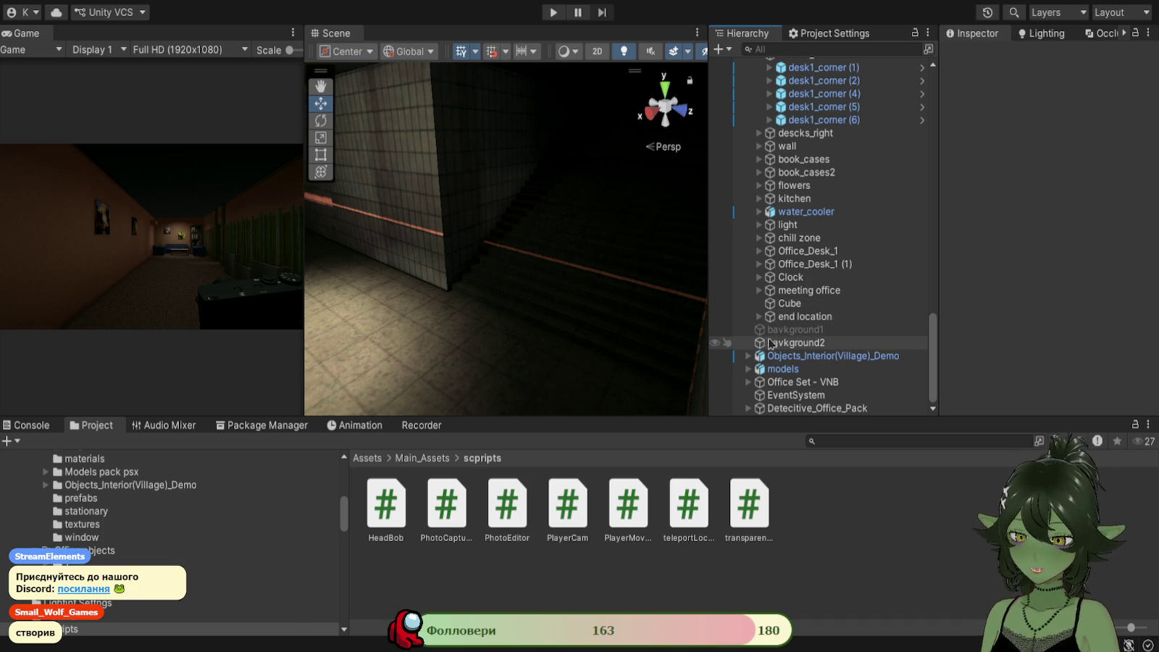
{"action": "scroll", "coordinate": [813, 332], "scroll_direction": "up", "scroll_amount": 5}
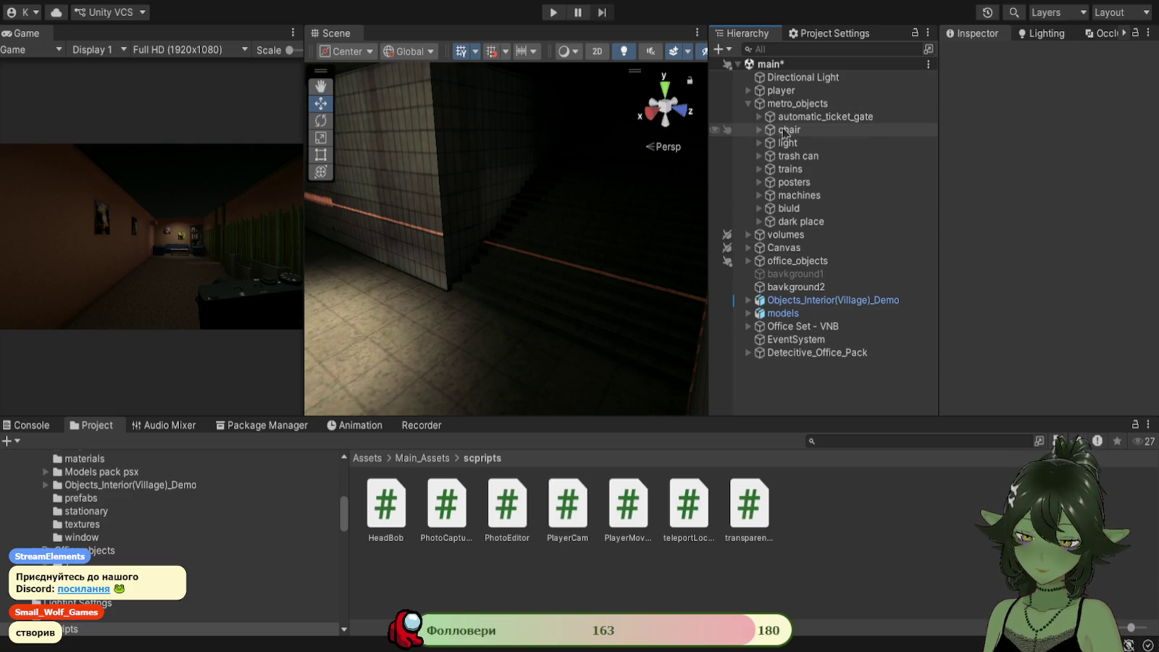
{"action": "left_click", "coordinate": [747, 104]}
{"action": "left_click", "coordinate": [748, 104]}
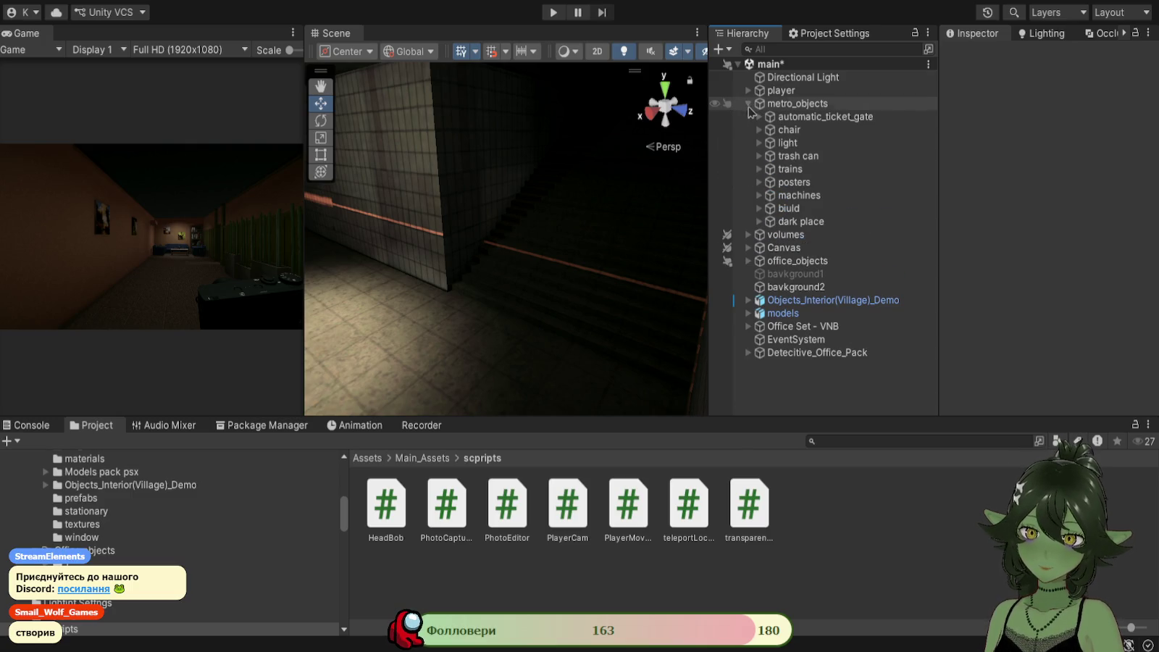
{"action": "left_click", "coordinate": [781, 262]}
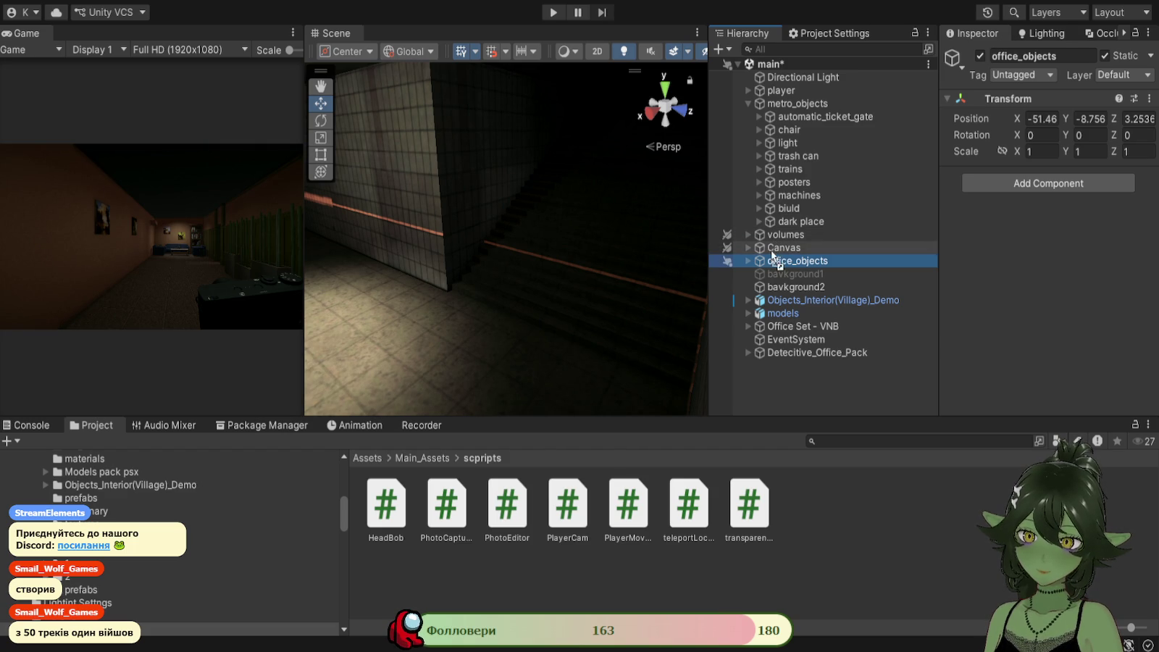
{"action": "left_click", "coordinate": [750, 105]}
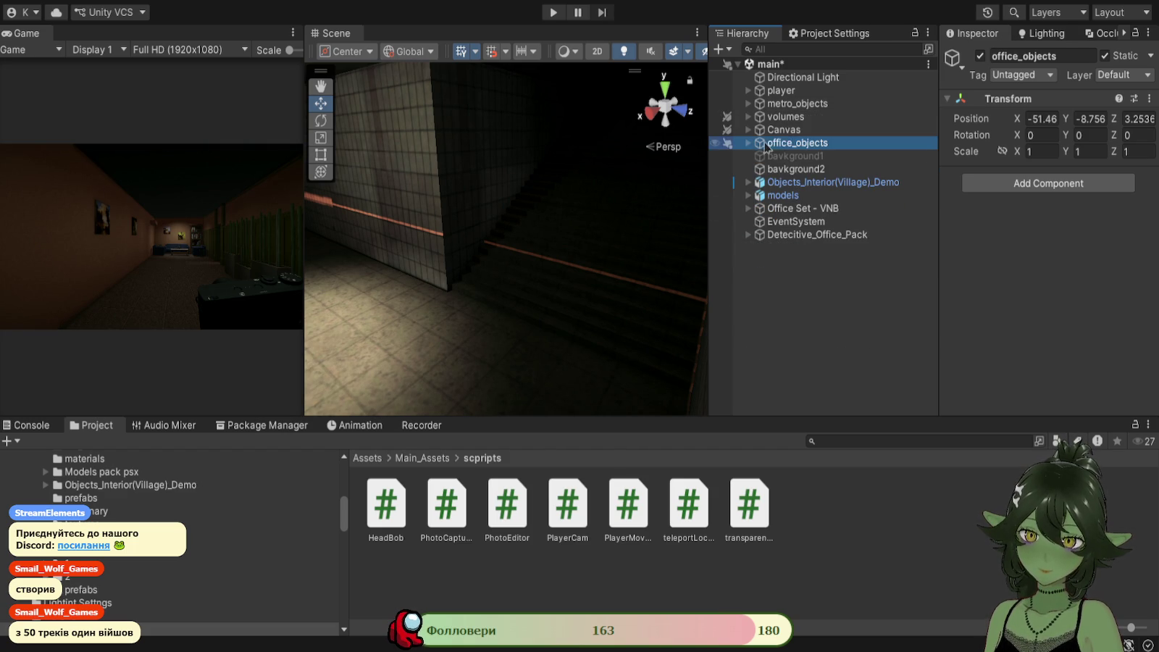
{"action": "mouse_move", "coordinate": [786, 143]}
{"action": "left_mouse_down"}
{"action": "mouse_move", "coordinate": [770, 116]}
{"action": "mouse_move", "coordinate": [784, 103]}
{"action": "left_mouse_up"}
{"action": "left_click_drag", "start_coordinate": [789, 142], "coordinate": [788, 124]}
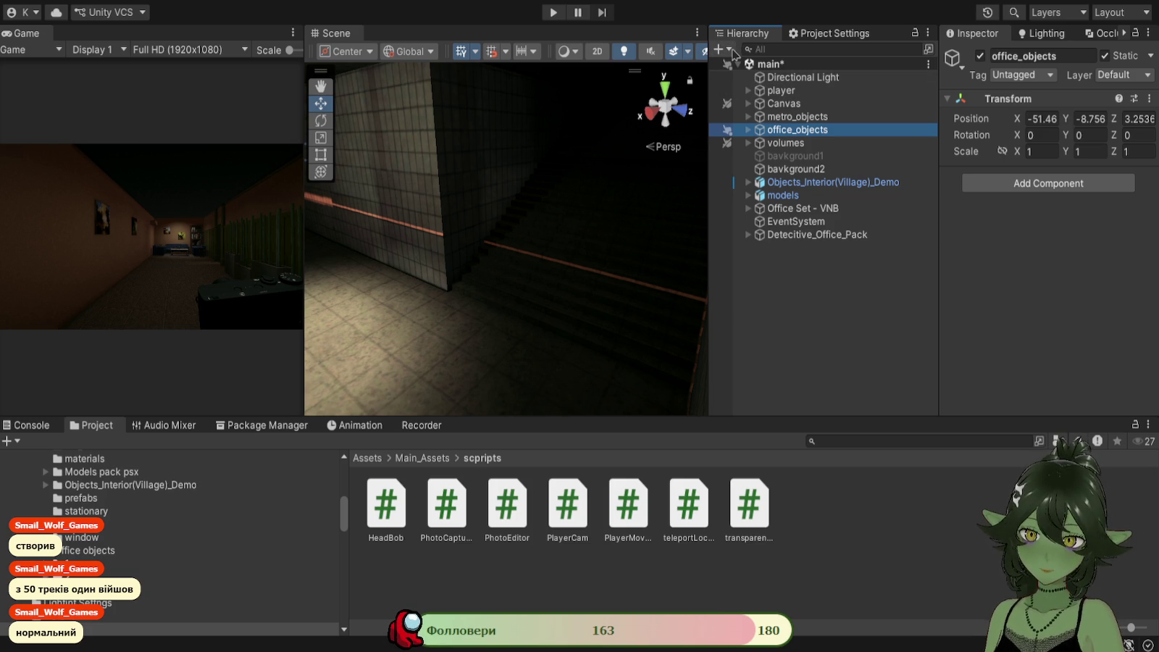
Create an empty root object named gameManager.
{"action": "key", "text": "ctrl+shift+n"}
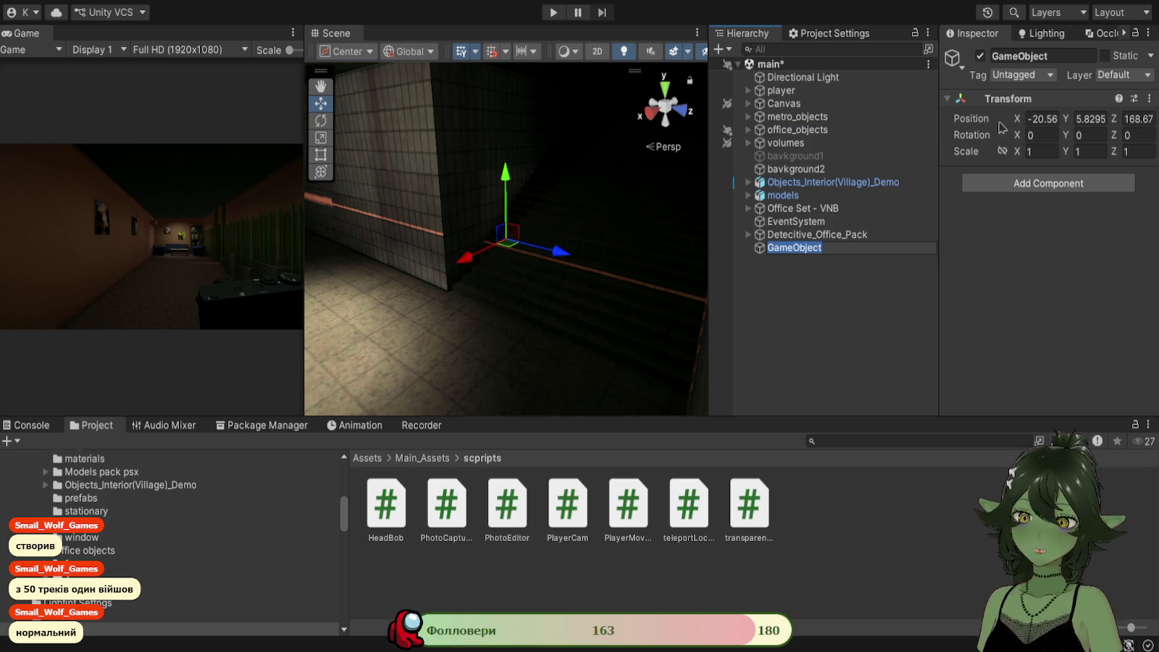
{"action": "type", "text": "point"}
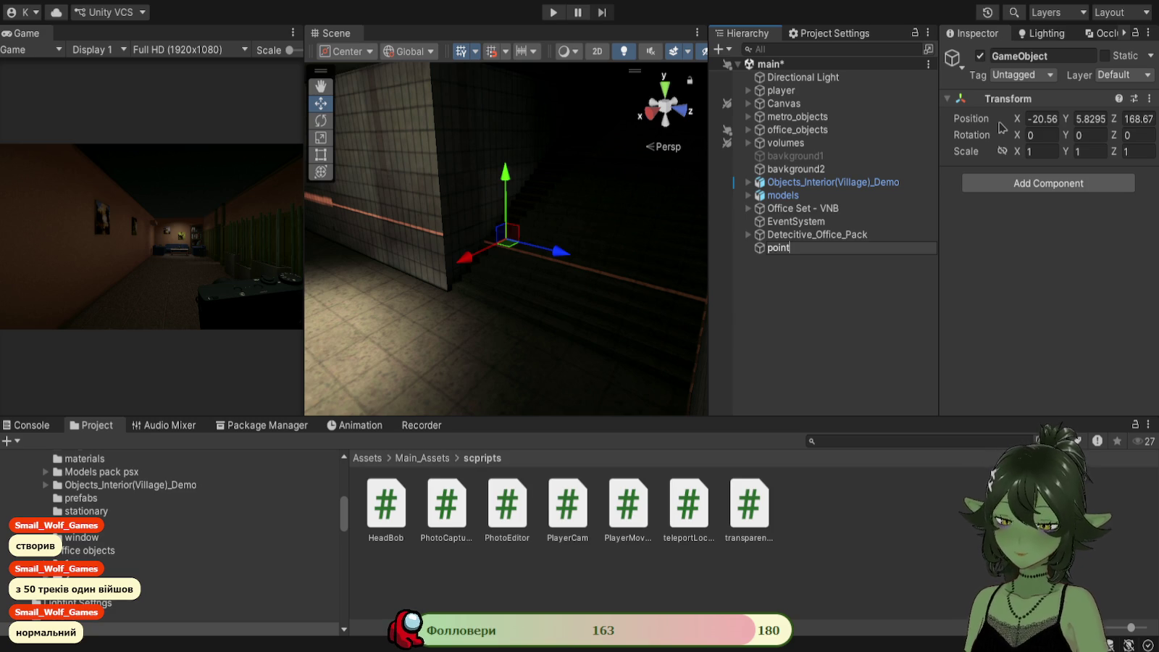
{"action": "key", "text": "BackSpace"}
{"action": "key", "text": "BackSpace"}
{"action": "key", "text": "BackSpace"}
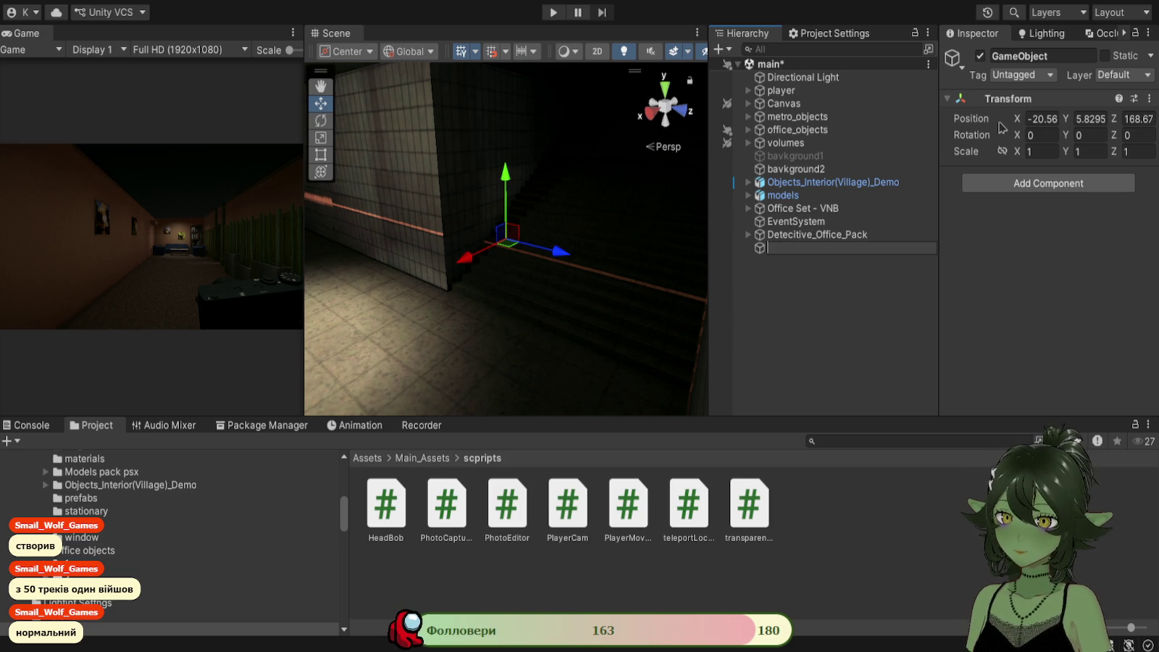
{"action": "type", "text": "gameManage"}
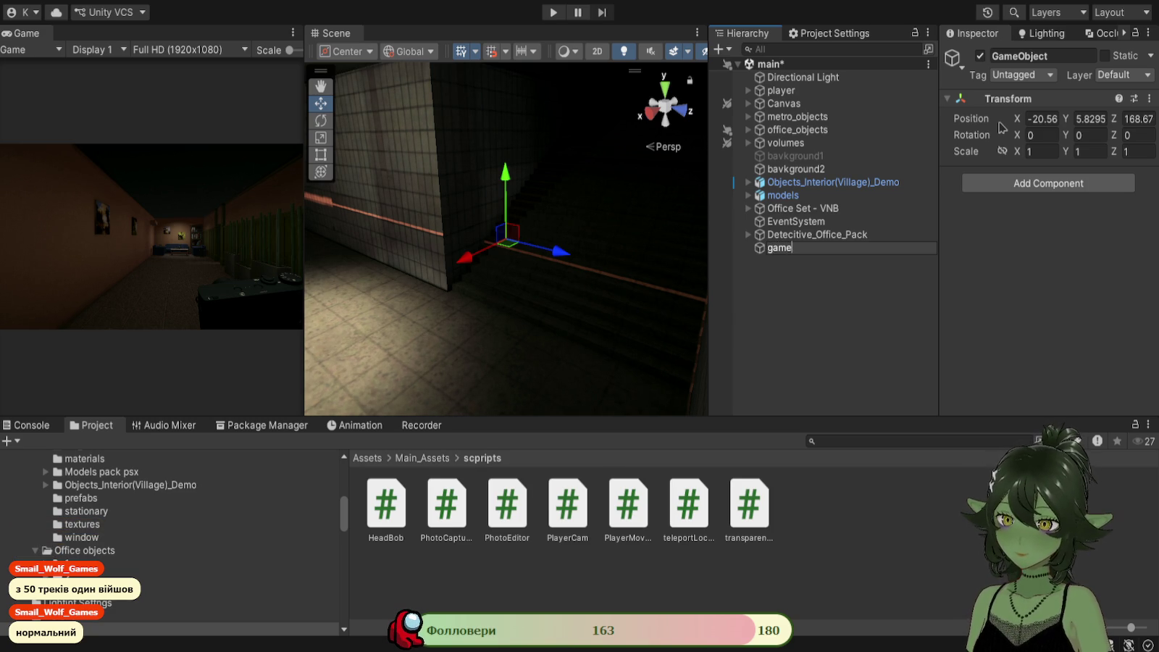
{"action": "type", "text": "r"}
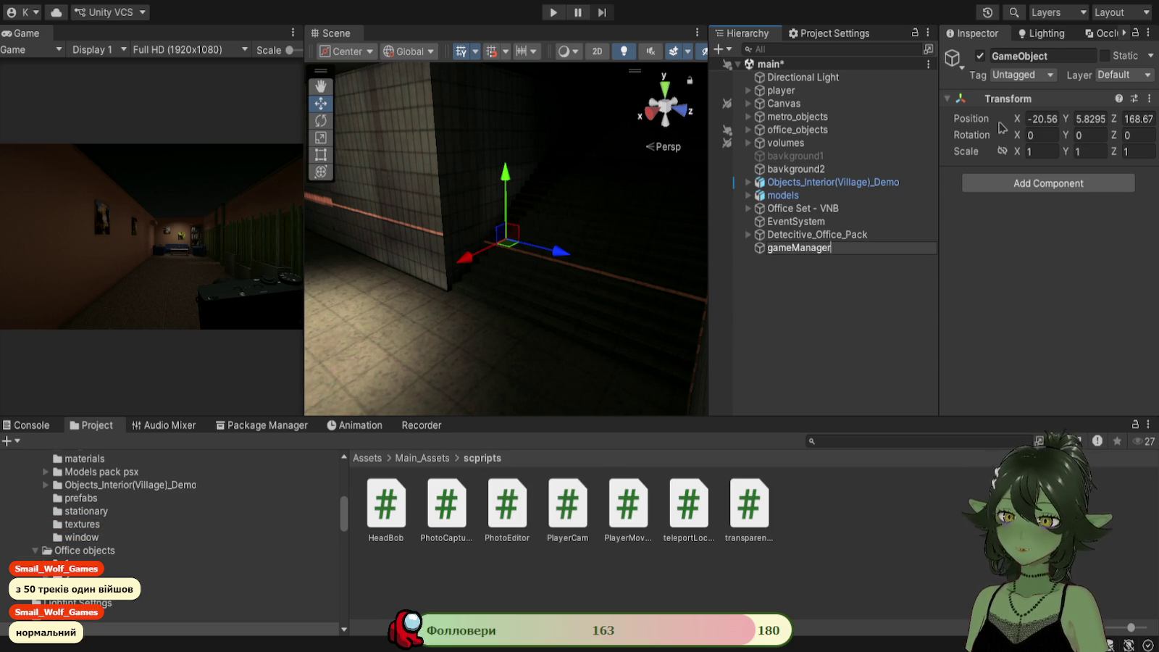
{"action": "key", "text": "Return"}
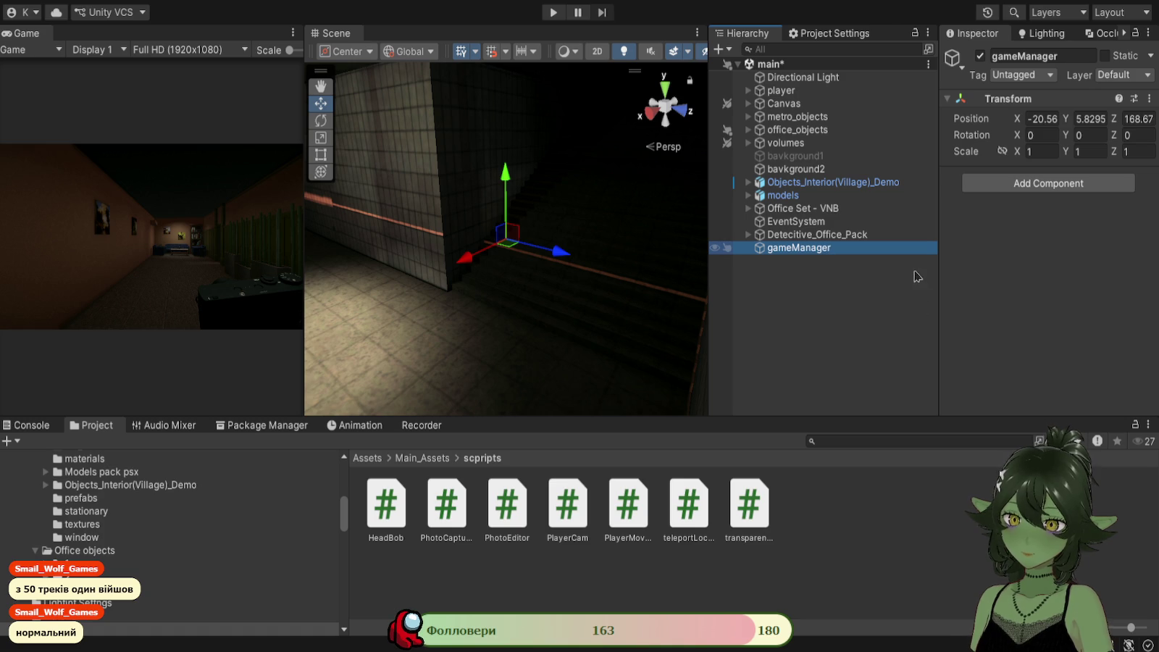
Add an empty child under gameManager named pointsTpLocation.
{"action": "key", "text": "alt+shift+n"}
{"action": "type", "text": "points"}
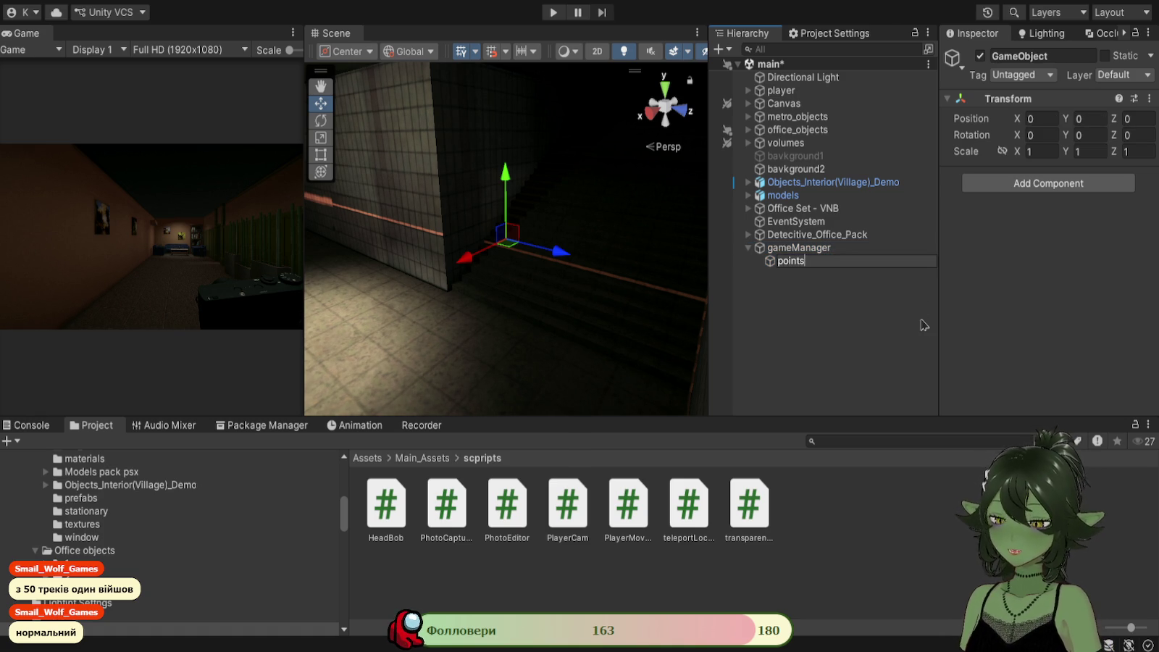
{"action": "type", "text": "Te"}
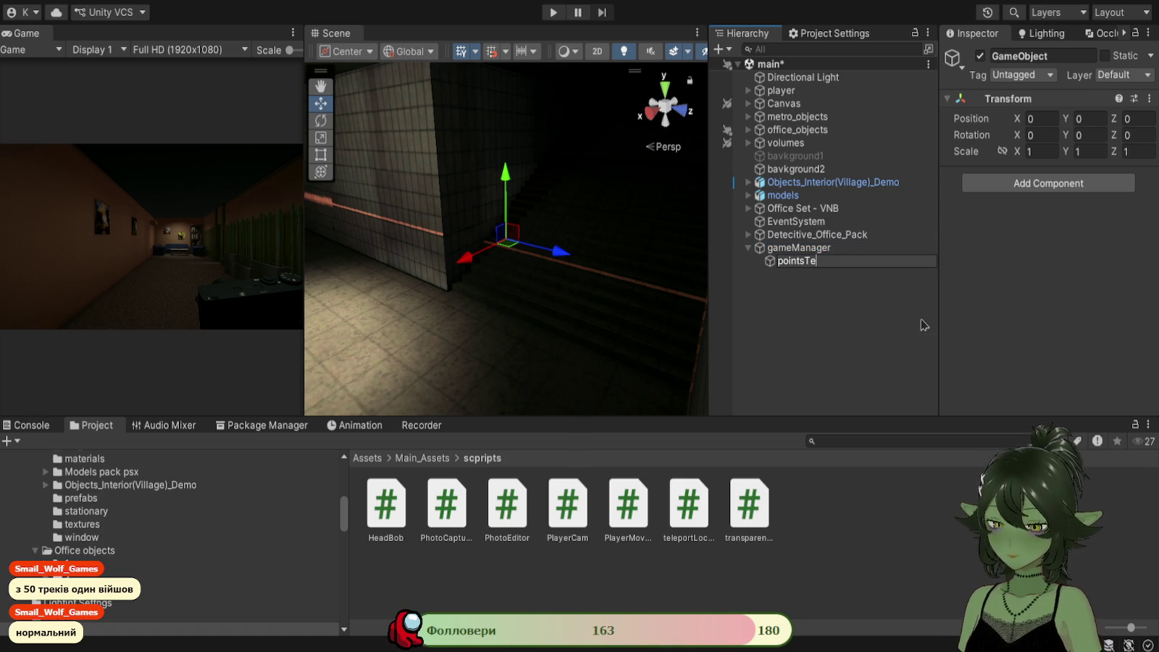
{"action": "type", "text": "le"}
{"action": "type", "text": "t"}
{"action": "key", "text": "BackSpace"}
{"action": "type", "text": "port"}
{"action": "type", "text": "s"}
{"action": "key", "text": "BackSpace"}
{"action": "key", "text": "BackSpace"}
{"action": "key", "text": "BackSpace"}
{"action": "key", "text": "BackSpace"}
{"action": "key", "text": "BackSpace"}
{"action": "key", "text": "BackSpace"}
{"action": "type", "text": "p"}
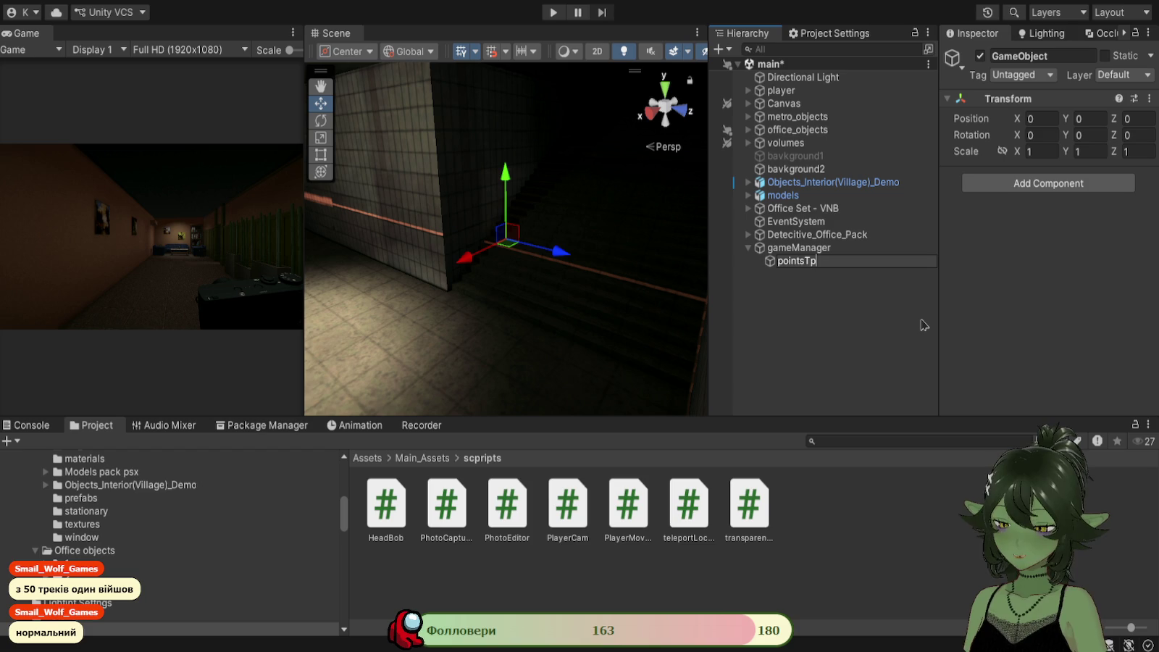
{"action": "type", "text": "Location"}
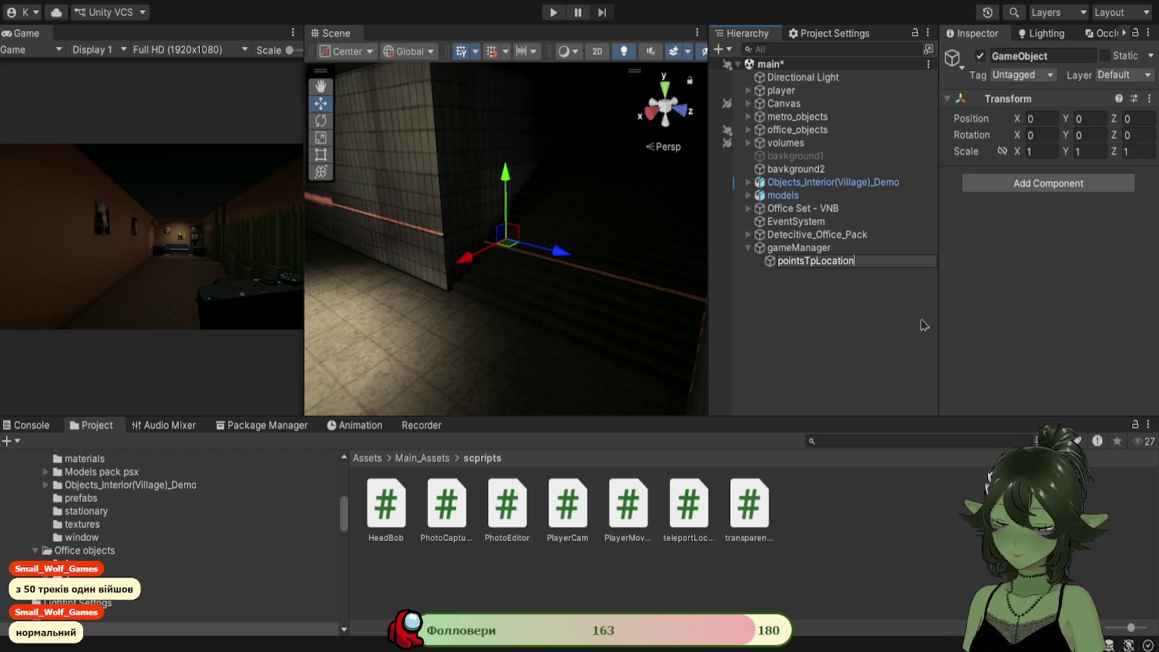
{"action": "key", "text": "Return"}
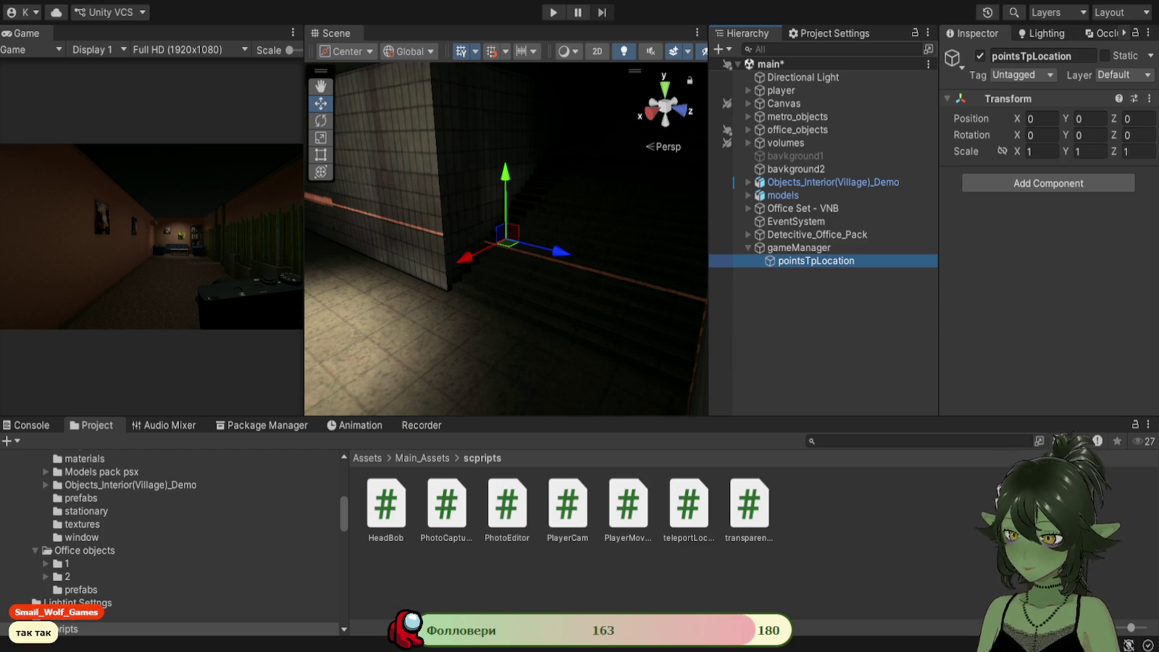
Select pointsTpLocation and add a new empty child under it.
{"action": "key", "text": "alt+Tab"}
{"action": "key", "text": "alt+Tab"}
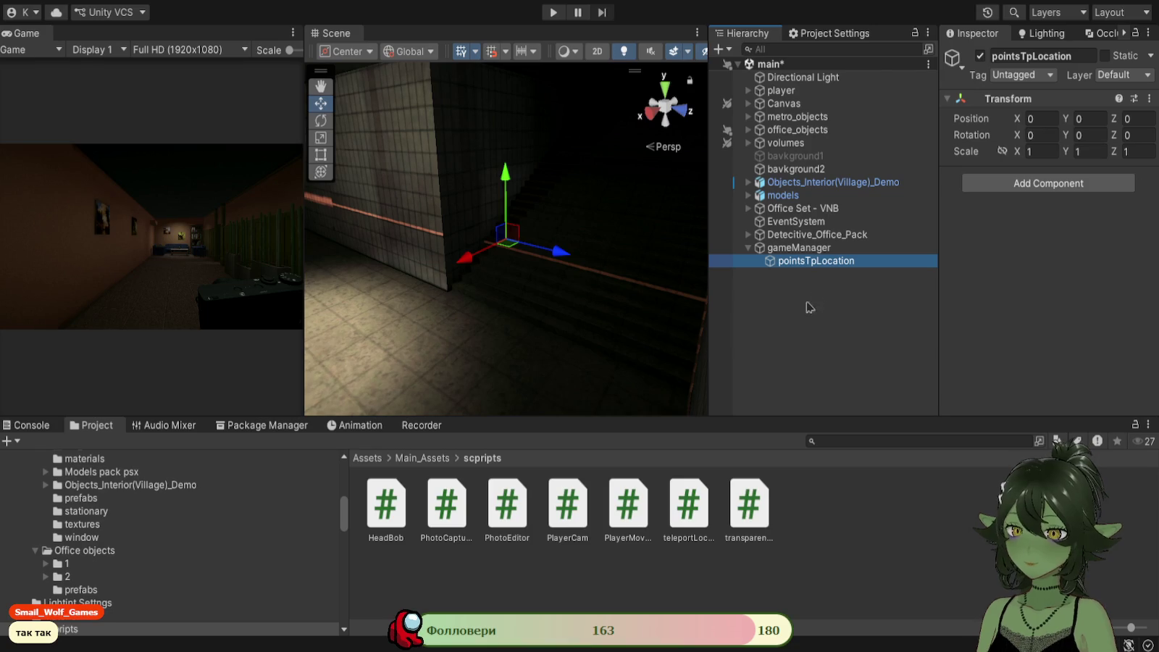
{"action": "mouse_move", "coordinate": [609, 325]}
{"action": "left_mouse_down"}
{"action": "mouse_move", "coordinate": [486, 323]}
{"action": "mouse_move", "coordinate": [574, 327]}
{"action": "mouse_move", "coordinate": [786, 274]}
{"action": "left_mouse_up"}
{"action": "left_click", "coordinate": [790, 263]}
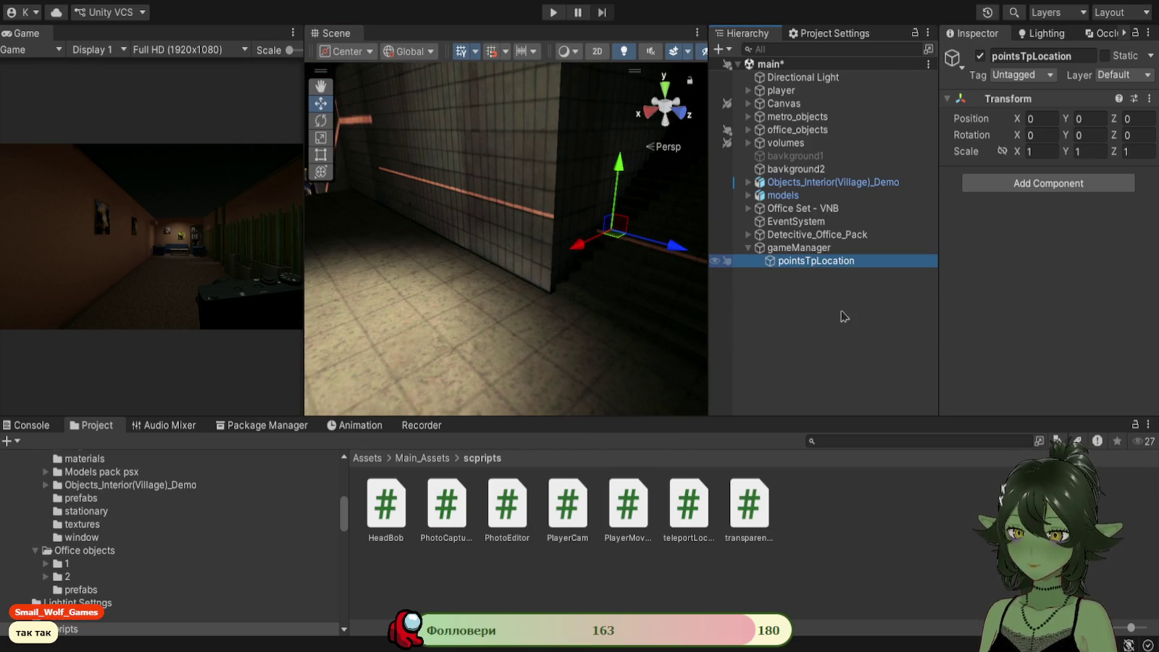
{"action": "key", "text": "alt+shift+n"}
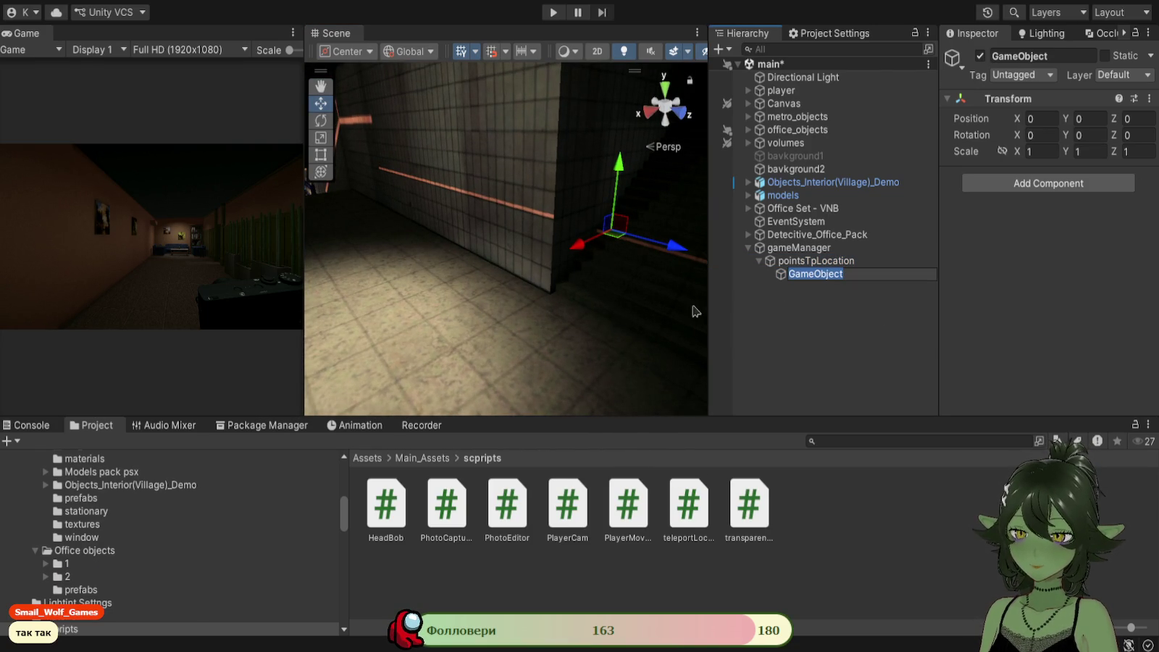
Rename the new child object to tpMetro.
{"action": "key", "text": "BackSpace"}
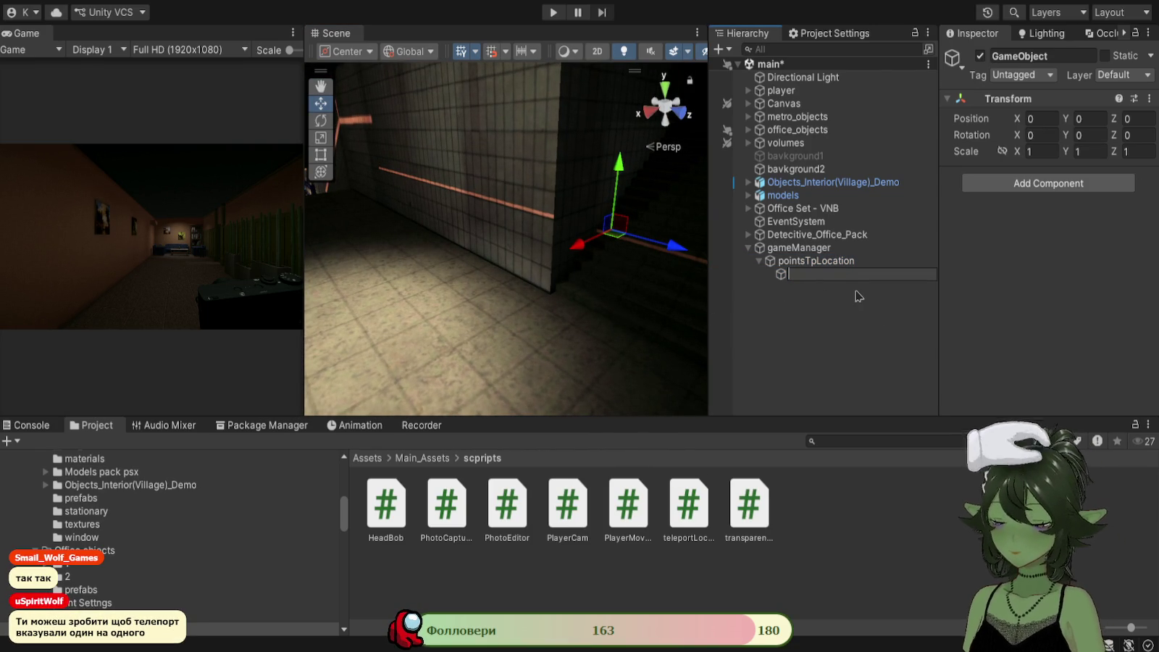
{"action": "type", "text": "tp"}
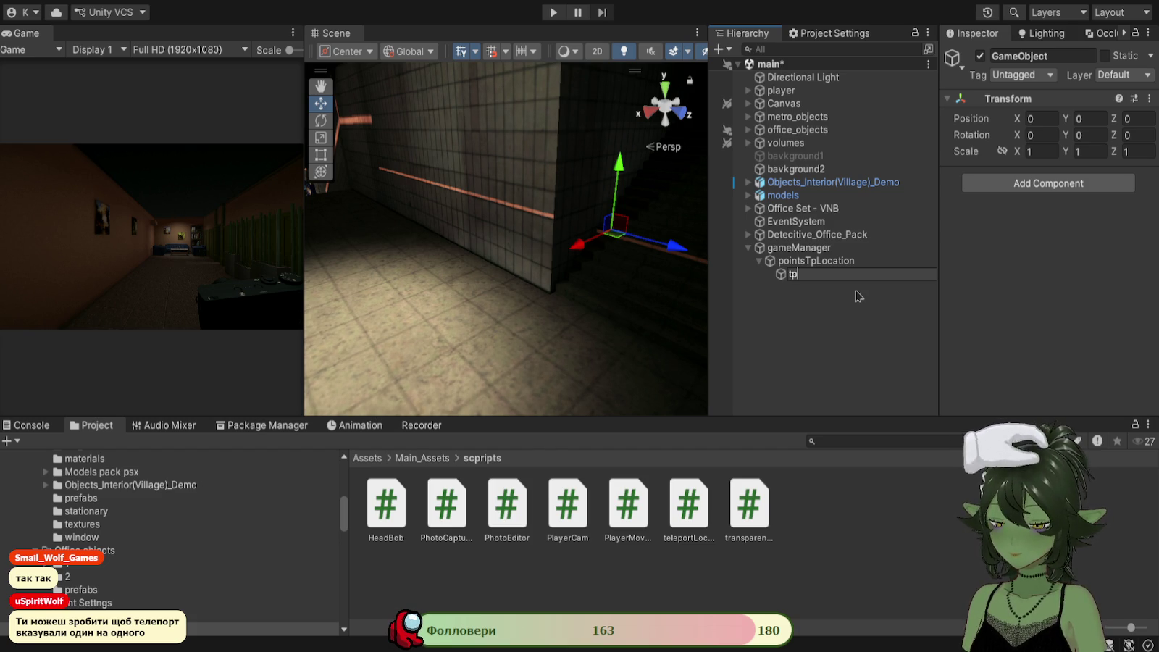
{"action": "type", "text": "Ma"}
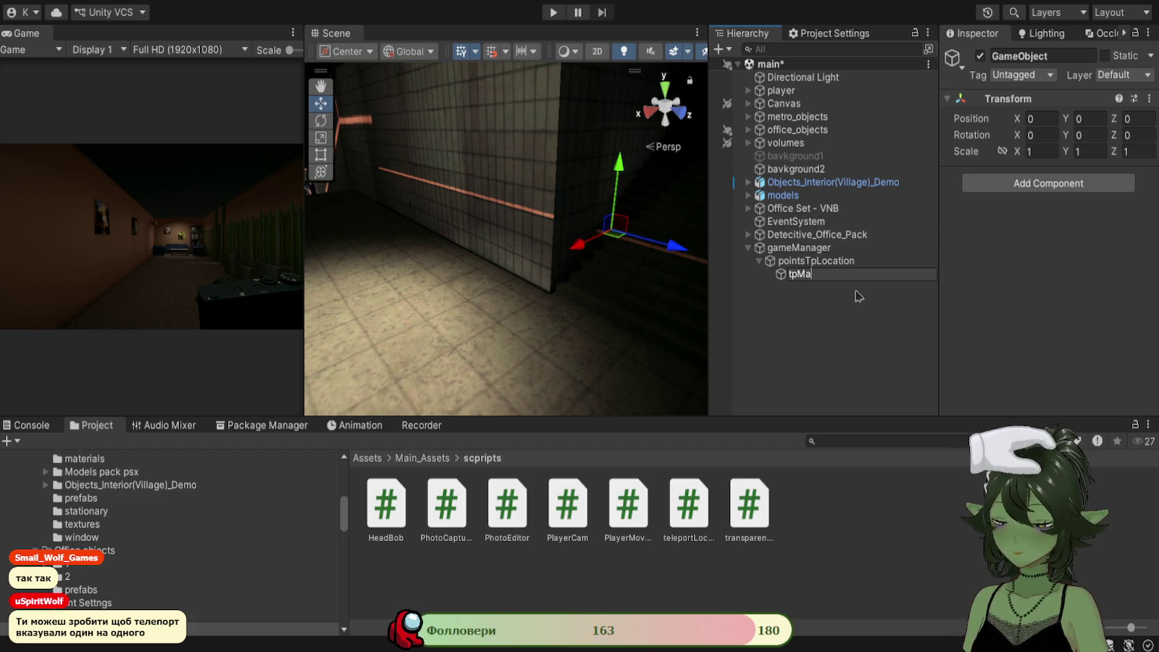
{"action": "type", "text": "tro"}
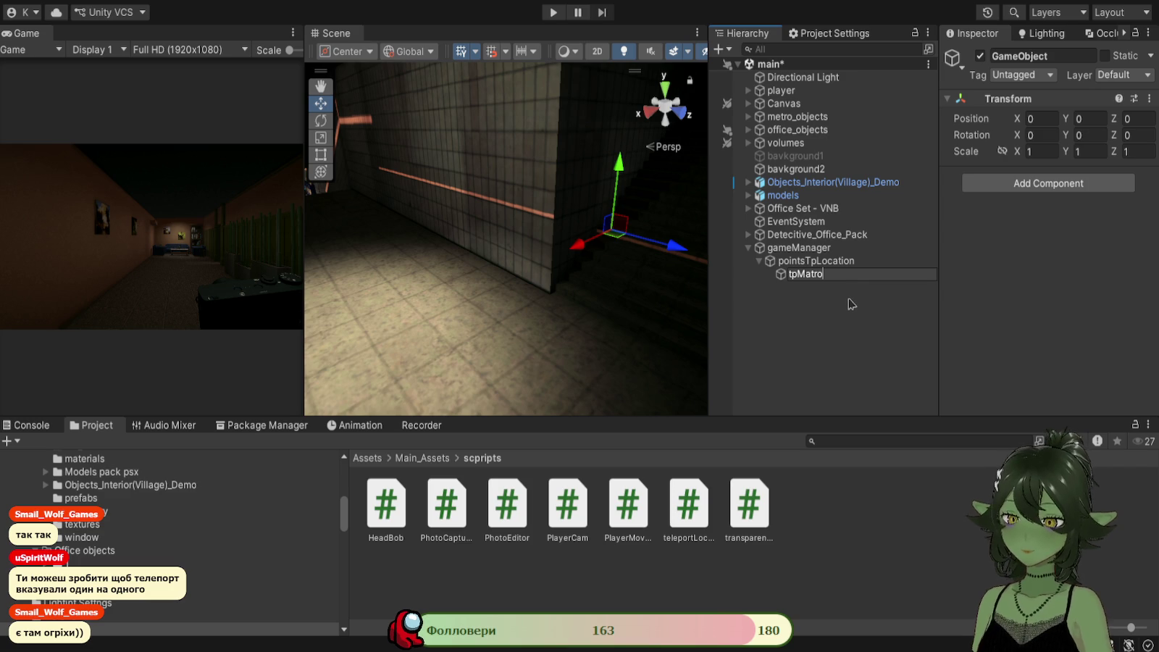
{"action": "key", "text": "BackSpace"}
{"action": "type", "text": "e"}
{"action": "key", "text": "Return"}
Add a second empty child under pointsTpLocation named tpOffice.
{"action": "key", "text": "Up"}
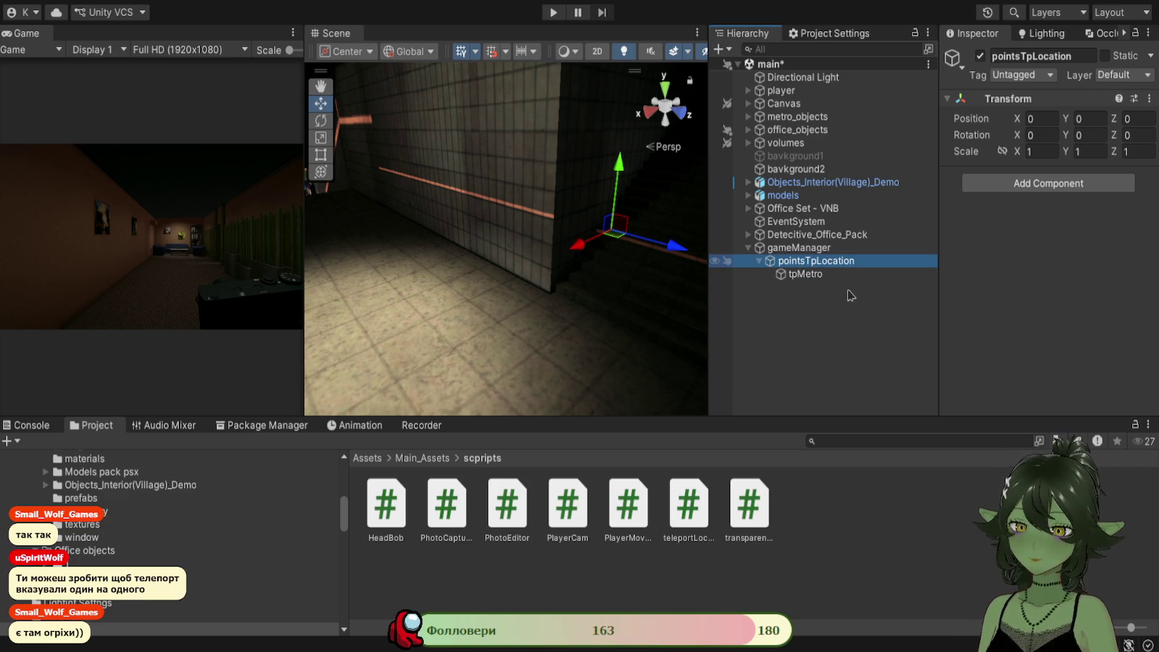
{"action": "key", "text": "alt+shift+n"}
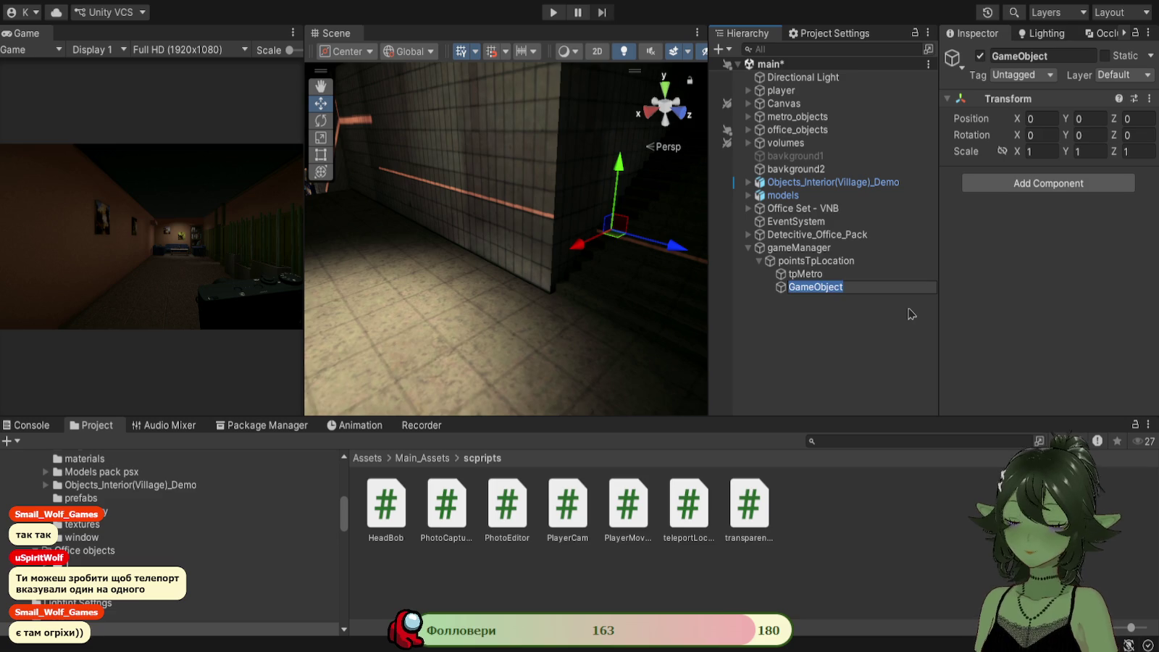
{"action": "type", "text": "tpOf"}
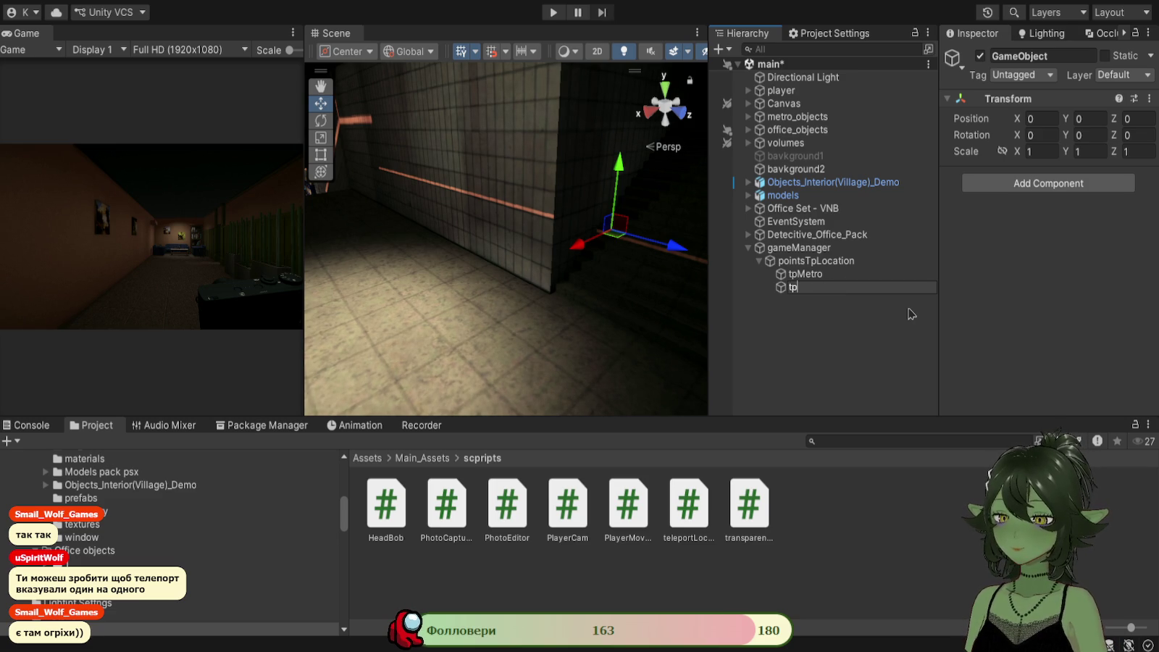
{"action": "type", "text": "fice"}
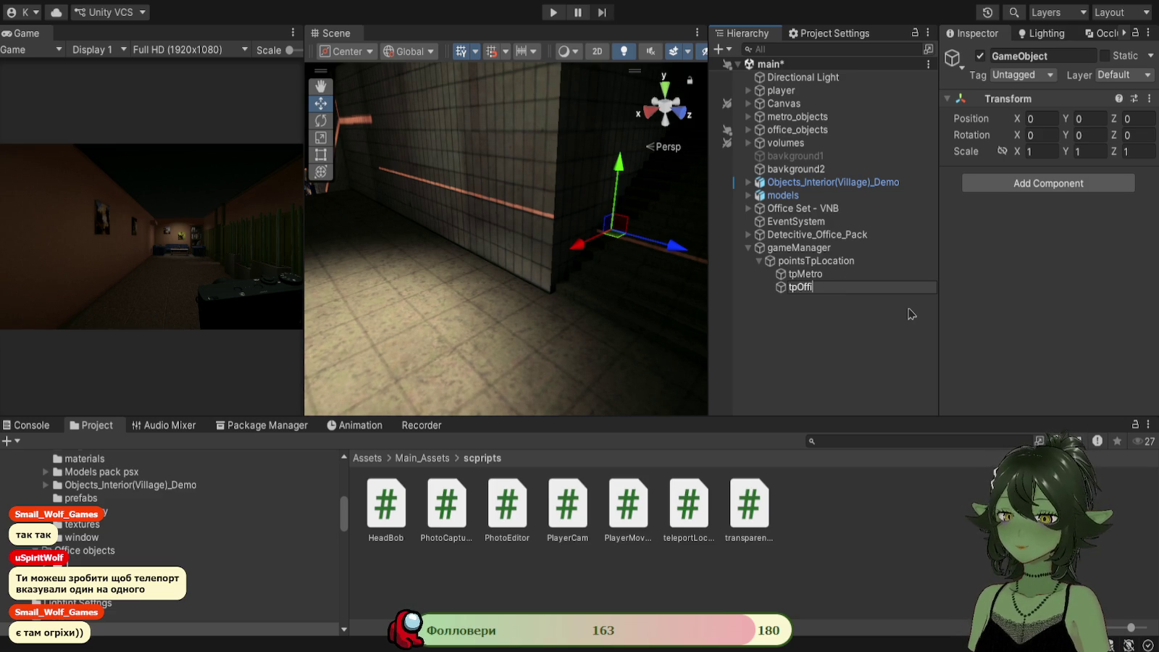
{"action": "key", "text": "Return"}
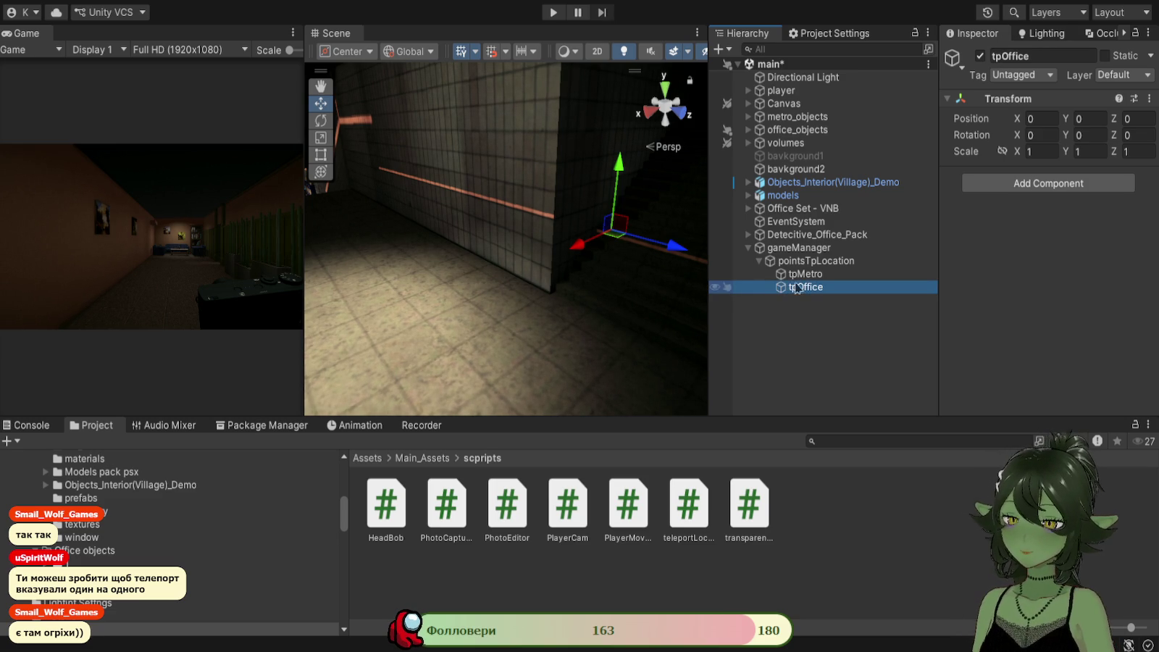
{"action": "left_click", "coordinate": [768, 275]}
{"action": "left_click_drag", "start_coordinate": [584, 321], "coordinate": [526, 328]}
Move tpMetro beside the corridor wall at about X 7.1, Z 0.1399 and set its Y rotation to 90.
{"action": "mouse_move", "coordinate": [529, 243]}
{"action": "left_mouse_down"}
{"action": "mouse_move", "coordinate": [482, 250]}
{"action": "mouse_move", "coordinate": [453, 286]}
{"action": "mouse_move", "coordinate": [466, 341]}
{"action": "mouse_move", "coordinate": [409, 337]}
{"action": "mouse_move", "coordinate": [720, 350]}
{"action": "mouse_move", "coordinate": [652, 326]}
{"action": "mouse_move", "coordinate": [605, 276]}
{"action": "mouse_move", "coordinate": [638, 330]}
{"action": "left_mouse_up"}
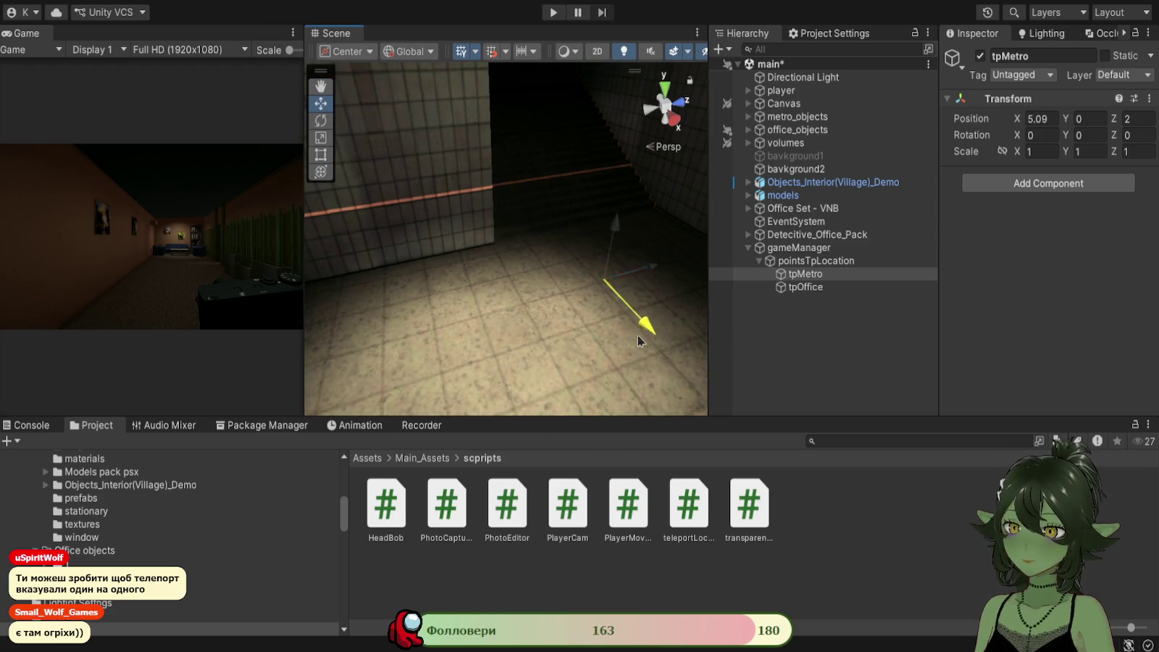
{"action": "mouse_move", "coordinate": [679, 284]}
{"action": "left_mouse_down"}
{"action": "mouse_move", "coordinate": [593, 291]}
{"action": "mouse_move", "coordinate": [540, 265]}
{"action": "mouse_move", "coordinate": [505, 283]}
{"action": "mouse_move", "coordinate": [500, 326]}
{"action": "mouse_move", "coordinate": [395, 340]}
{"action": "mouse_move", "coordinate": [385, 379]}
{"action": "mouse_move", "coordinate": [372, 262]}
{"action": "mouse_move", "coordinate": [339, 275]}
{"action": "mouse_move", "coordinate": [374, 277]}
{"action": "mouse_move", "coordinate": [336, 238]}
{"action": "mouse_move", "coordinate": [313, 91]}
{"action": "left_mouse_up"}
{"action": "left_click", "coordinate": [321, 120]}
{"action": "mouse_move", "coordinate": [481, 271]}
{"action": "left_mouse_down"}
{"action": "mouse_move", "coordinate": [448, 289]}
{"action": "mouse_move", "coordinate": [276, 274]}
{"action": "left_mouse_up"}
{"action": "double_click", "coordinate": [1091, 135]}
{"action": "key", "text": "BackSpace"}
{"action": "type", "text": "90"}
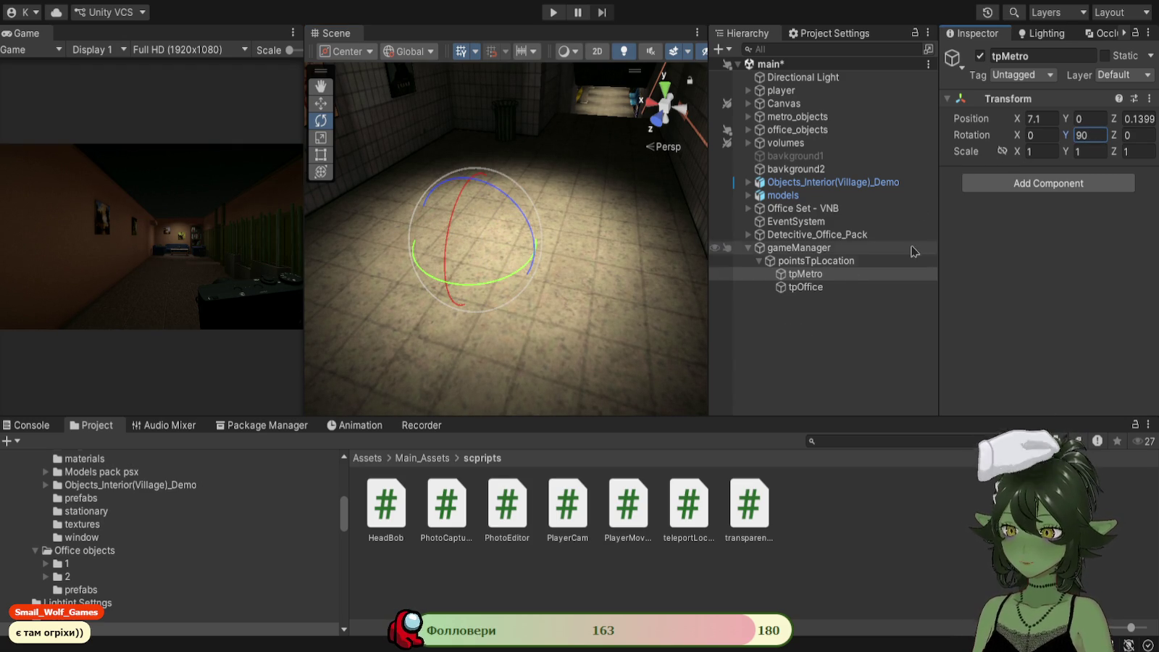
{"action": "left_click", "coordinate": [819, 289]}
{"action": "mouse_move", "coordinate": [550, 290]}
{"action": "left_mouse_down"}
{"action": "mouse_move", "coordinate": [638, 218]}
{"action": "mouse_move", "coordinate": [671, 168]}
{"action": "mouse_move", "coordinate": [626, 170]}
{"action": "mouse_move", "coordinate": [583, 223]}
{"action": "mouse_move", "coordinate": [607, 174]}
{"action": "mouse_move", "coordinate": [635, 312]}
{"action": "left_mouse_up"}
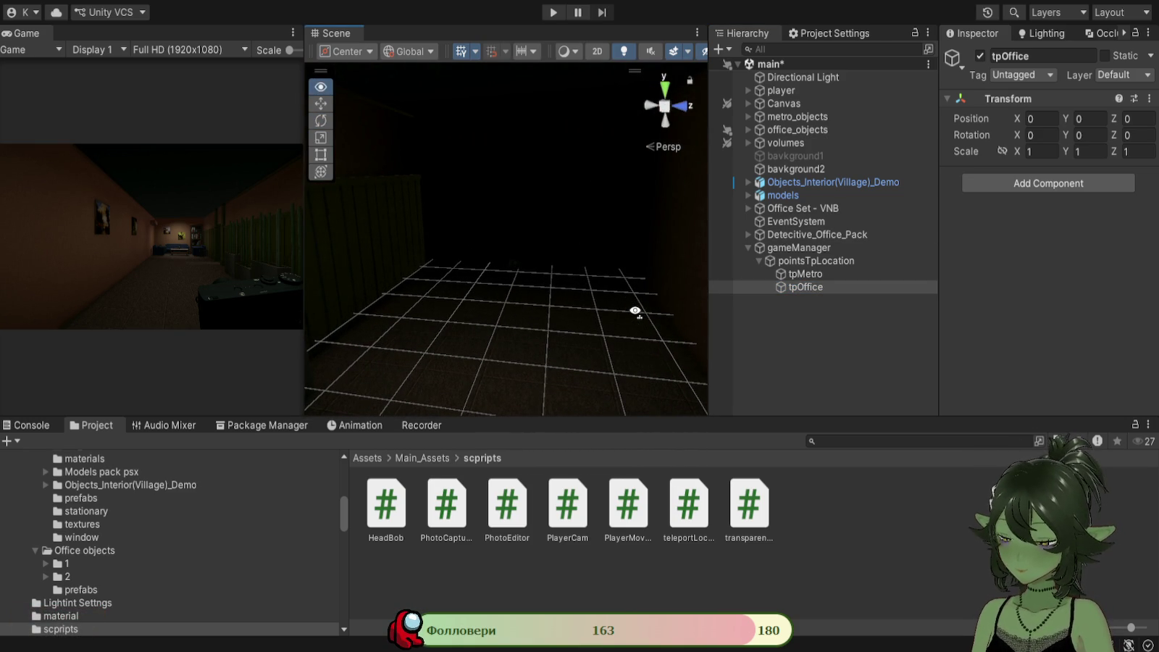
Place tpOffice on the office room floor at about X -50.18, Y -5.101, Z -157.4.
{"action": "key", "text": "ctrl+alt+f"}
{"action": "mouse_move", "coordinate": [618, 308]}
{"action": "left_mouse_down"}
{"action": "mouse_move", "coordinate": [523, 306]}
{"action": "mouse_move", "coordinate": [493, 279]}
{"action": "mouse_move", "coordinate": [435, 326]}
{"action": "left_mouse_up"}
{"action": "key", "text": "w"}
{"action": "mouse_move", "coordinate": [556, 266]}
{"action": "left_mouse_down"}
{"action": "mouse_move", "coordinate": [575, 285]}
{"action": "mouse_move", "coordinate": [613, 272]}
{"action": "mouse_move", "coordinate": [569, 284]}
{"action": "mouse_move", "coordinate": [509, 341]}
{"action": "left_mouse_up"}
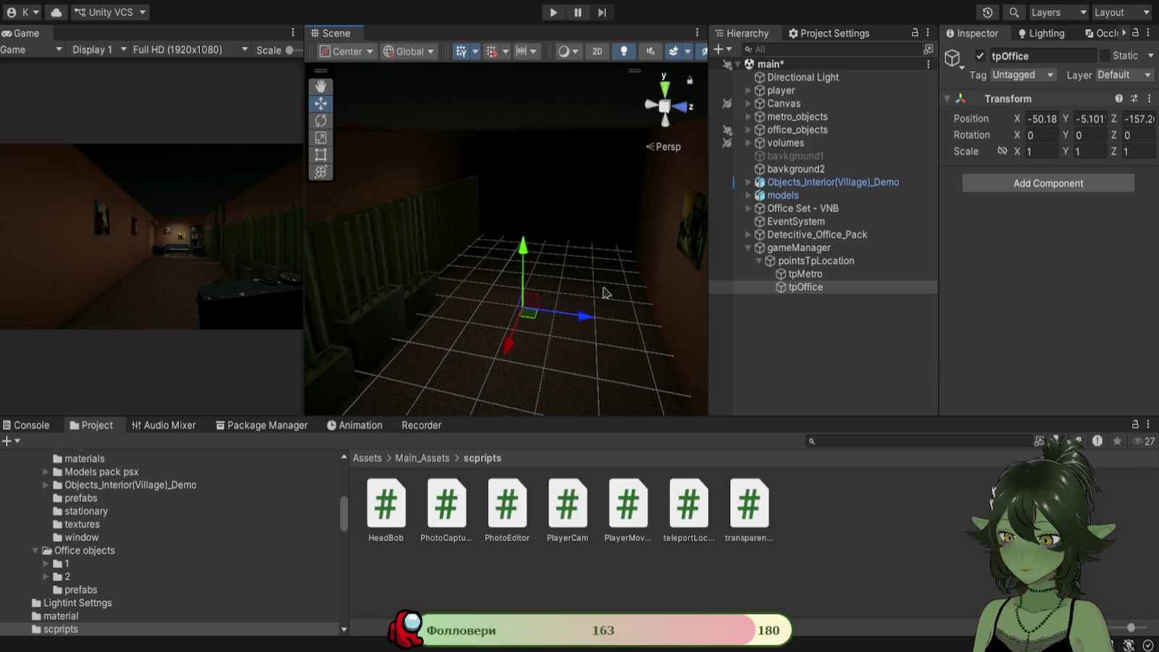
{"action": "left_click_drag", "start_coordinate": [587, 321], "coordinate": [812, 249]}
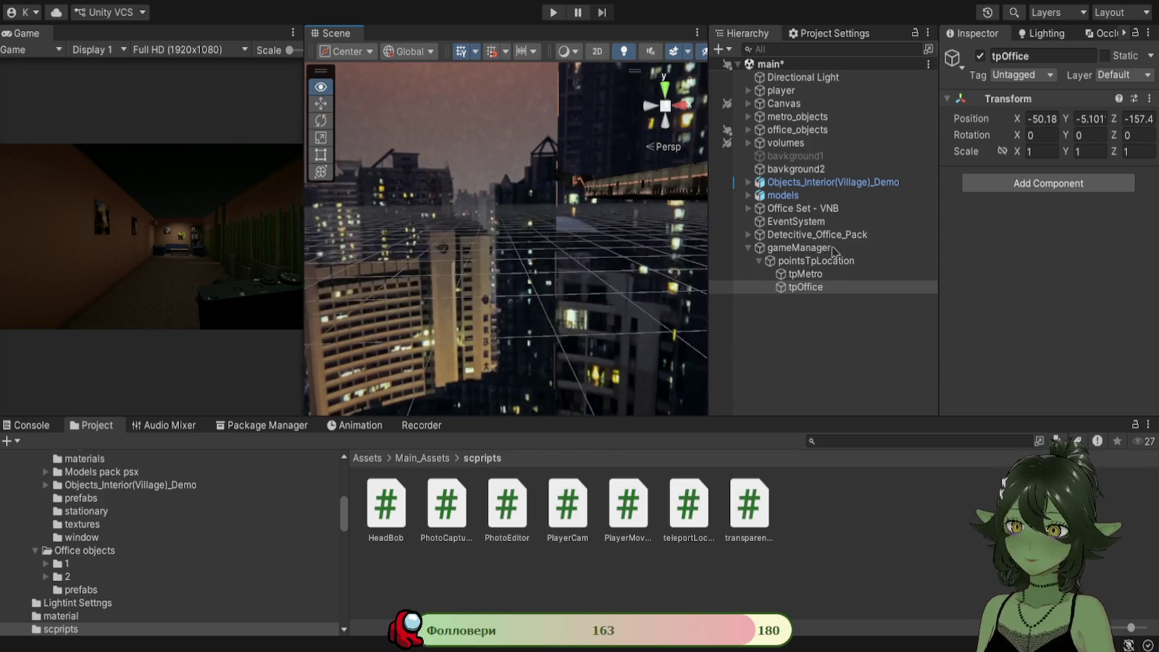
{"action": "mouse_move", "coordinate": [582, 276]}
{"action": "left_mouse_down"}
{"action": "mouse_move", "coordinate": [528, 279]}
{"action": "mouse_move", "coordinate": [456, 321]}
{"action": "mouse_move", "coordinate": [445, 294]}
{"action": "mouse_move", "coordinate": [446, 310]}
{"action": "mouse_move", "coordinate": [561, 292]}
{"action": "mouse_move", "coordinate": [468, 277]}
{"action": "mouse_move", "coordinate": [485, 285]}
{"action": "mouse_move", "coordinate": [525, 271]}
{"action": "mouse_move", "coordinate": [420, 288]}
{"action": "left_mouse_up"}
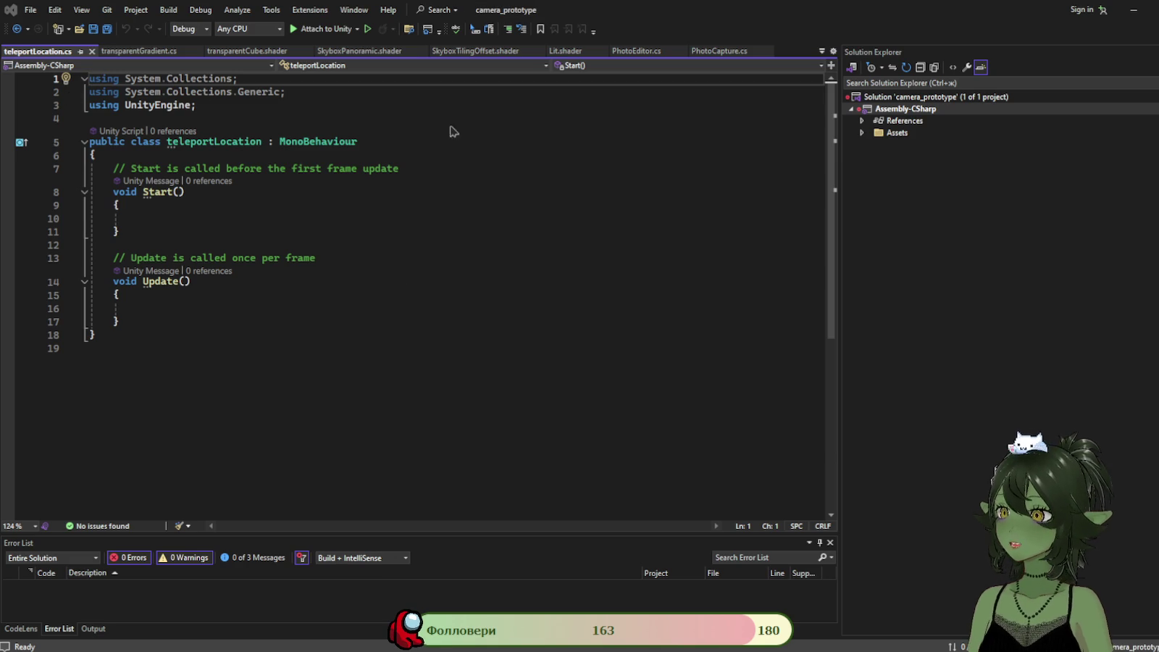
Add an OnTriggerEnter(Collider other) method after Update() and begin an if check on other.
{"action": "left_click", "coordinate": [153, 320]}
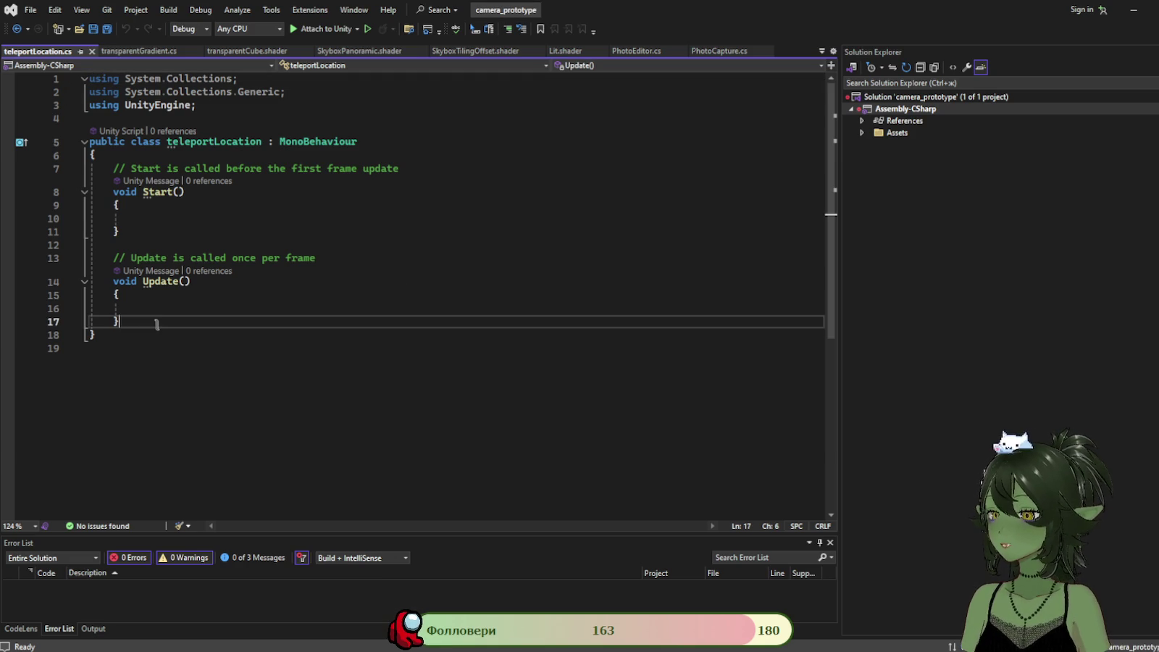
{"action": "key", "text": "Return"}
{"action": "key", "text": "Return"}
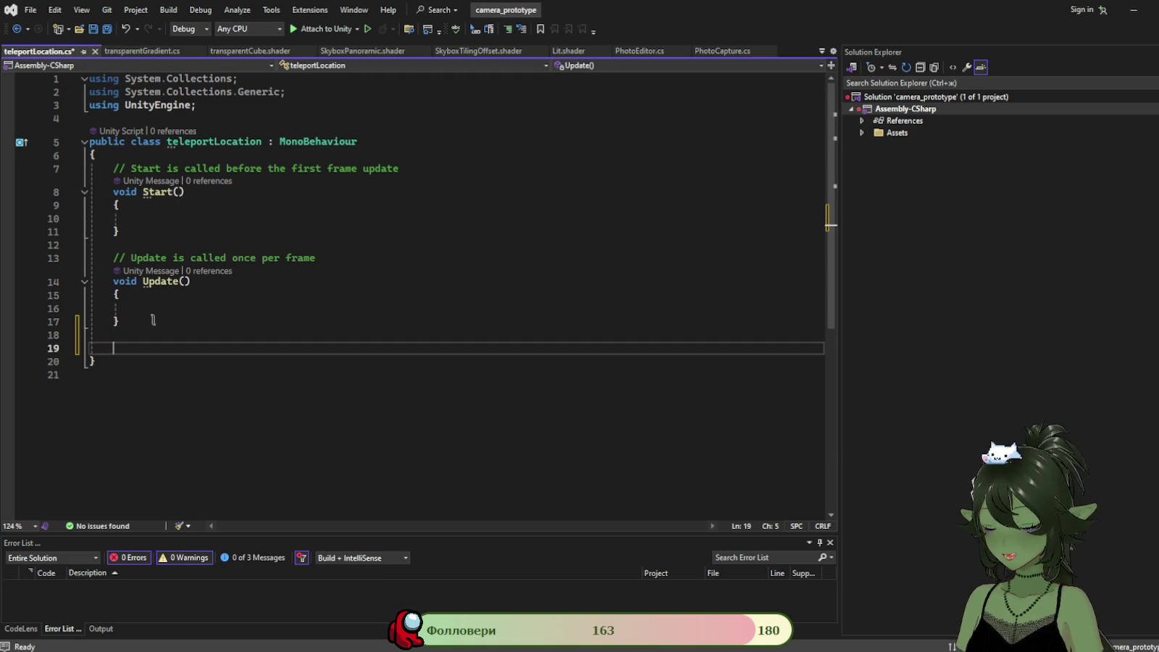
{"action": "type", "text": "T"}
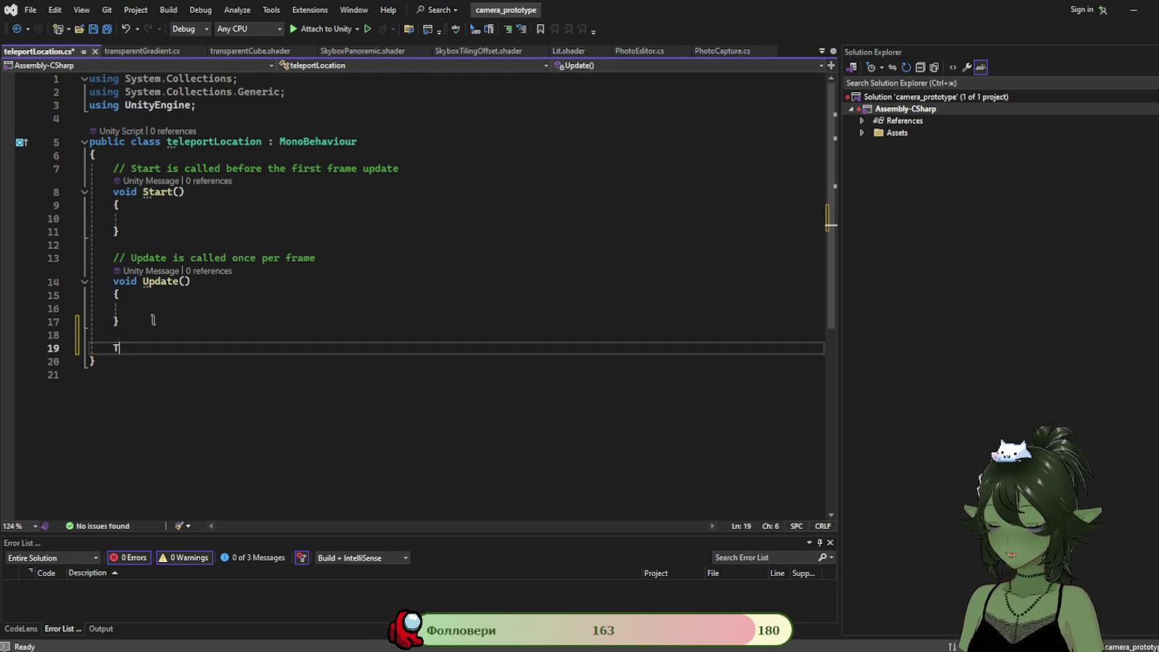
{"action": "type", "text": "ri"}
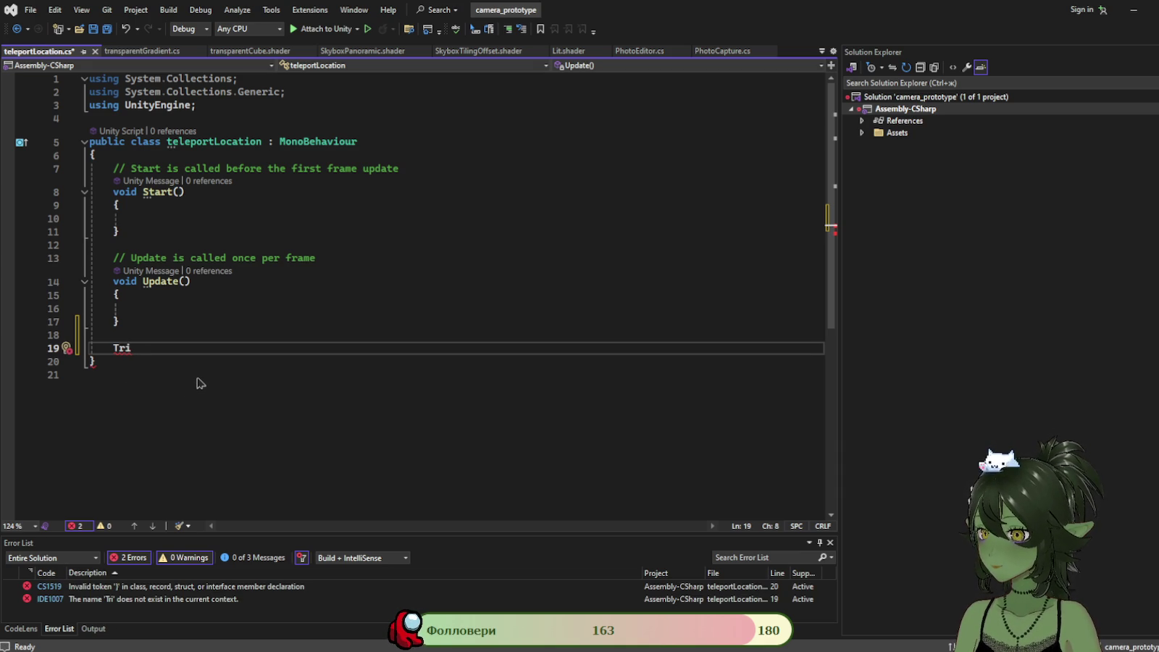
{"action": "key", "text": "Tab"}
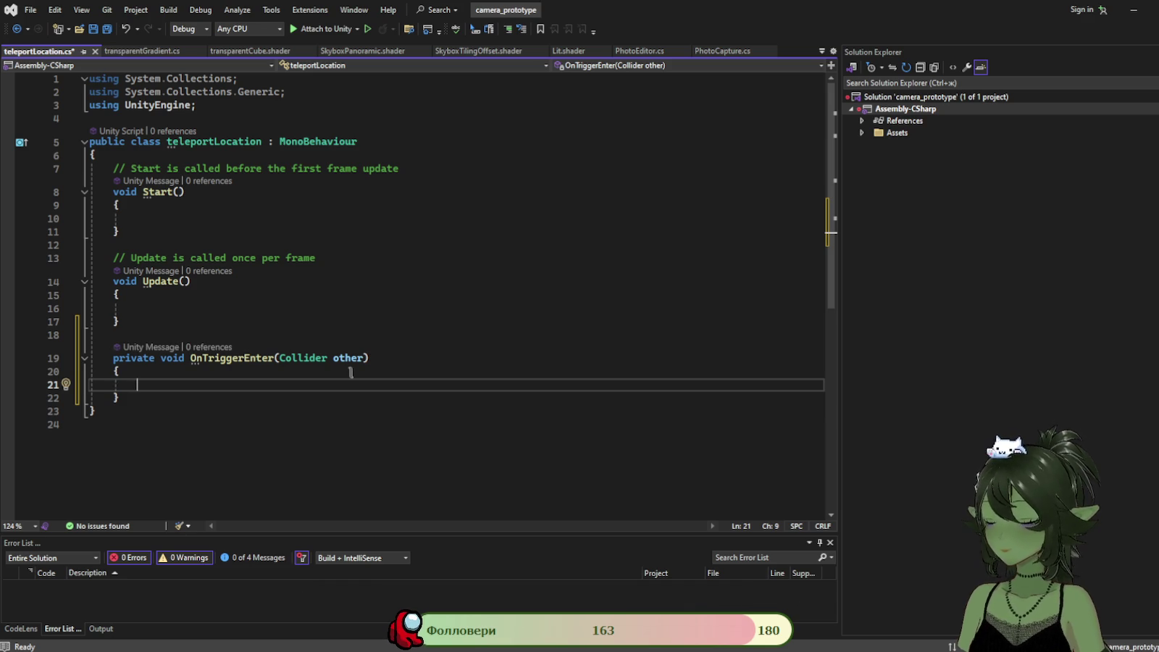
{"action": "type", "text": "if("}
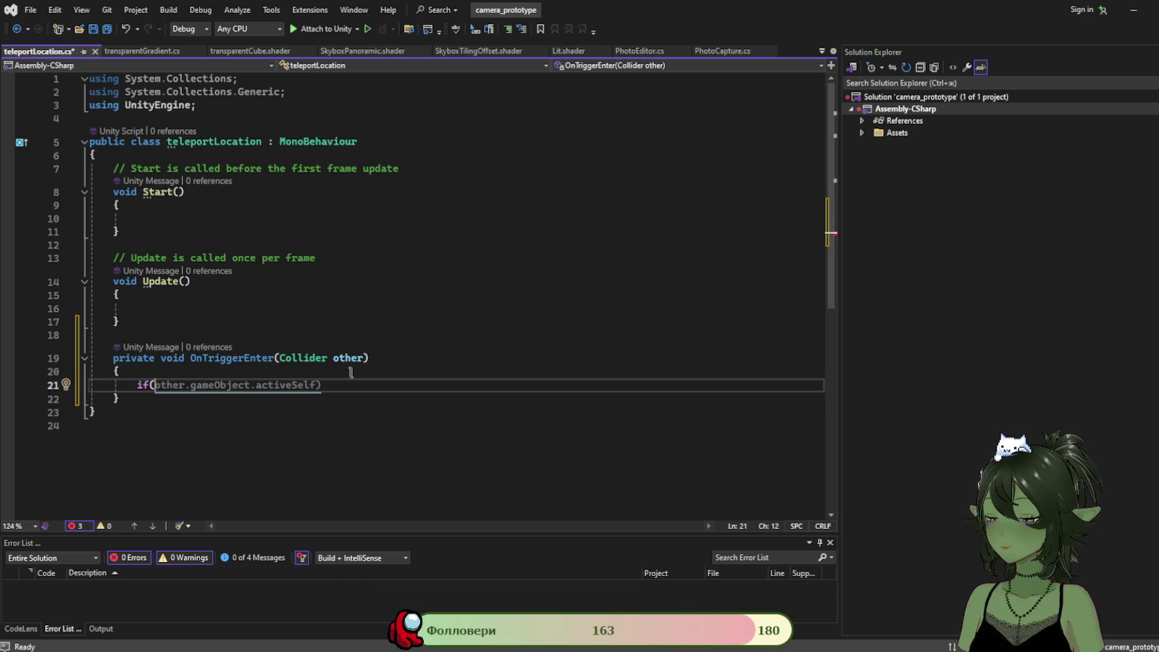
{"action": "type", "text": "oth"}
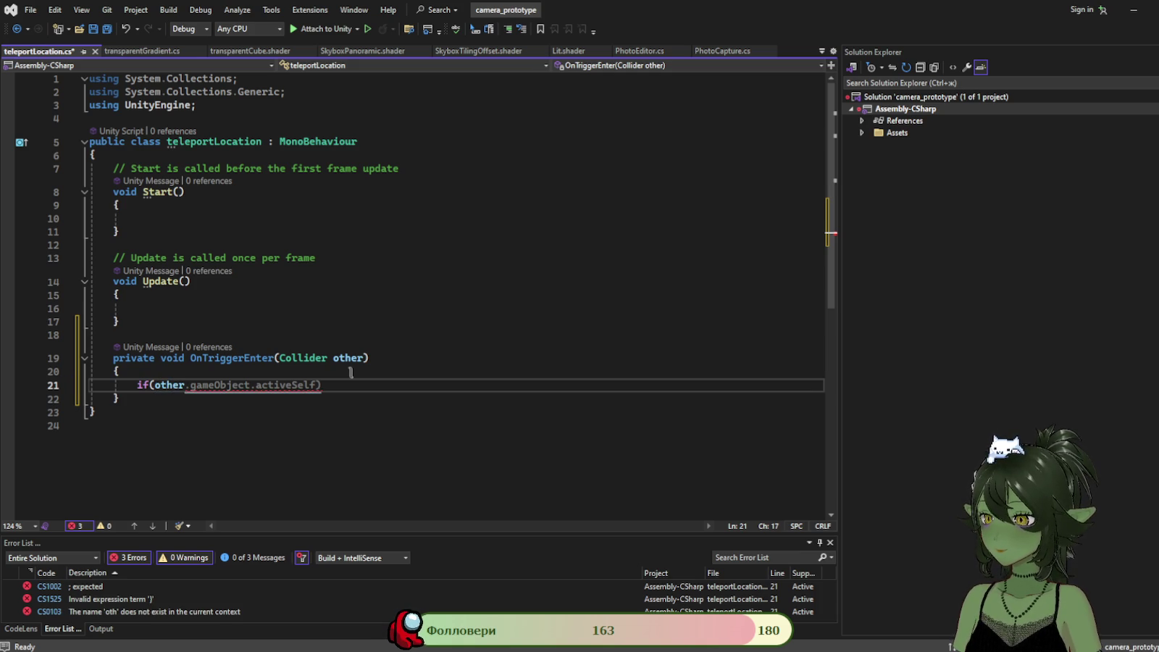
{"action": "type", "text": "er"}
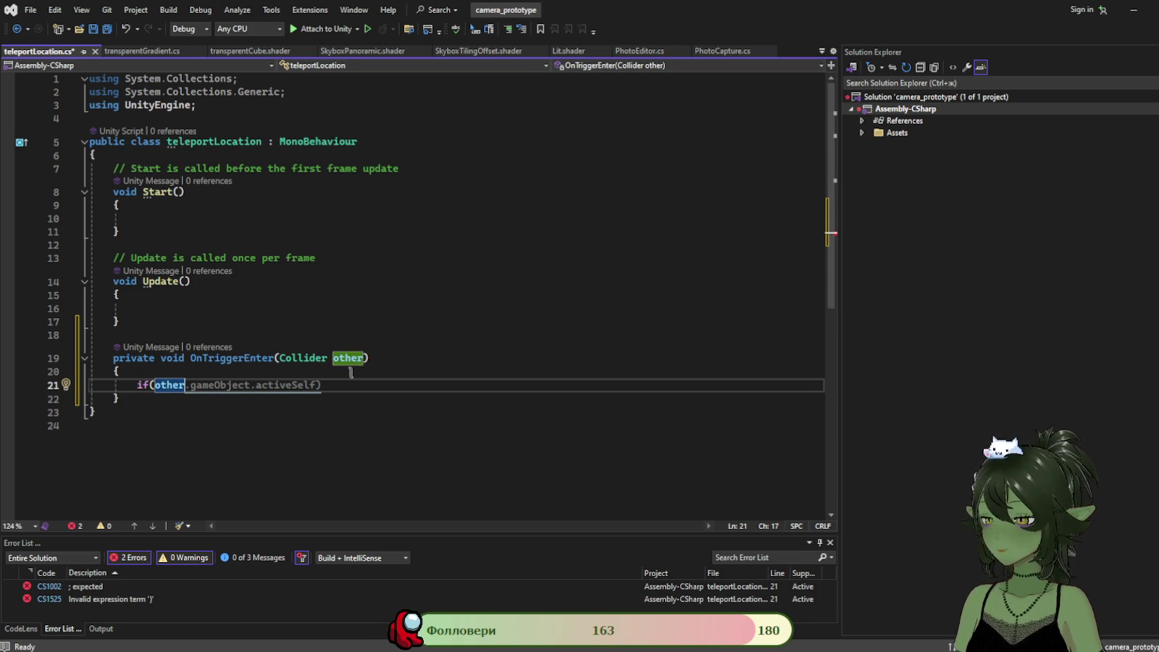
{"action": "type", "text": " =="}
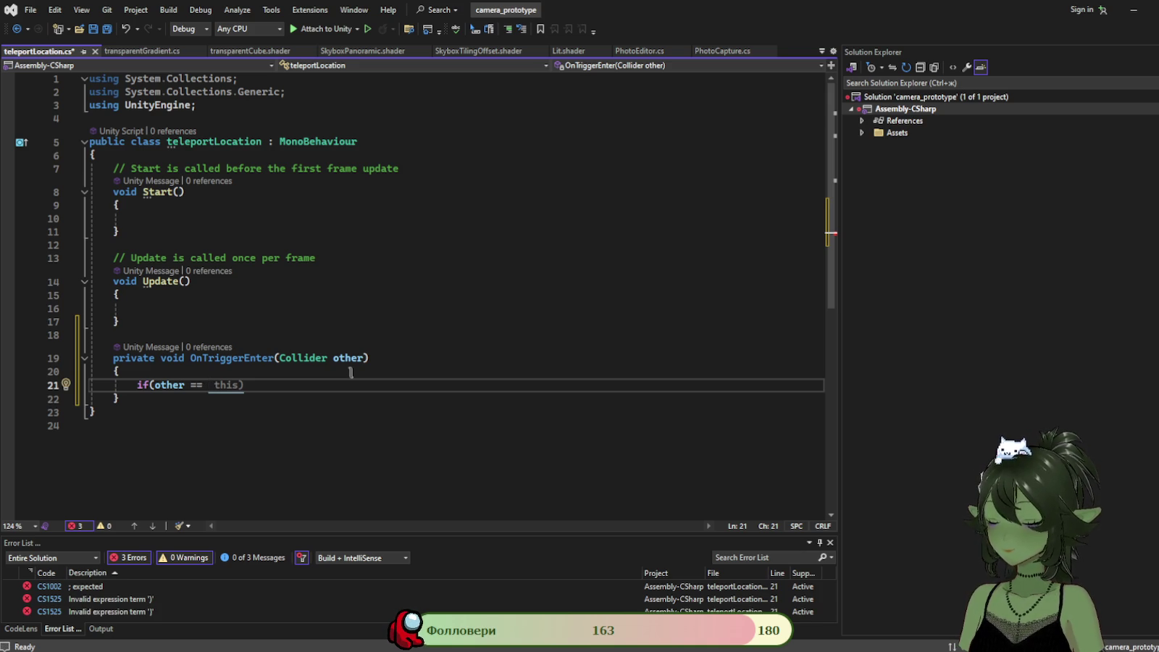
{"action": "type", "text": " ga"}
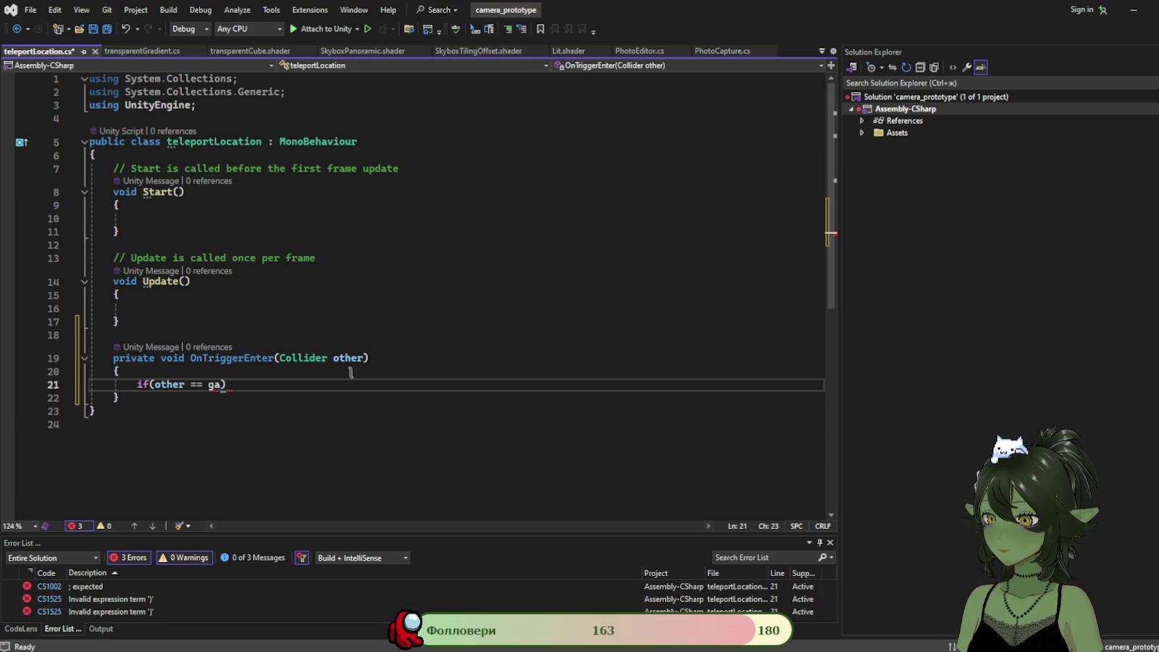
{"action": "key", "text": "BackSpace"}
{"action": "key", "text": "BackSpace"}
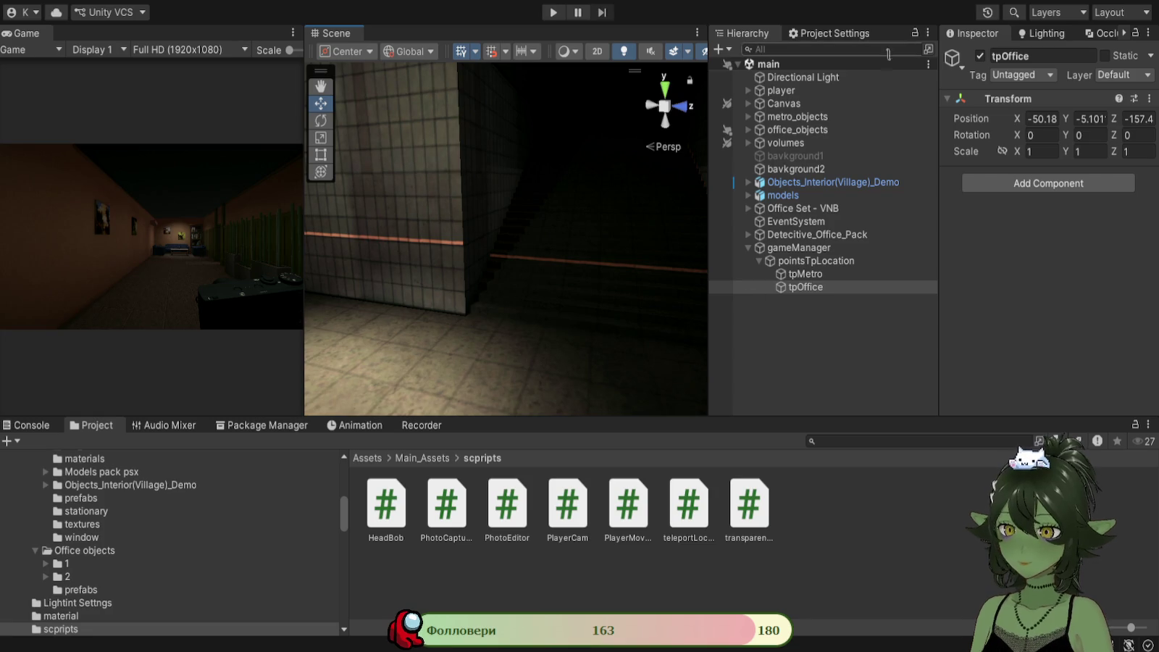
{"action": "left_click", "coordinate": [782, 89]}
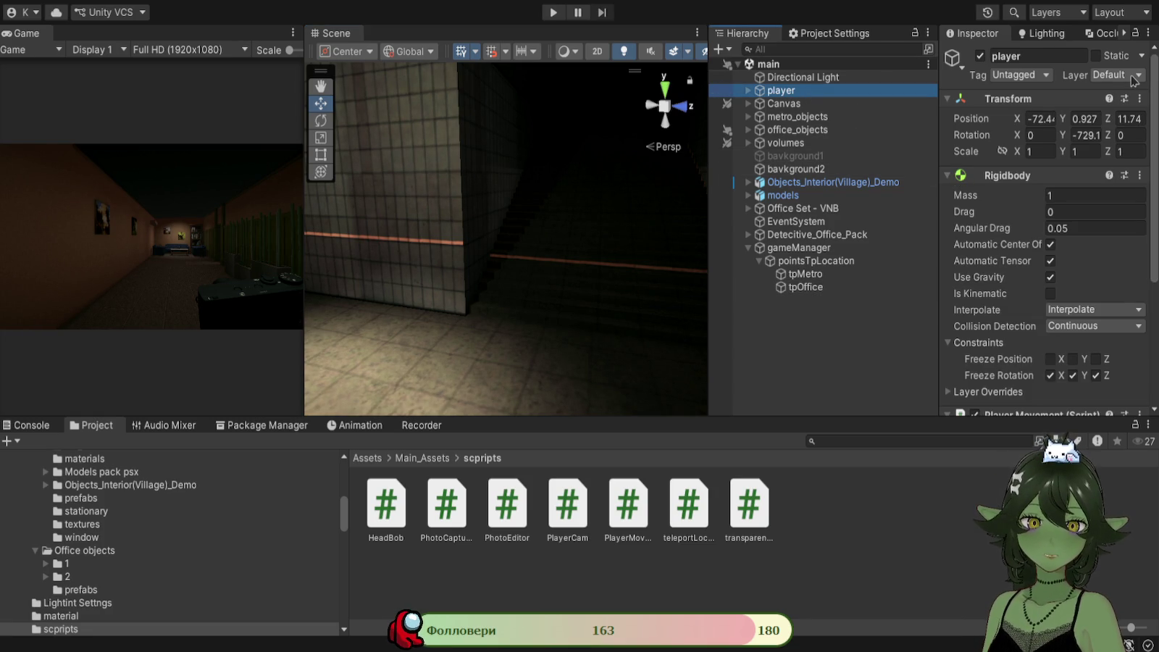
Set the player object's tag to Player and save the scene.
{"action": "left_click", "coordinate": [1052, 81]}
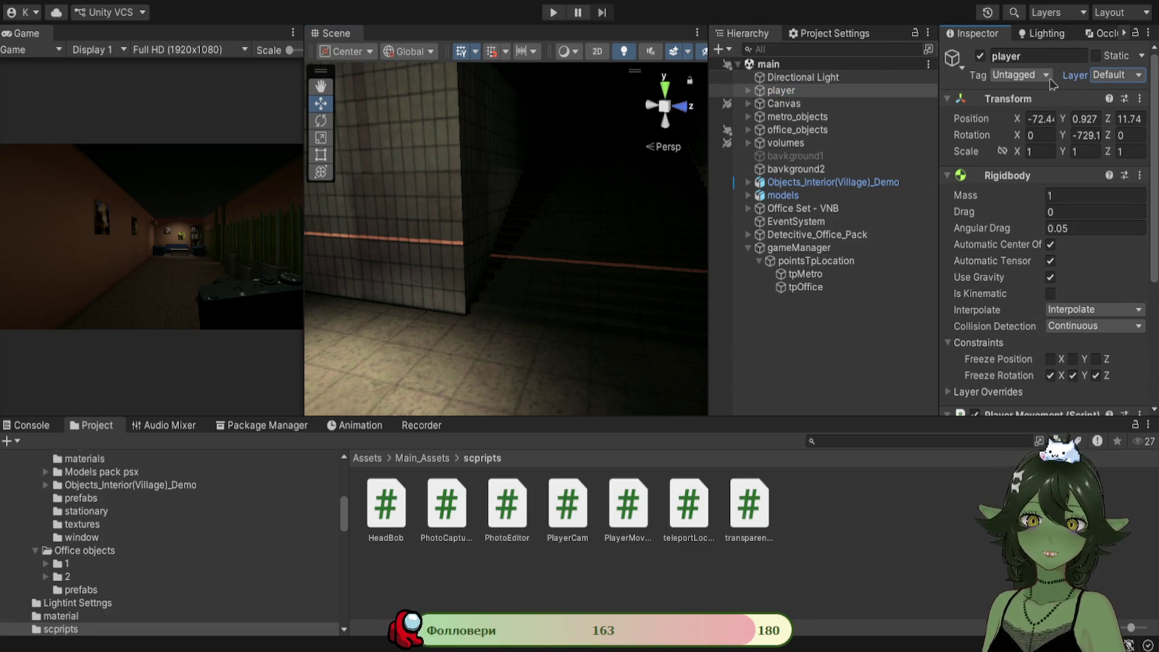
{"action": "left_click", "coordinate": [1042, 166]}
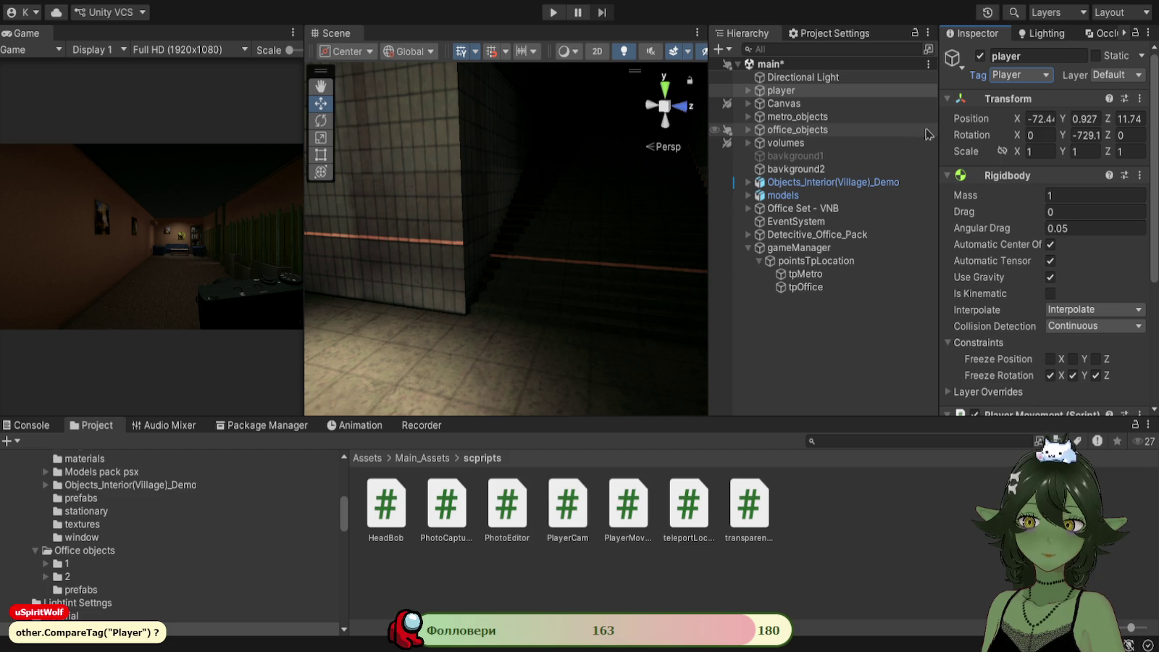
{"action": "key", "text": "ctrl+s"}
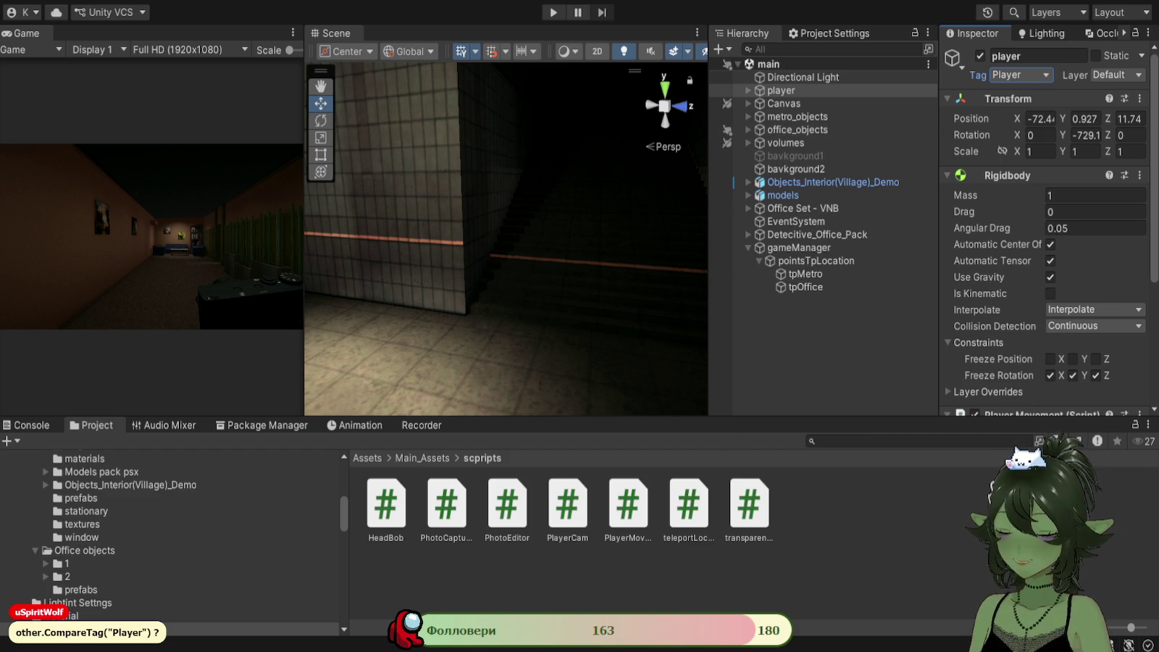
{"action": "key", "text": "alt+Tab"}
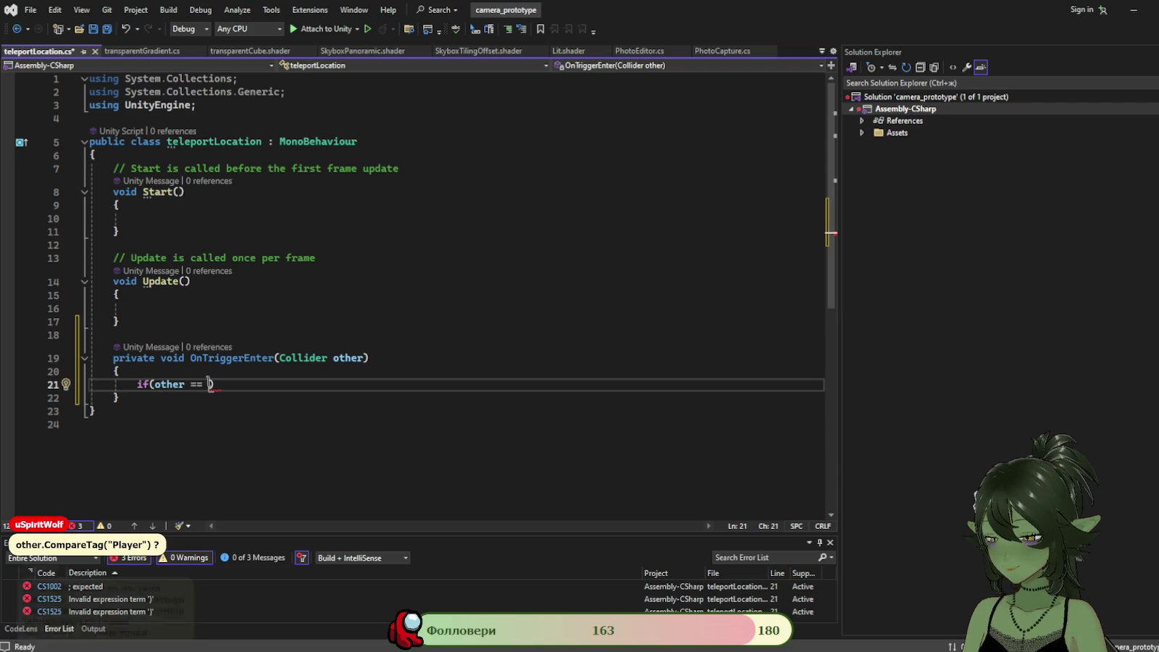
Change the if condition to other.CompareTag("Player") and open a body block for it.
{"action": "key", "text": "shift+Left"}
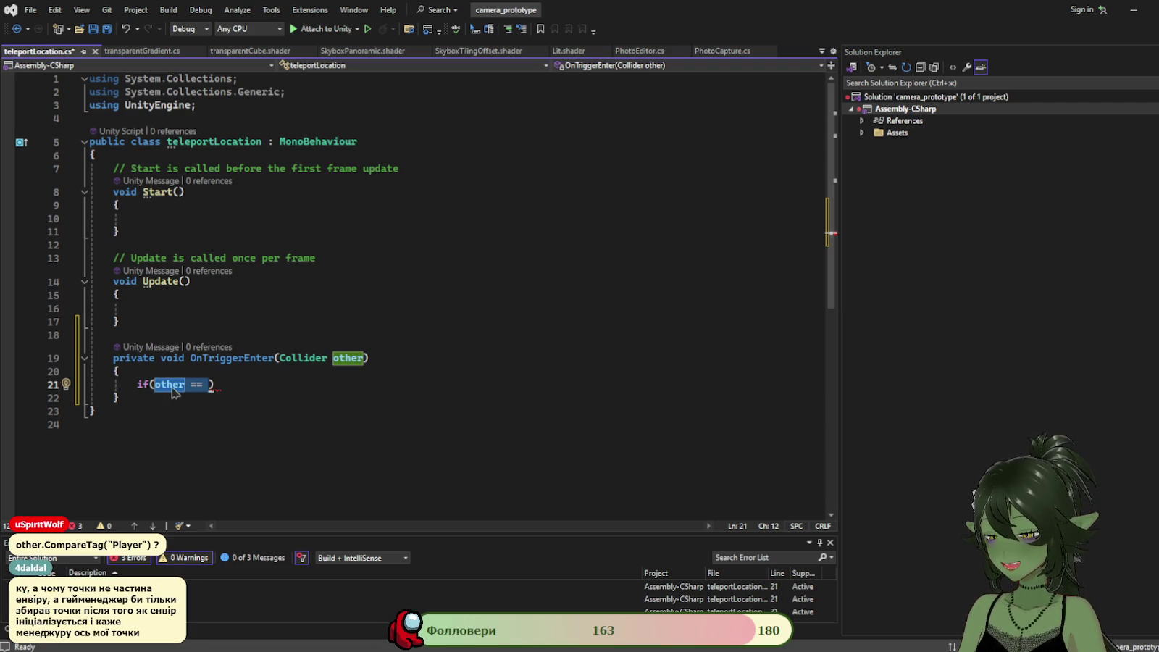
{"action": "type", "text": "oth"}
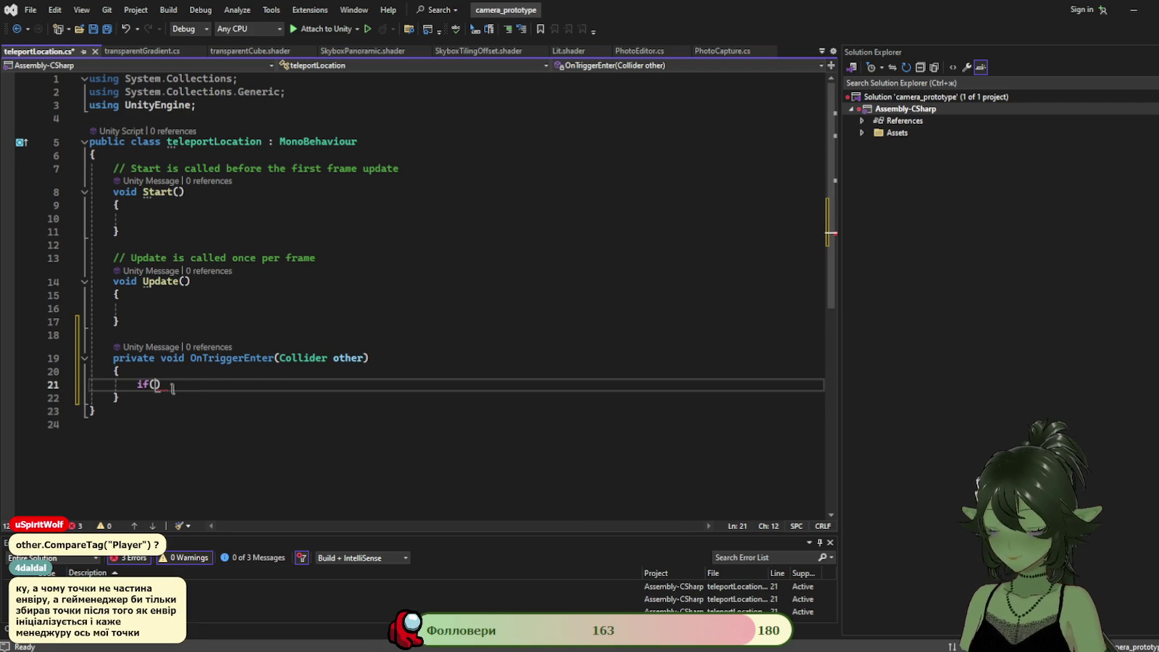
{"action": "key", "text": "Escape"}
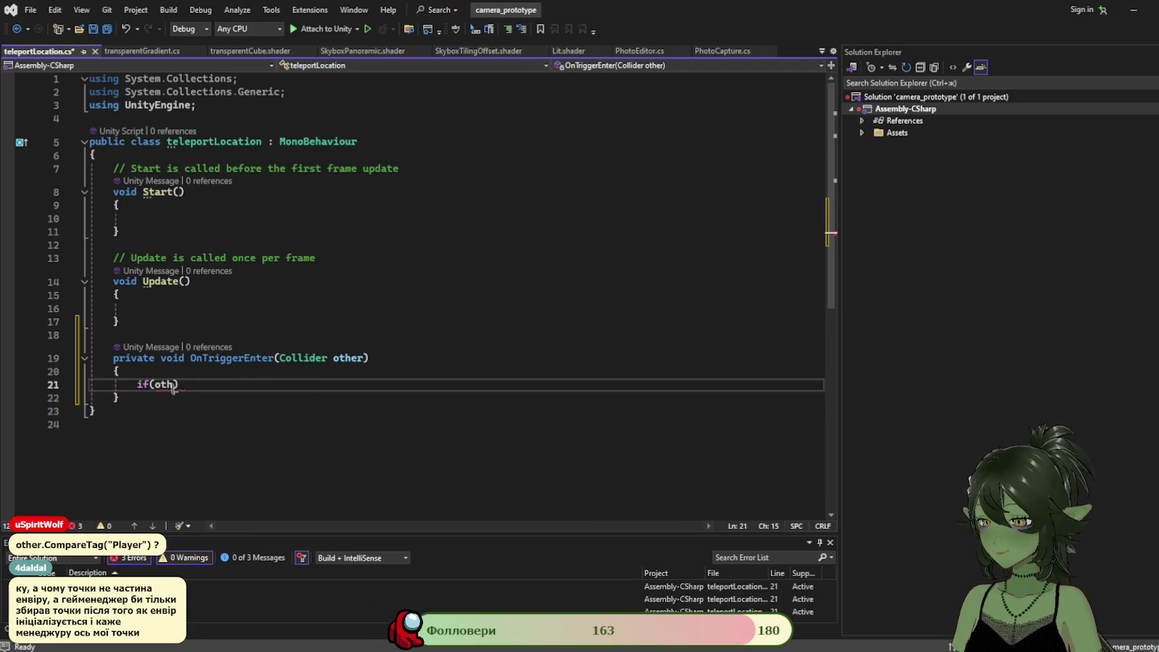
{"action": "type", "text": "er."}
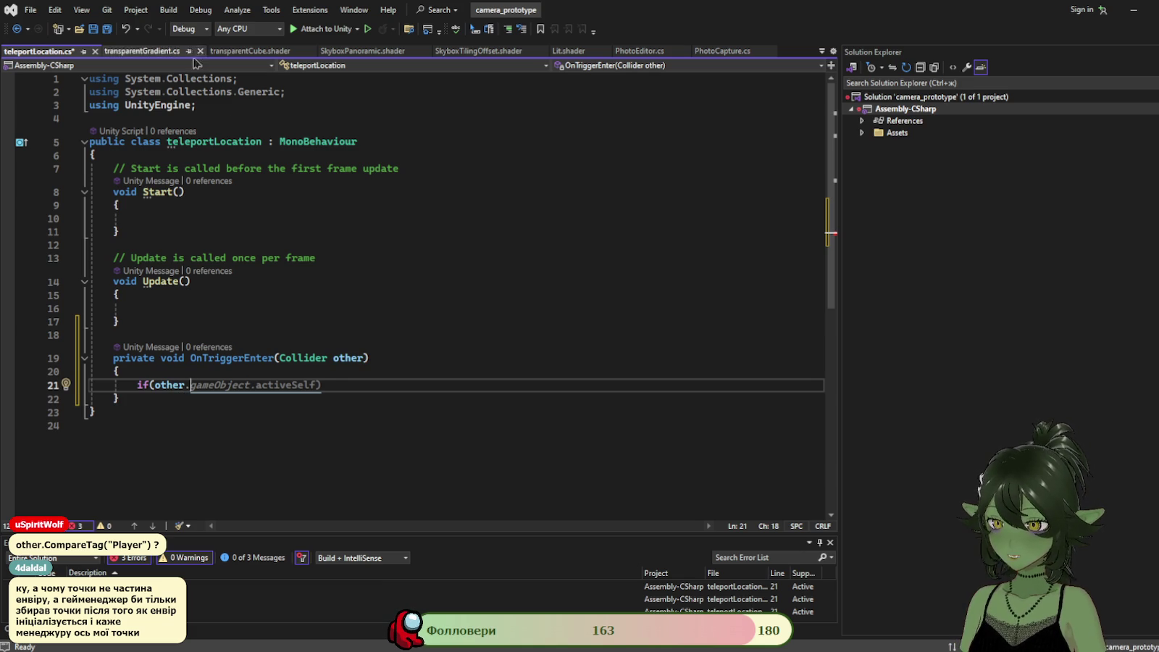
{"action": "type", "text": "c"}
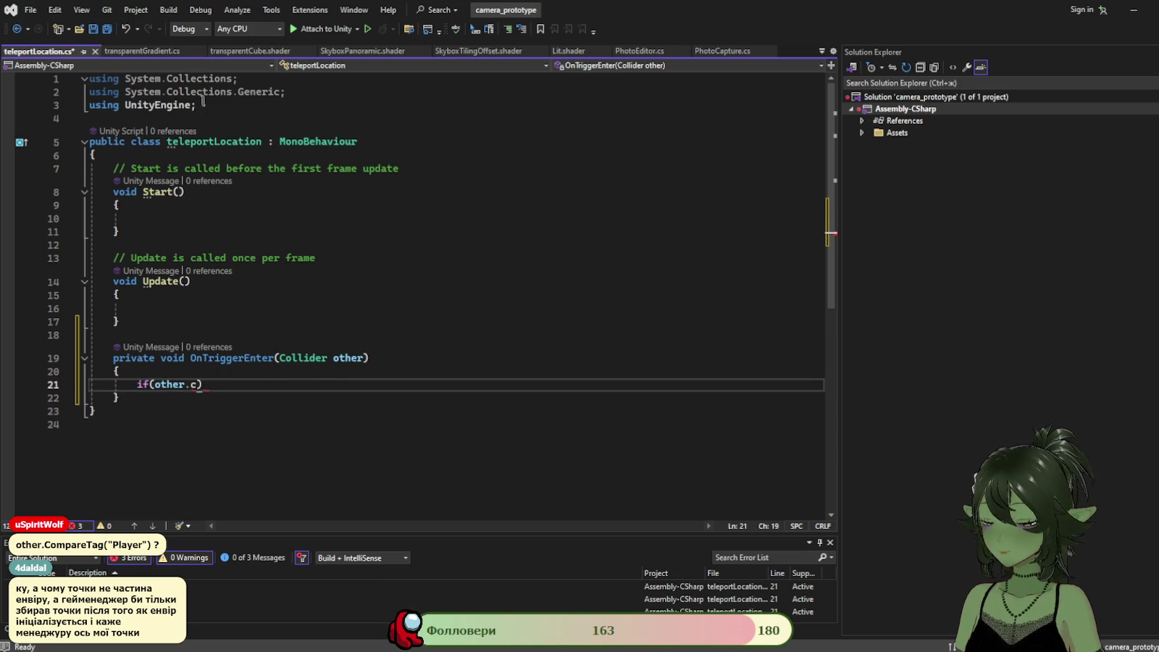
{"action": "key", "text": "BackSpace"}
{"action": "type", "text": "o"}
{"action": "key", "text": "BackSpace"}
{"action": "key", "text": "BackSpace"}
{"action": "key", "text": "BackSpace"}
{"action": "type", "text": "="}
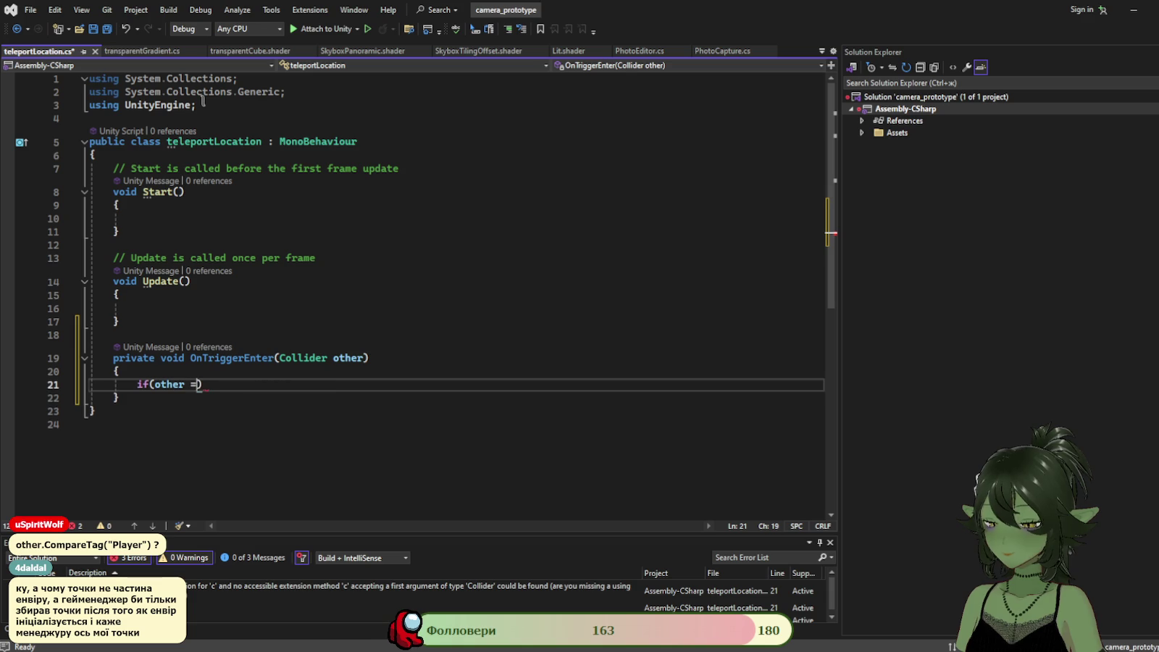
{"action": "key", "text": "BackSpace"}
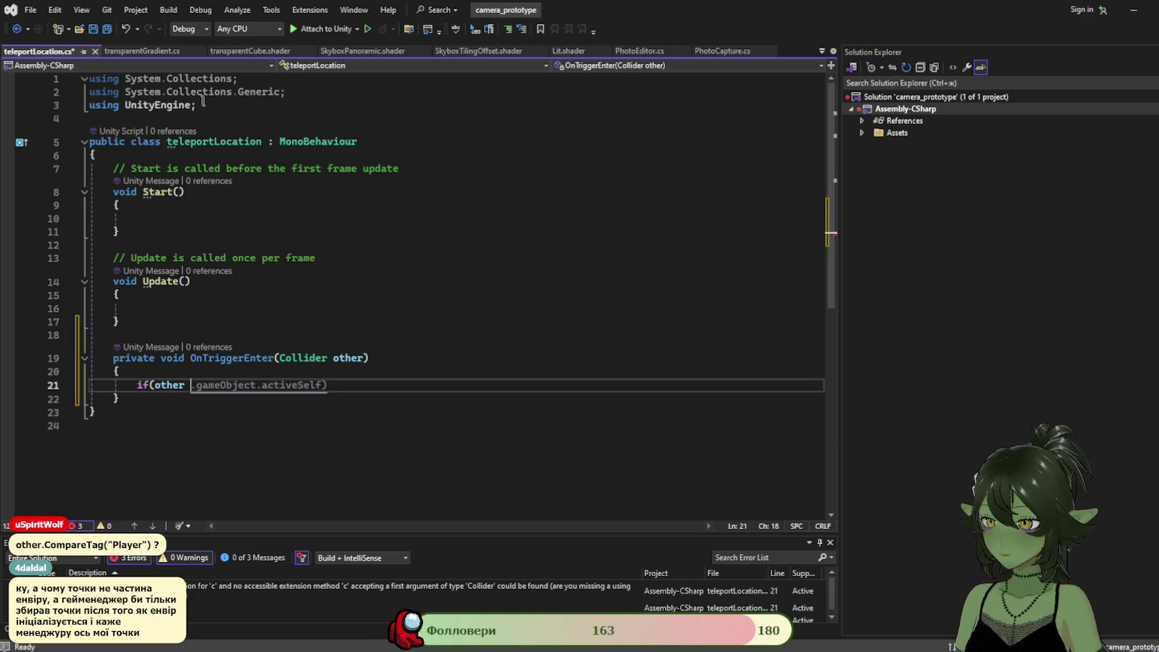
{"action": "key", "text": "BackSpace"}
{"action": "type", "text": "."}
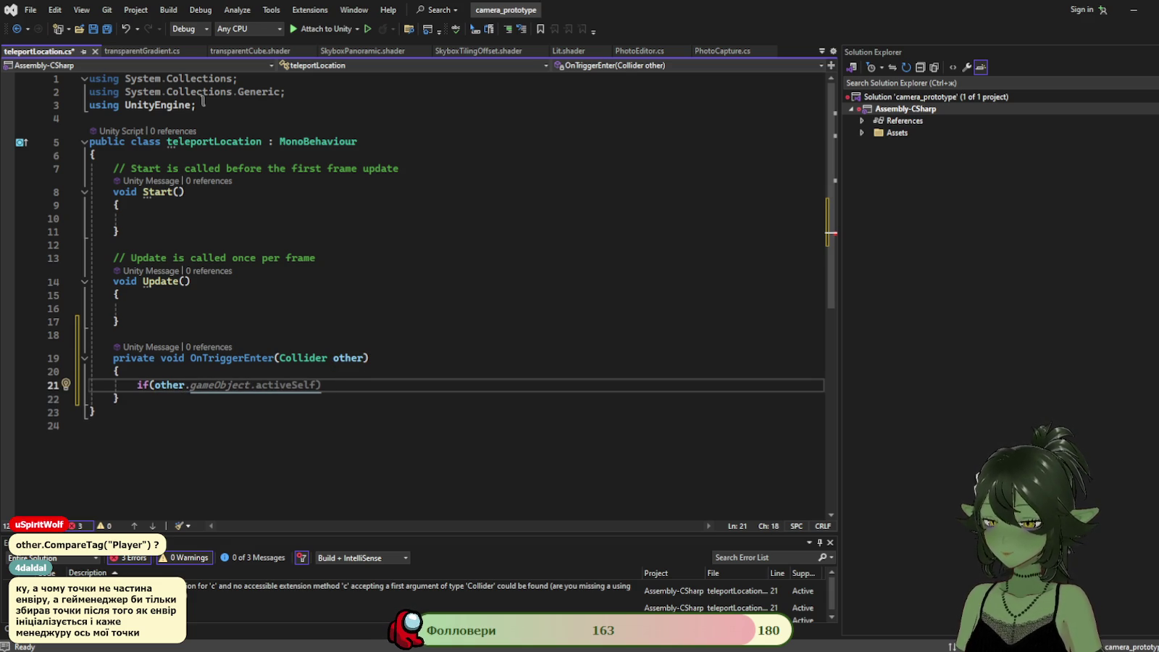
{"action": "type", "text": "Co"}
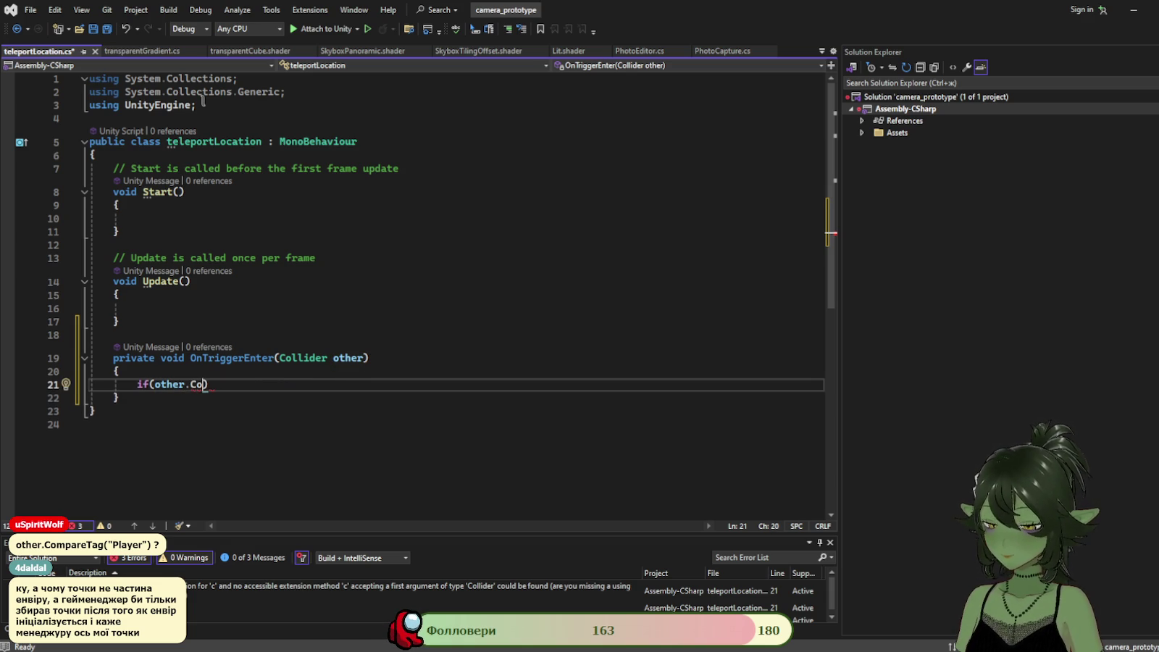
{"action": "type", "text": "mpare"}
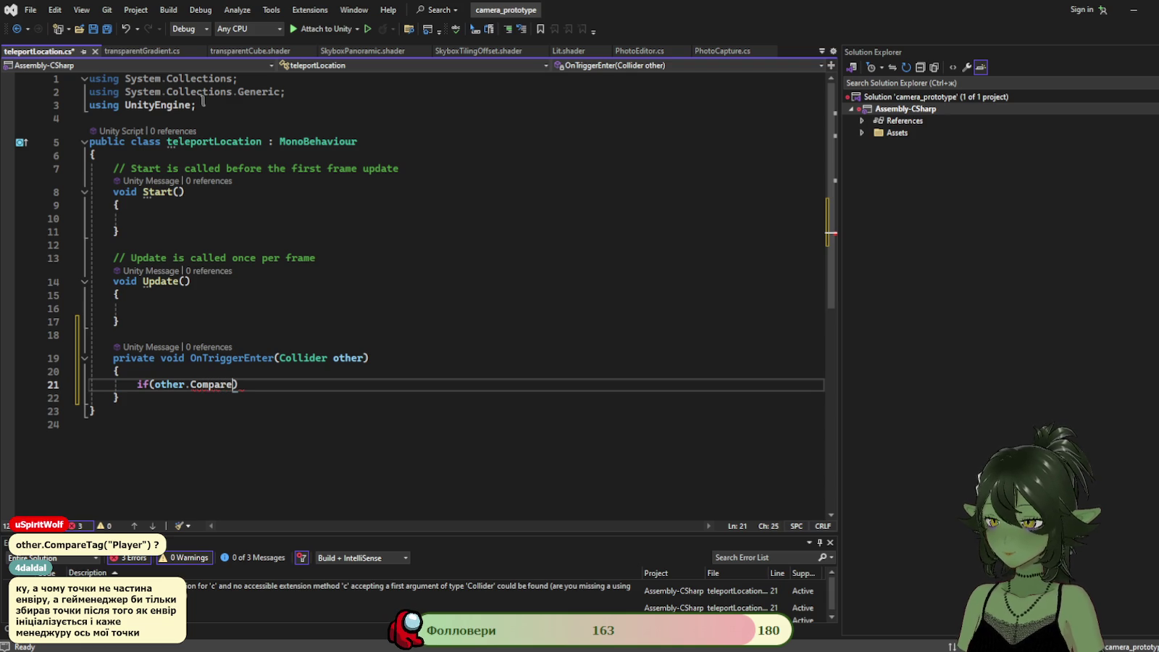
{"action": "type", "text": "Tag("}
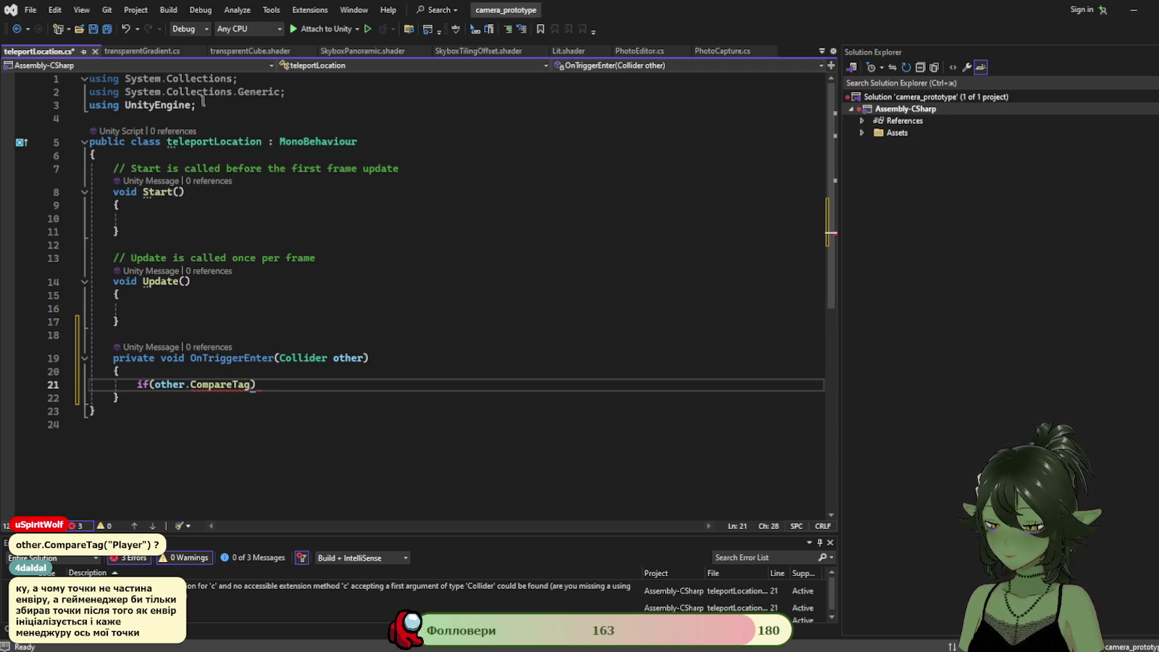
{"action": "type", "text": "\""}
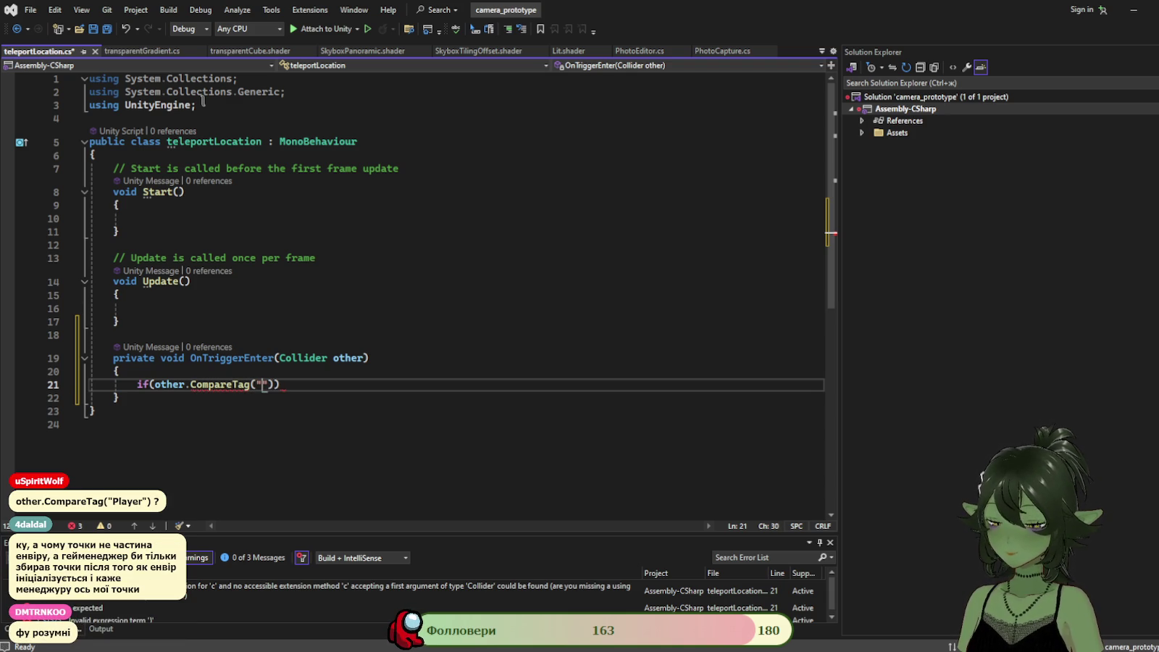
{"action": "type", "text": "Player"}
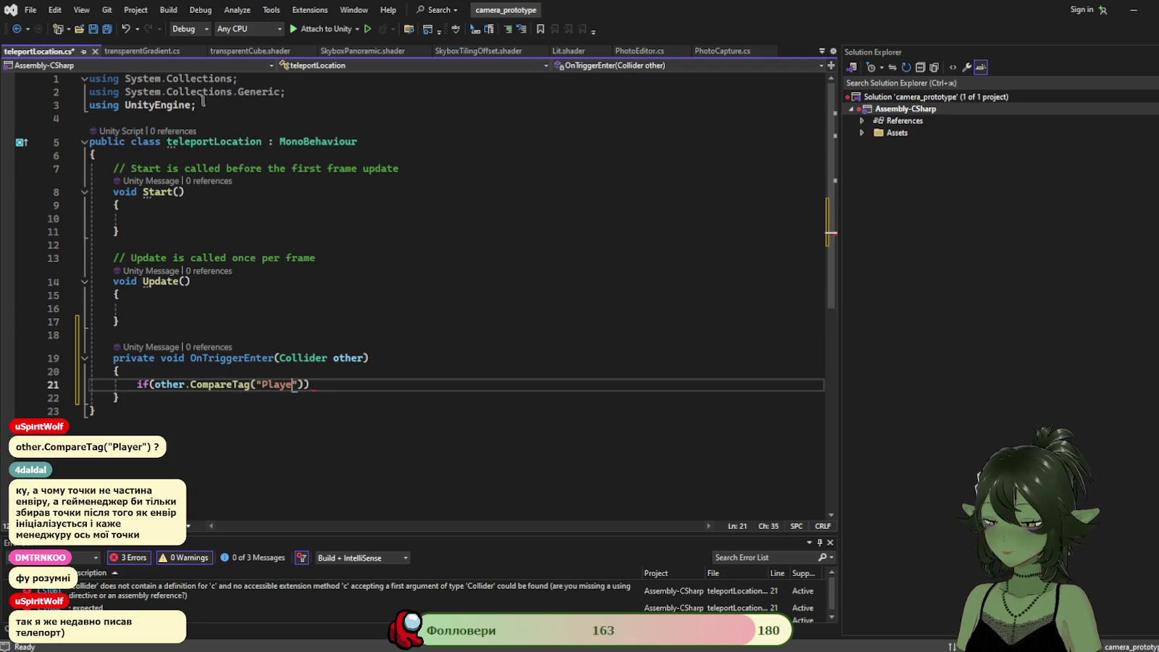
{"action": "type", "text": "\"))"}
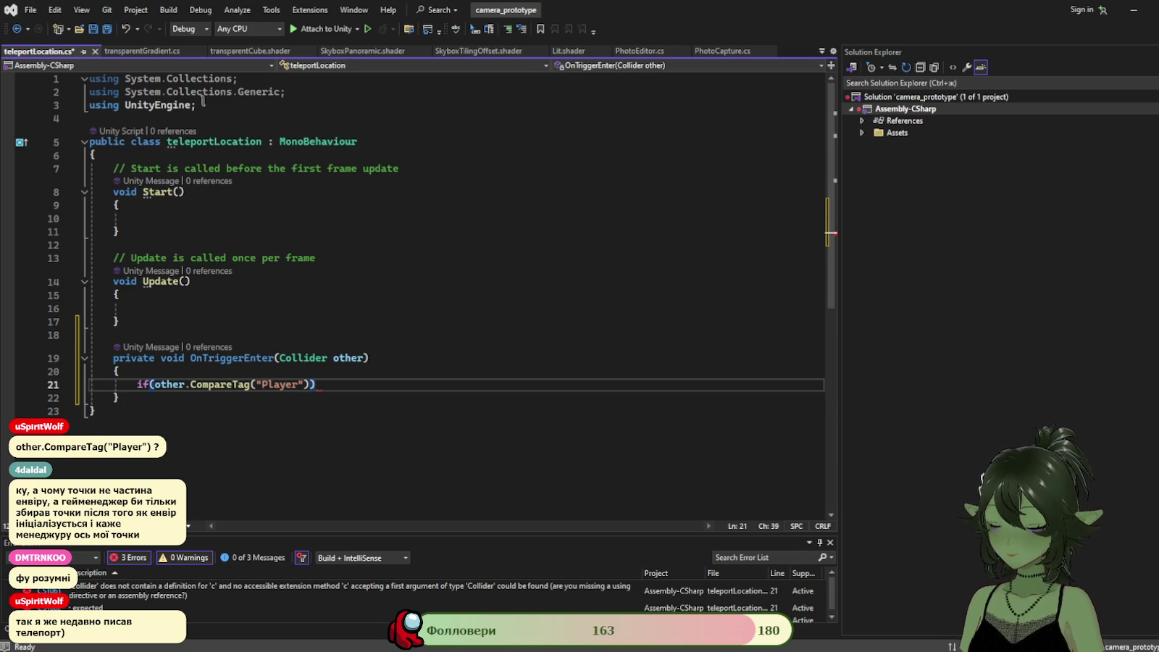
{"action": "type", "text": "{"}
{"action": "key", "text": "Return"}
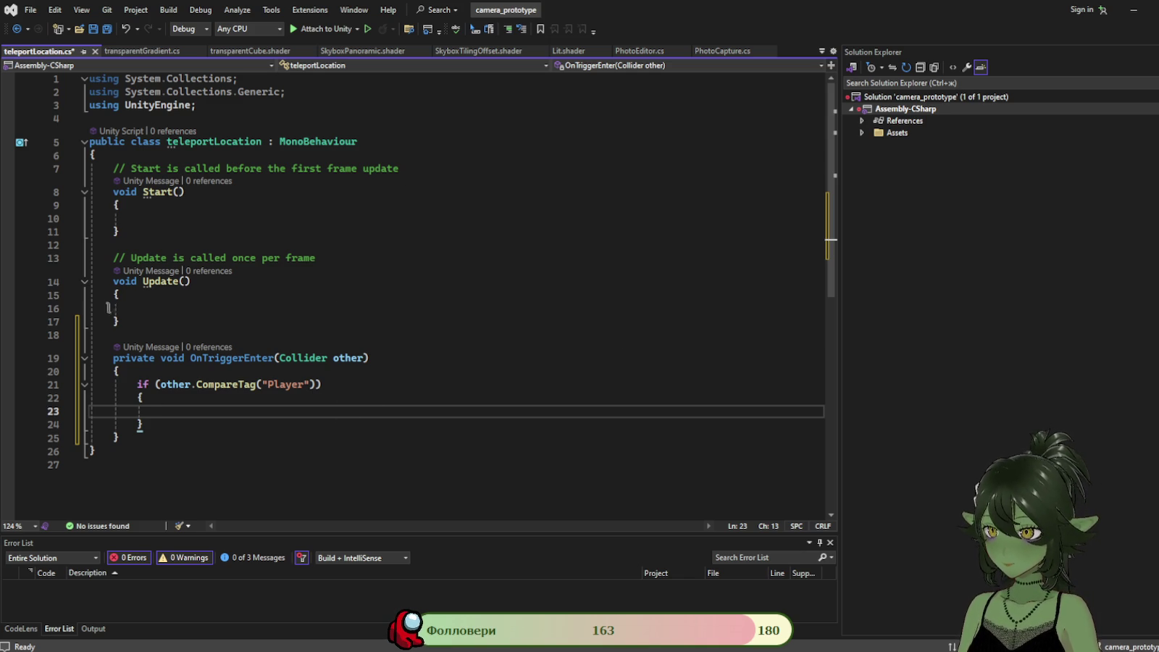
Insert a blank line right after the teleportLocation class's opening brace.
{"action": "left_click", "coordinate": [256, 154]}
{"action": "key", "text": "Return"}
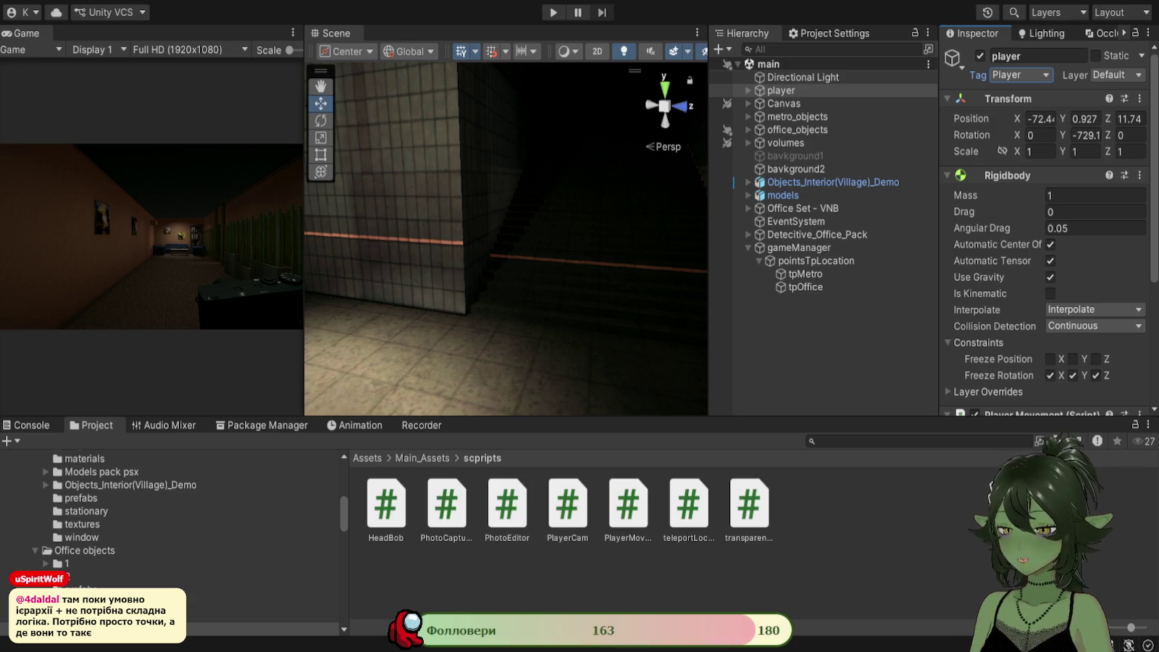
Orbit the Scene view around the corridor and tiled wall near the player.
{"action": "key", "text": "f"}
{"action": "mouse_move", "coordinate": [357, 262]}
{"action": "left_mouse_down"}
{"action": "mouse_move", "coordinate": [581, 276]}
{"action": "mouse_move", "coordinate": [543, 293]}
{"action": "left_mouse_up"}
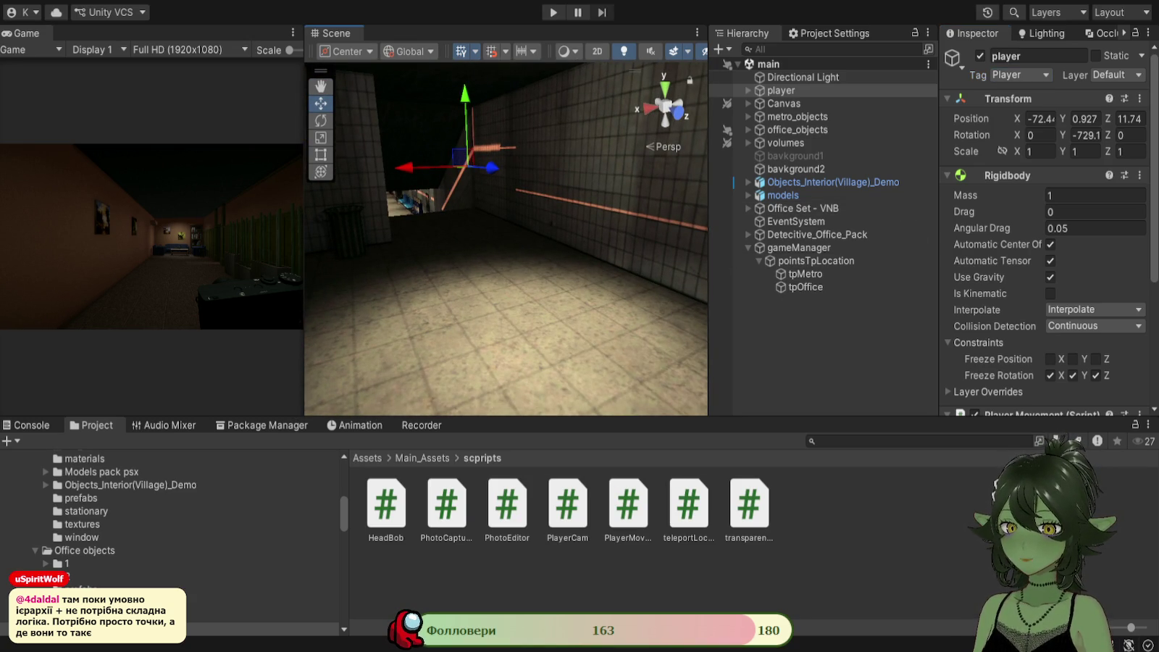
{"action": "mouse_move", "coordinate": [551, 289]}
{"action": "left_mouse_down"}
{"action": "mouse_move", "coordinate": [566, 221]}
{"action": "mouse_move", "coordinate": [540, 218]}
{"action": "mouse_move", "coordinate": [569, 221]}
{"action": "left_mouse_up"}
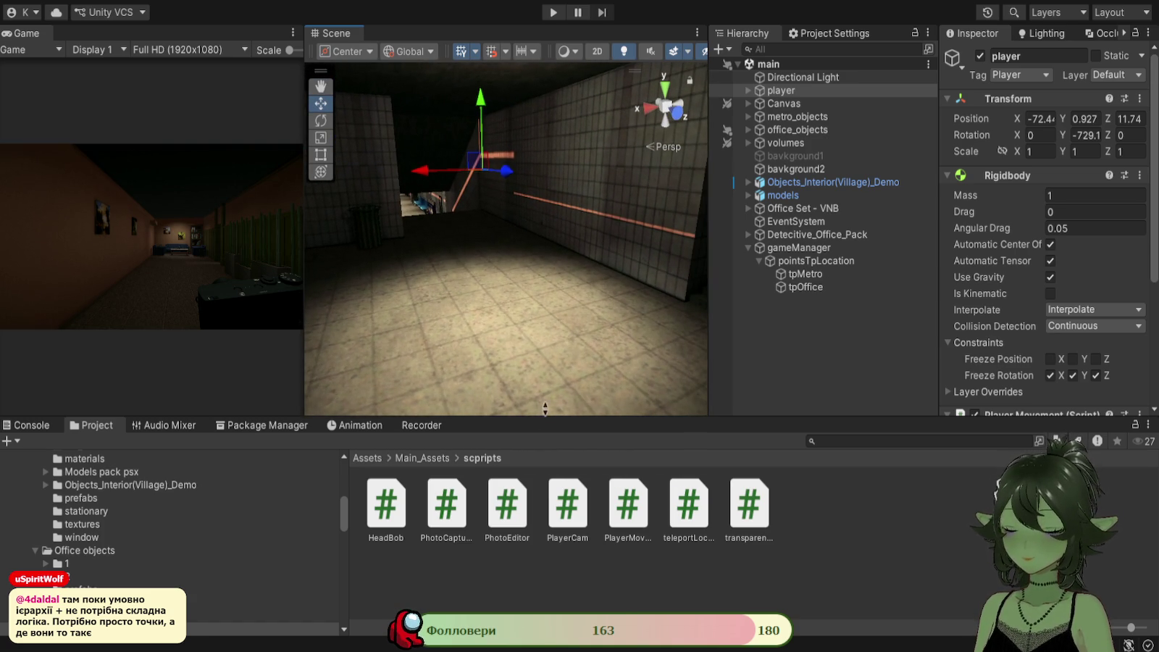
{"action": "mouse_move", "coordinate": [541, 411]}
{"action": "left_mouse_down"}
{"action": "mouse_move", "coordinate": [559, 341]}
{"action": "mouse_move", "coordinate": [697, 343]}
{"action": "mouse_move", "coordinate": [663, 330]}
{"action": "left_mouse_up"}
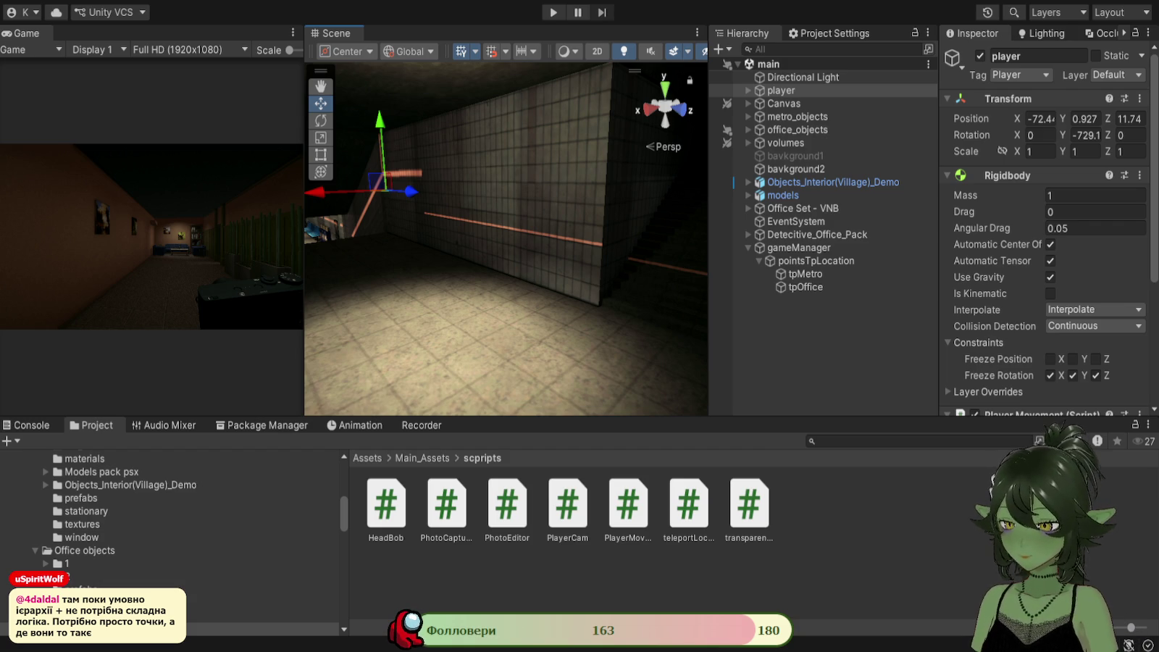
{"action": "key", "text": "alt+Tab"}
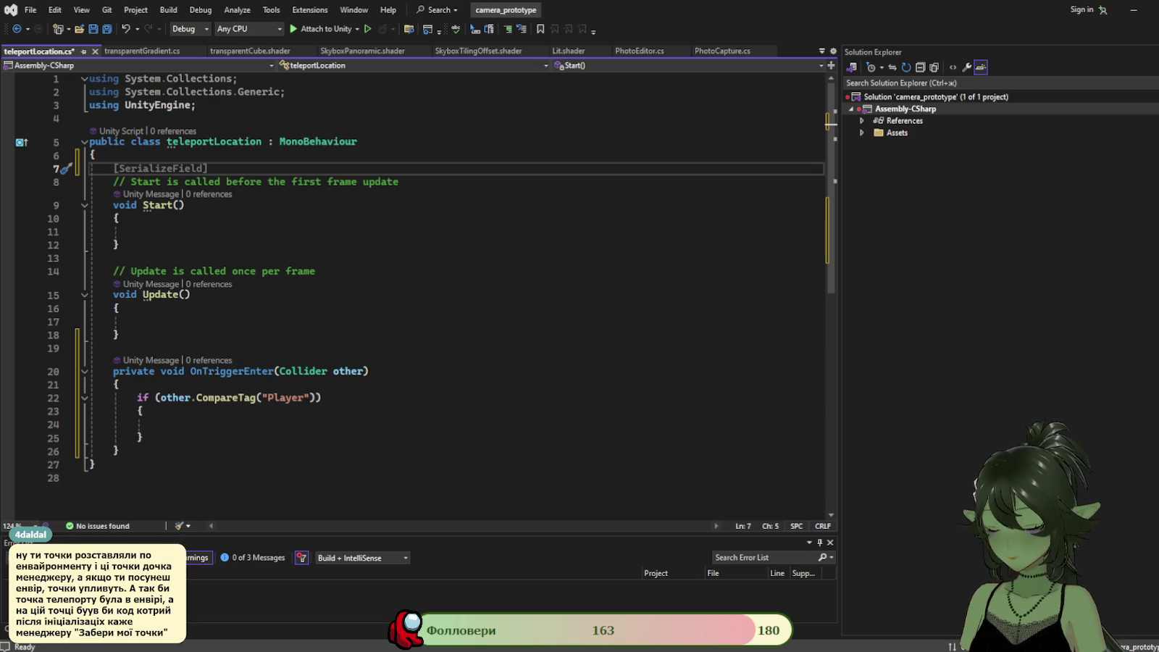
Declare 'public GameObject[] PointsTeleport;' on line 7 of teleportLocation.cs.
{"action": "type", "text": "pub"}
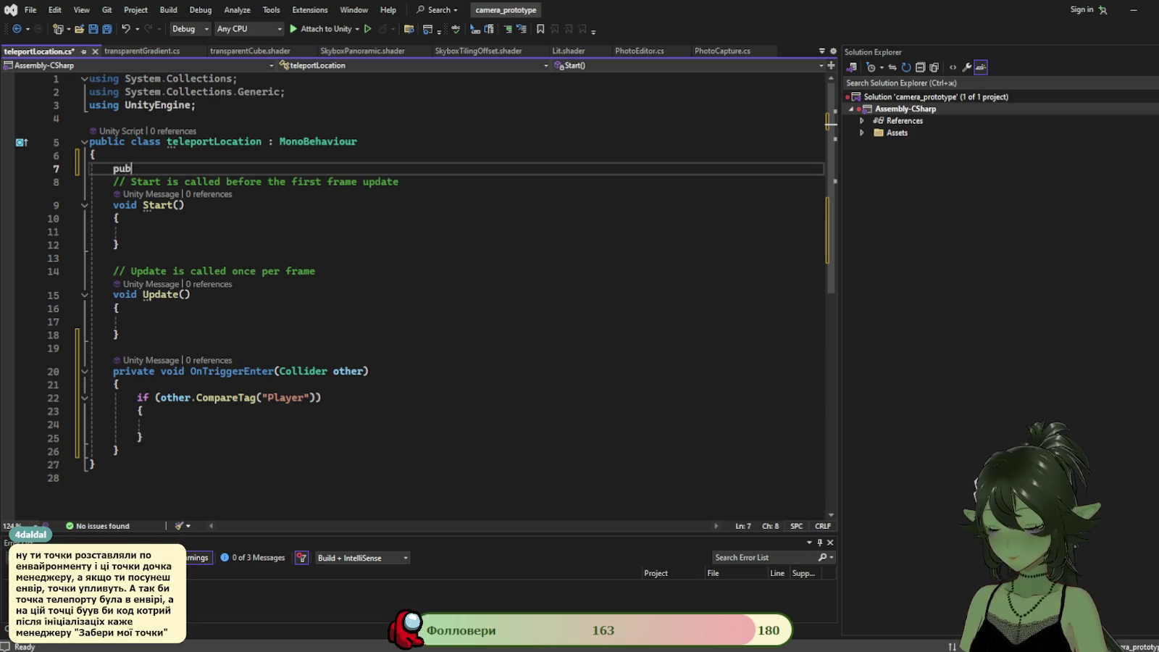
{"action": "type", "text": "lic ga"}
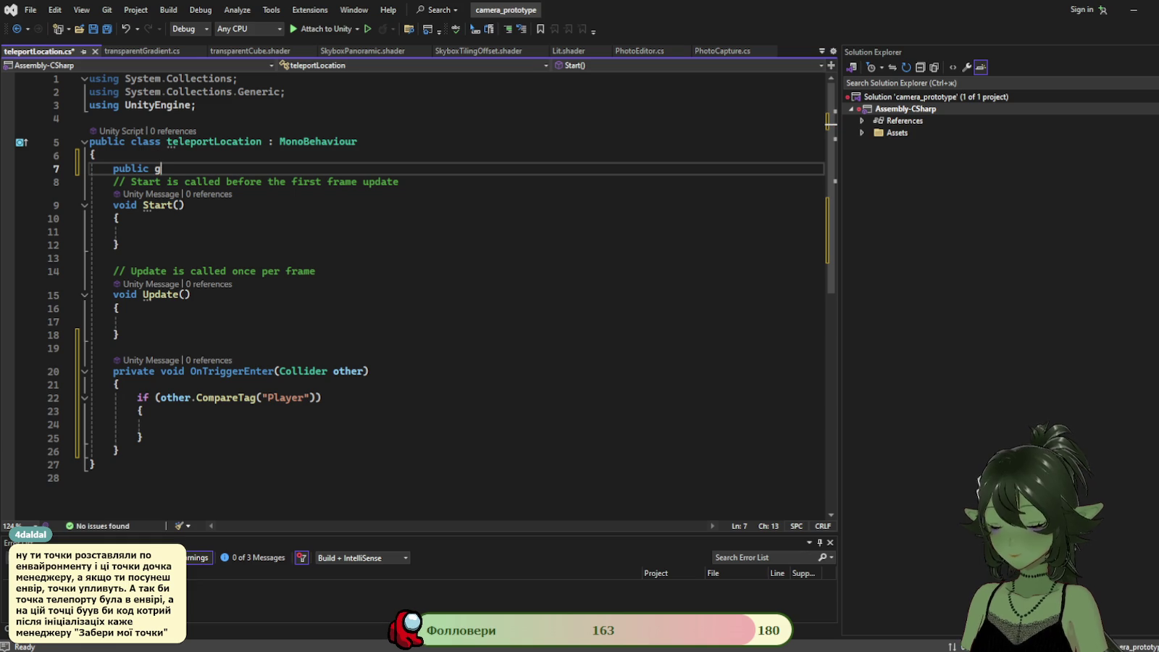
{"action": "key", "text": "Tab"}
{"action": "type", "text": "[]"}
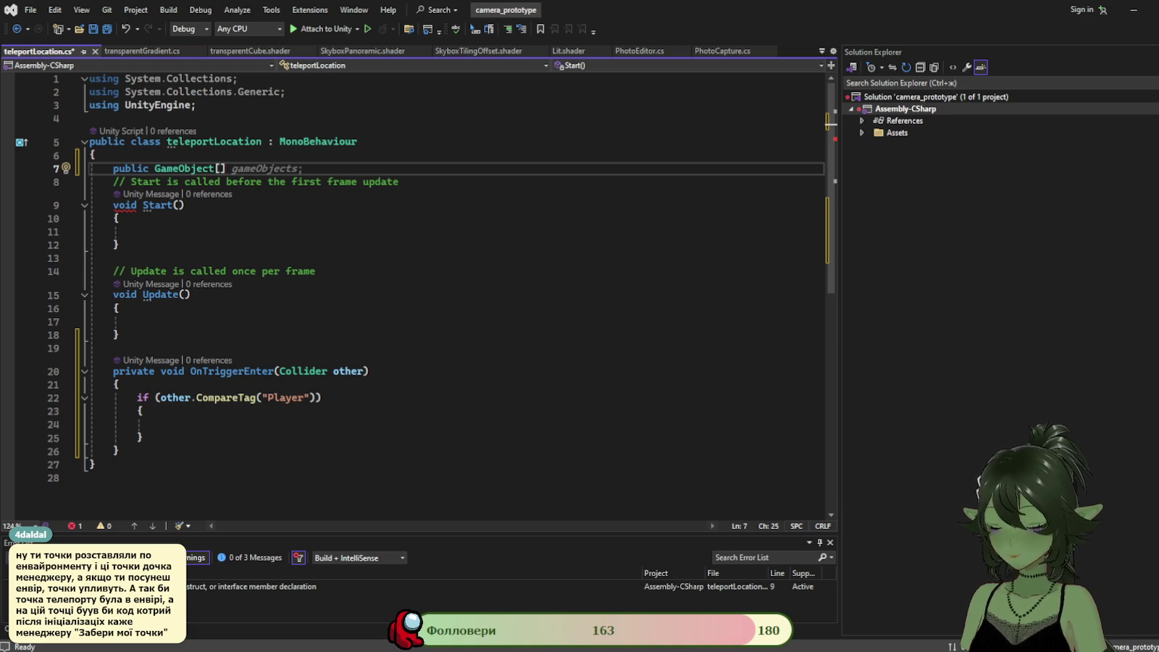
{"action": "type", "text": "Points"}
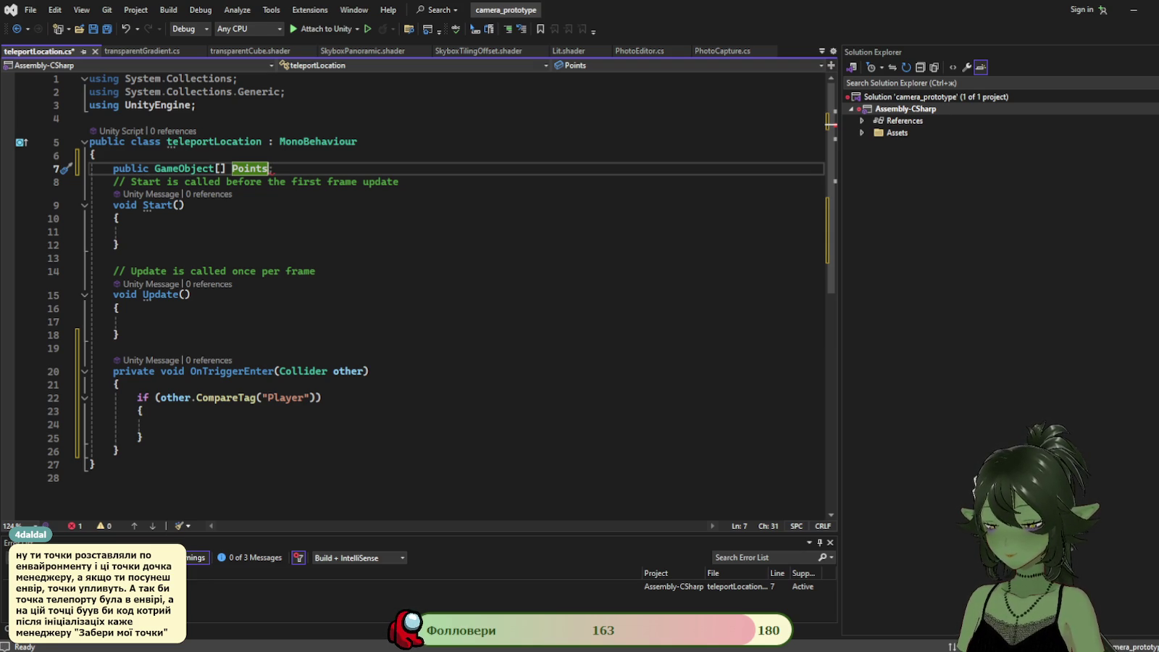
{"action": "type", "text": "Teleport;"}
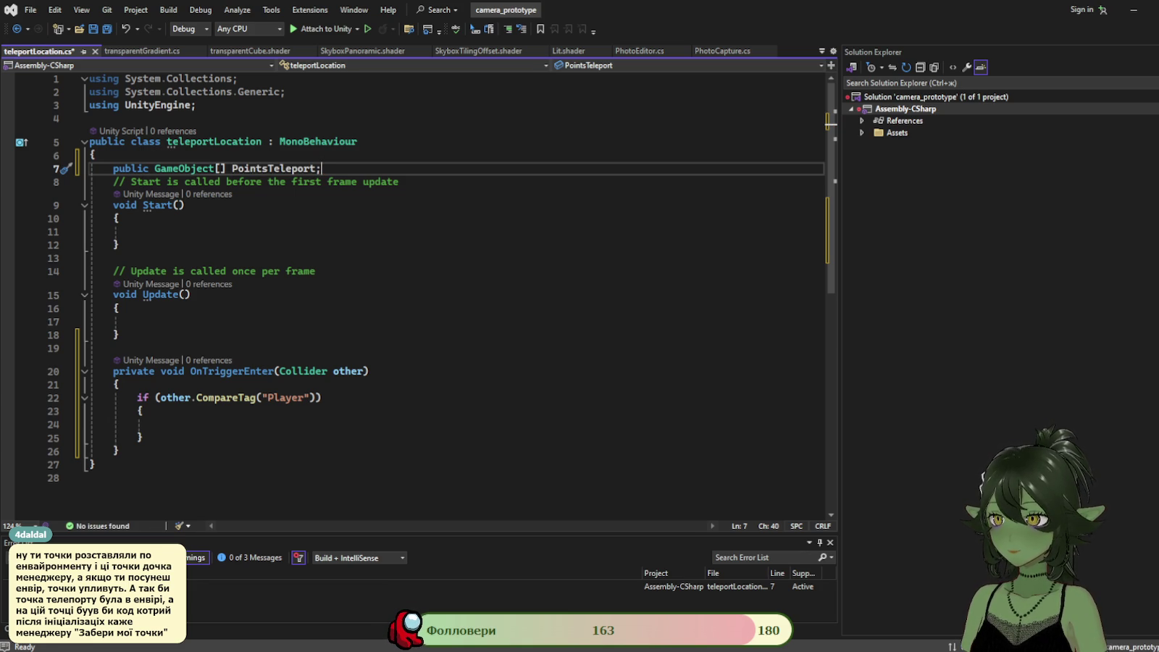
{"action": "key", "text": "Return"}
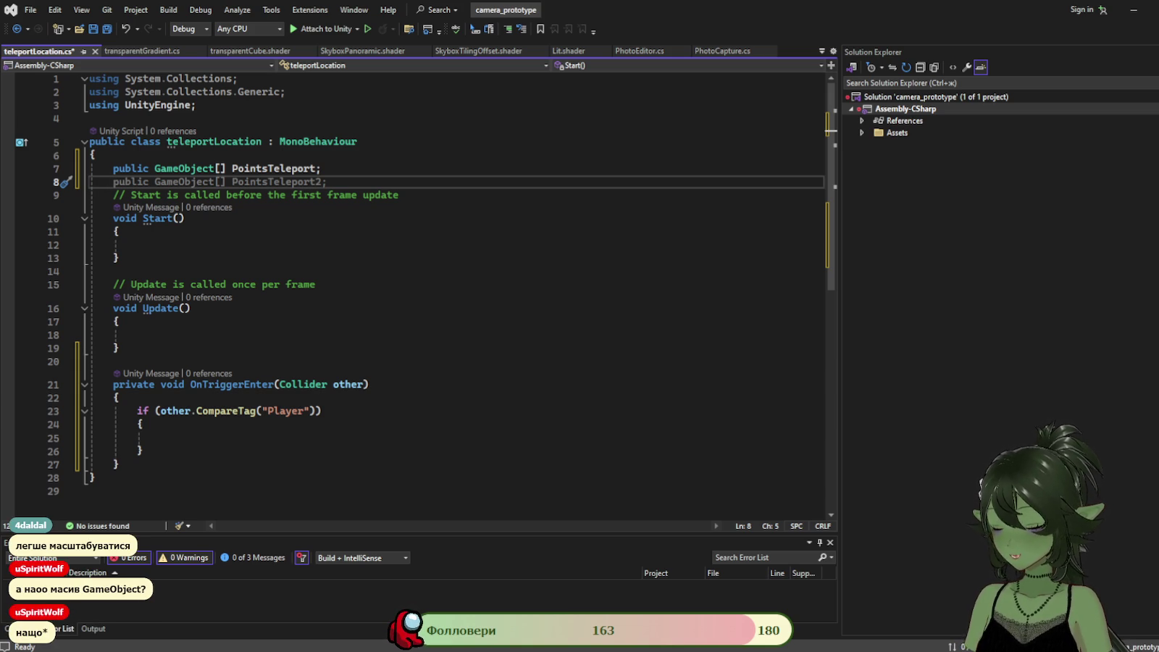
Zoom and move the Scene view camera forward into the dark corridor.
{"action": "key", "text": "alt+Tab"}
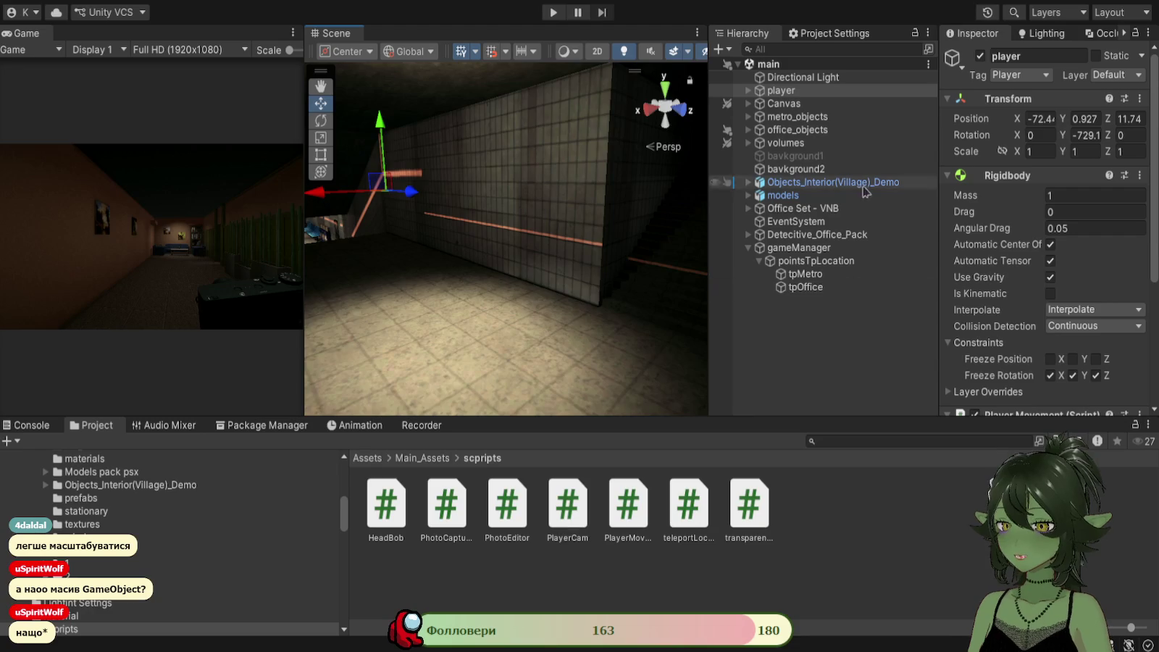
{"action": "scroll", "coordinate": [564, 187], "scroll_direction": "up", "scroll_amount": 3}
{"action": "mouse_move", "coordinate": [557, 277]}
{"action": "left_mouse_down"}
{"action": "mouse_move", "coordinate": [564, 261]}
{"action": "mouse_move", "coordinate": [516, 291]}
{"action": "mouse_move", "coordinate": [542, 300]}
{"action": "left_mouse_up"}
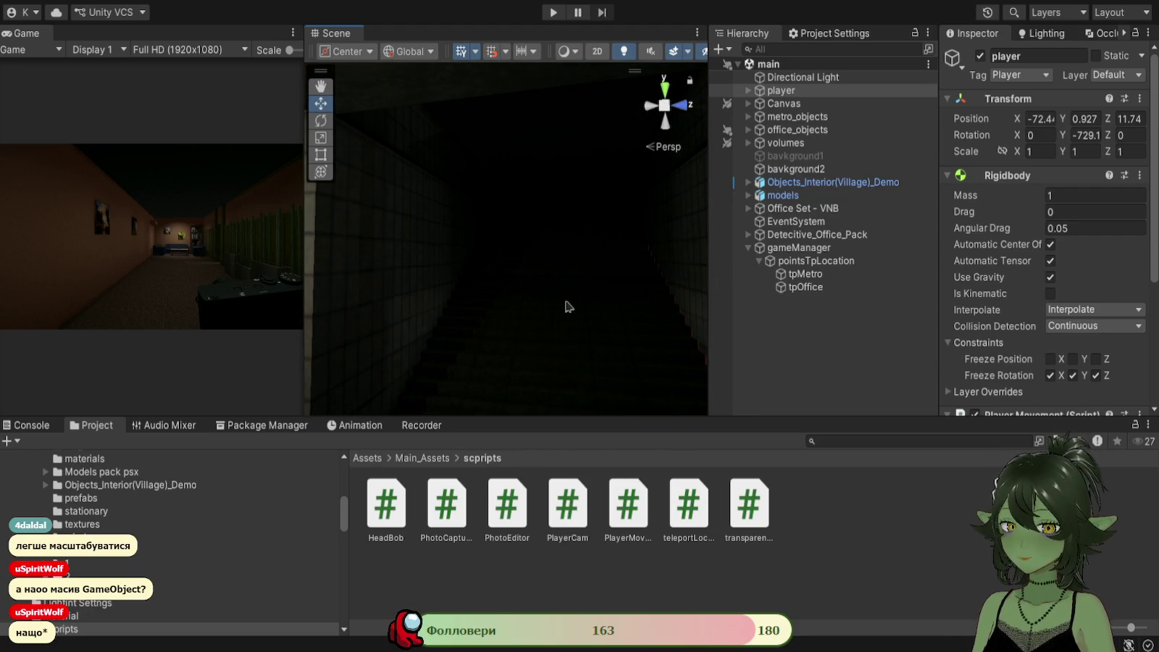
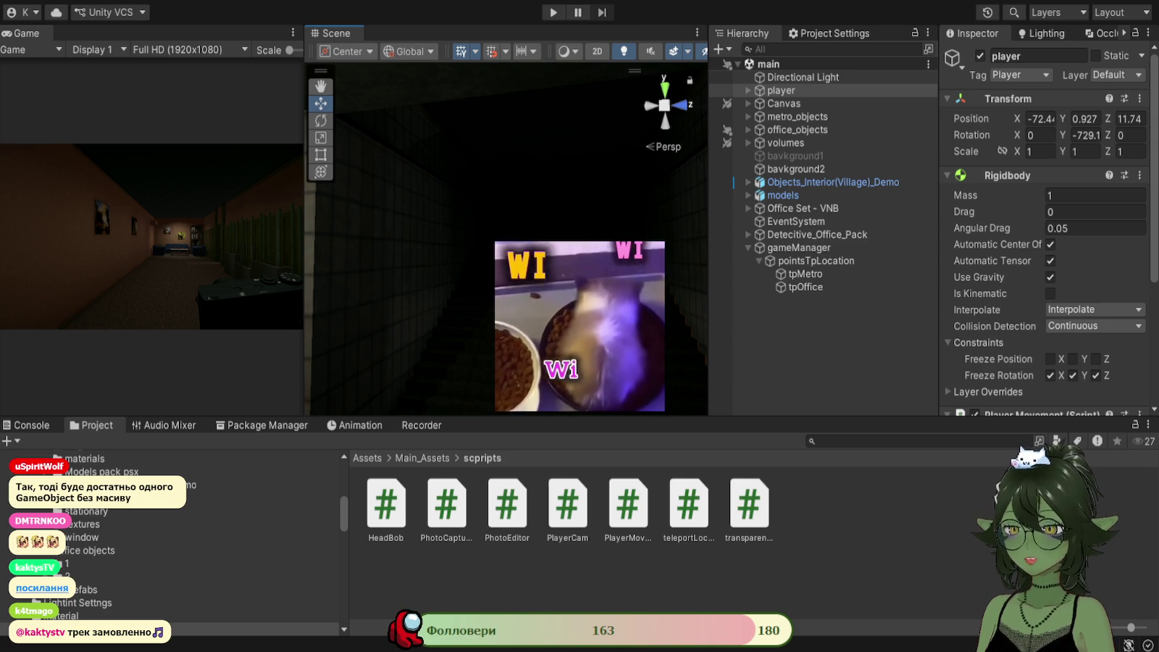
Select gameManager and inspect its pointsTpLocation child object.
{"action": "left_click", "coordinate": [818, 250]}
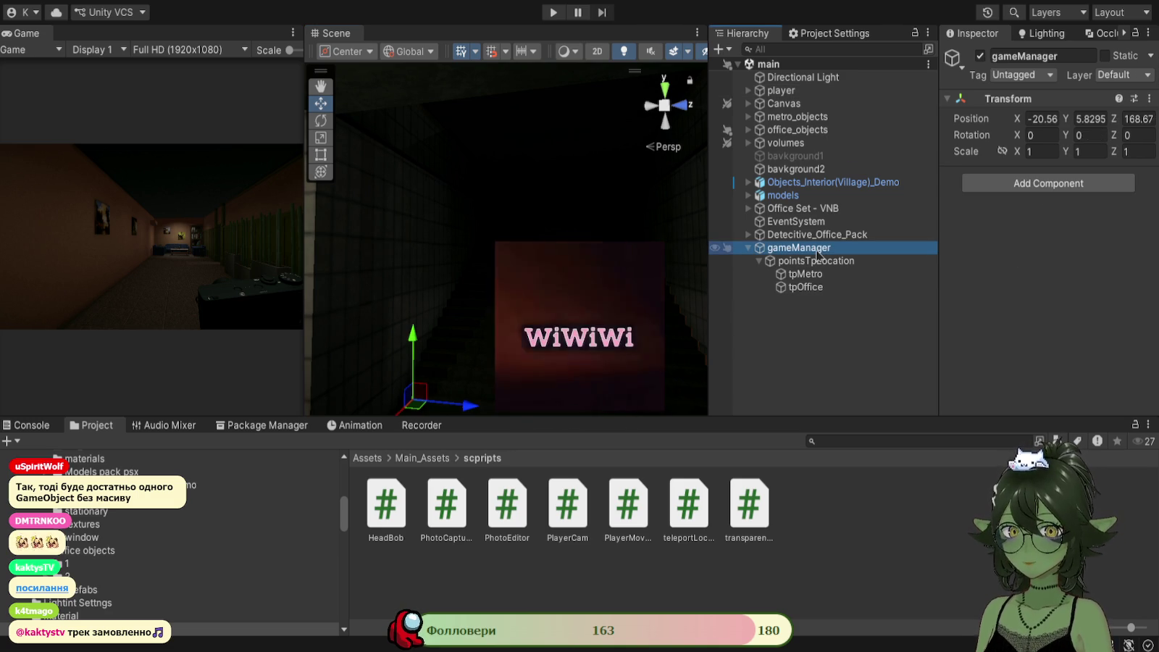
{"action": "left_click", "coordinate": [818, 260]}
{"action": "key", "text": "ctrl+z"}
{"action": "left_click", "coordinate": [817, 262]}
{"action": "key", "text": "ctrl+z"}
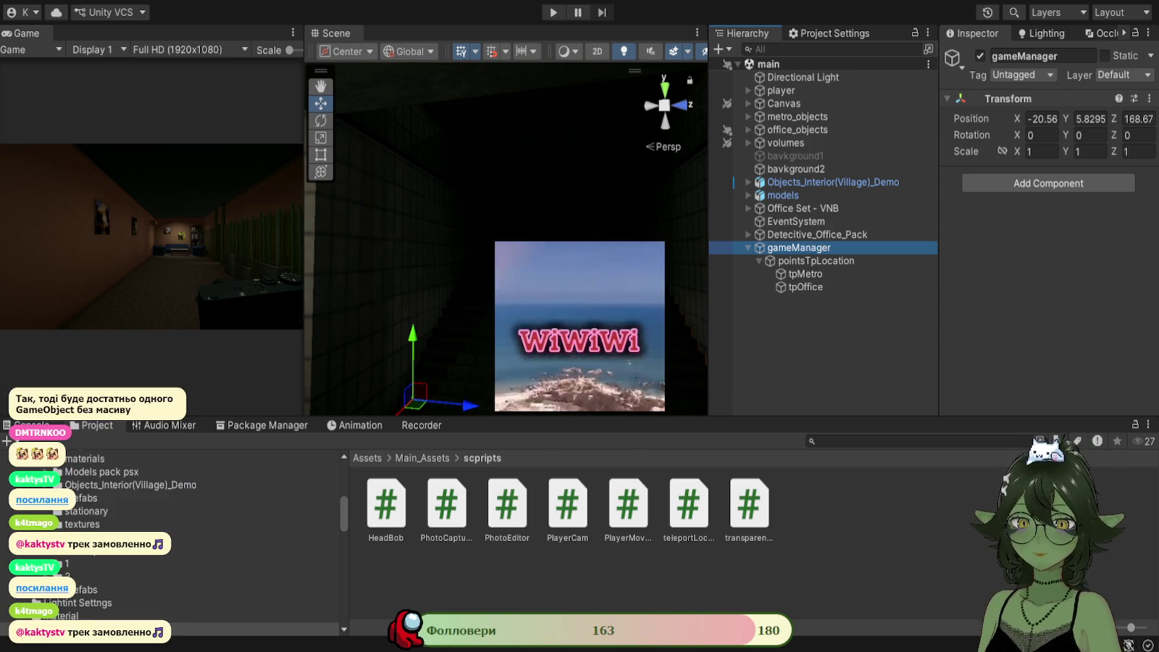
Reset gameManager's Transform position to 0, 0, 0.
{"action": "left_click_drag", "start_coordinate": [507, 290], "coordinate": [681, 353]}
{"action": "left_click", "coordinate": [1042, 119]}
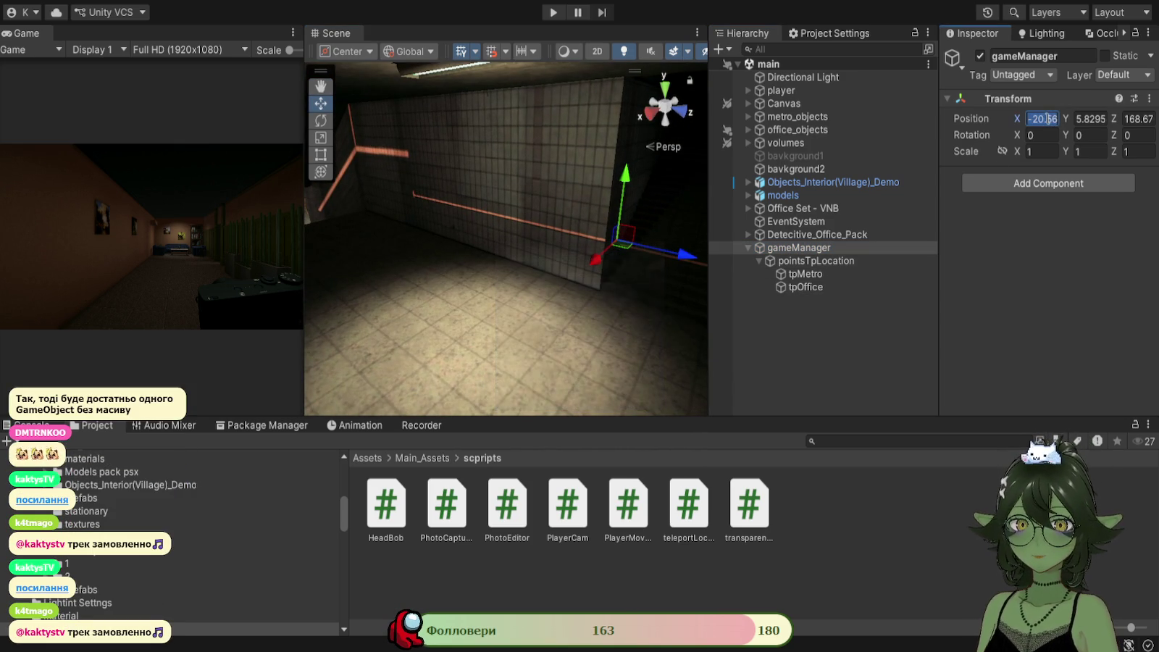
{"action": "left_click", "coordinate": [1149, 98]}
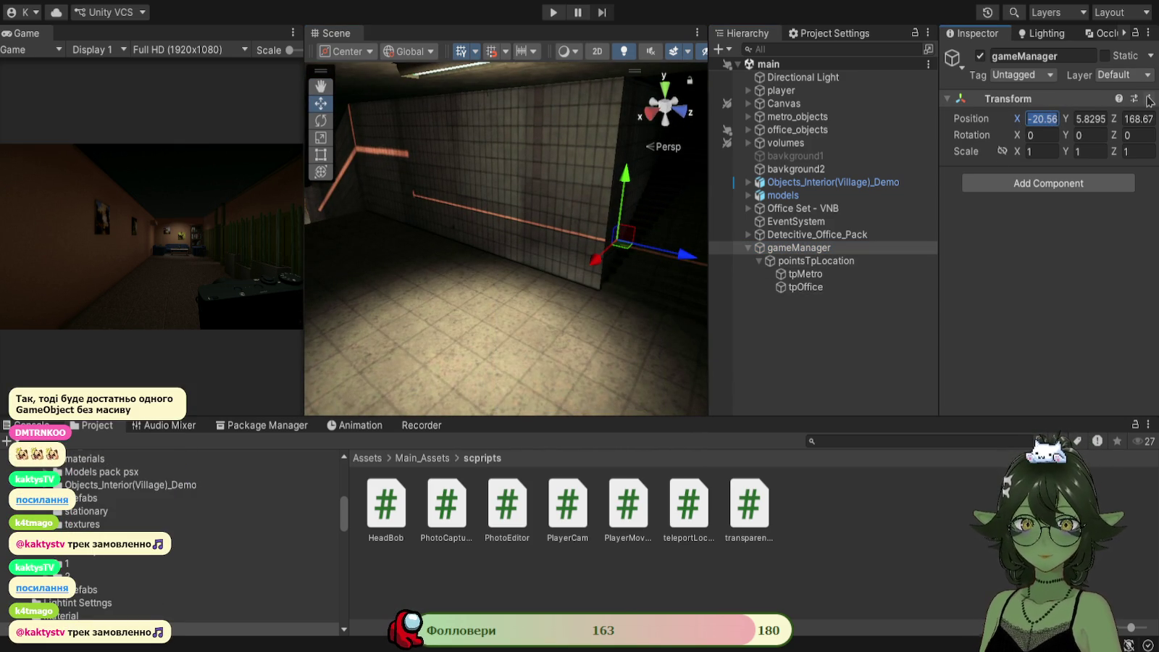
{"action": "left_click", "coordinate": [1088, 113]}
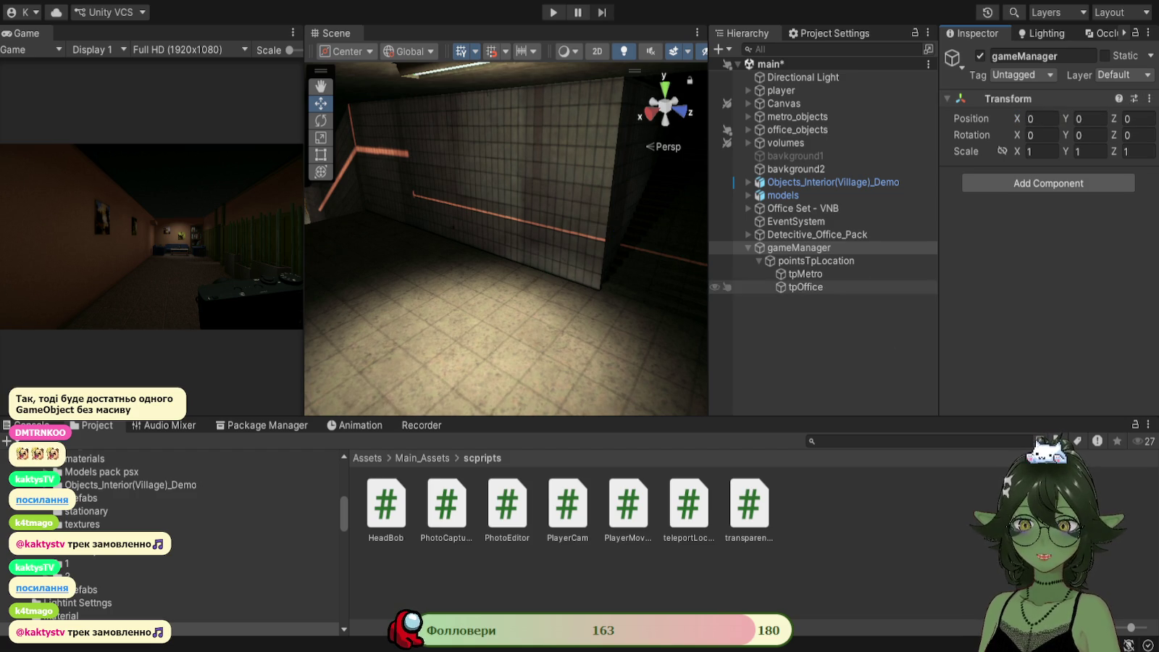
{"action": "left_click", "coordinate": [806, 274]}
Select the tpMetro teleport point under gameManager's pointsTpLocation group.
{"action": "mouse_move", "coordinate": [507, 289]}
{"action": "left_mouse_down"}
{"action": "mouse_move", "coordinate": [531, 311]}
{"action": "mouse_move", "coordinate": [513, 332]}
{"action": "mouse_move", "coordinate": [674, 341]}
{"action": "left_mouse_up"}
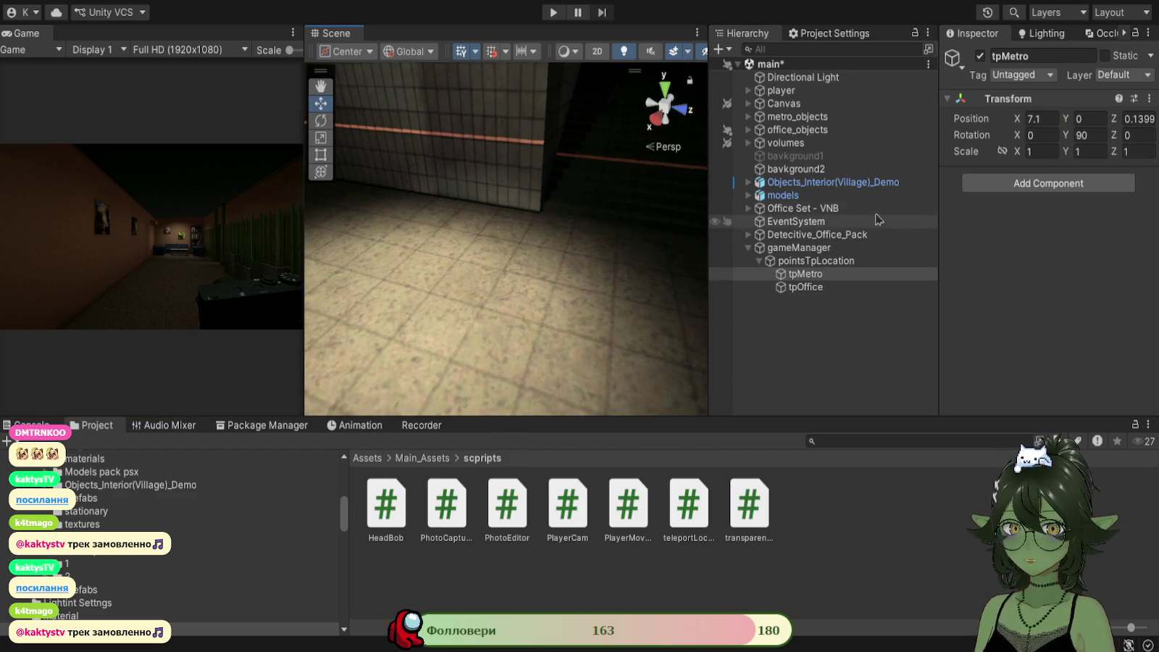
{"action": "left_click", "coordinate": [810, 248]}
{"action": "left_click", "coordinate": [808, 261]}
{"action": "left_click", "coordinate": [806, 249]}
{"action": "left_click", "coordinate": [806, 274]}
{"action": "mouse_move", "coordinate": [577, 280]}
{"action": "left_mouse_down"}
{"action": "mouse_move", "coordinate": [588, 237]}
{"action": "mouse_move", "coordinate": [564, 207]}
{"action": "mouse_move", "coordinate": [531, 215]}
{"action": "mouse_move", "coordinate": [533, 227]}
{"action": "left_mouse_up"}
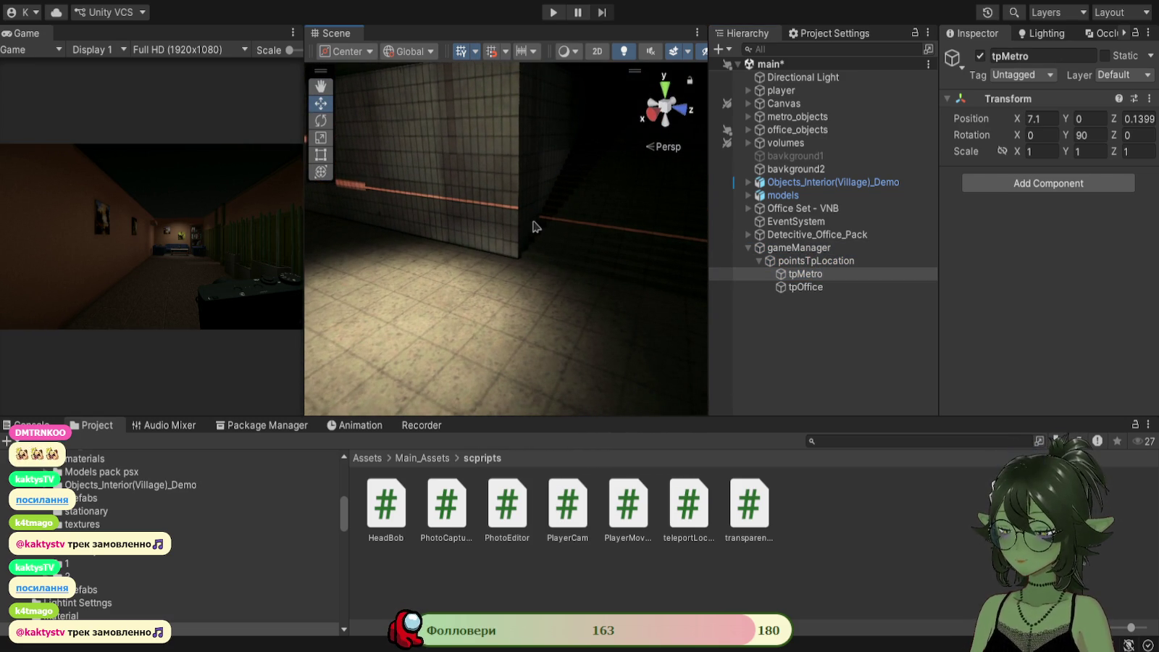
Move tpMetro to the view and slide it along X onto the metro floor at -13.62, 5.83, 168.91.
{"action": "key", "text": "ctrl+alt+f"}
{"action": "key", "text": "f"}
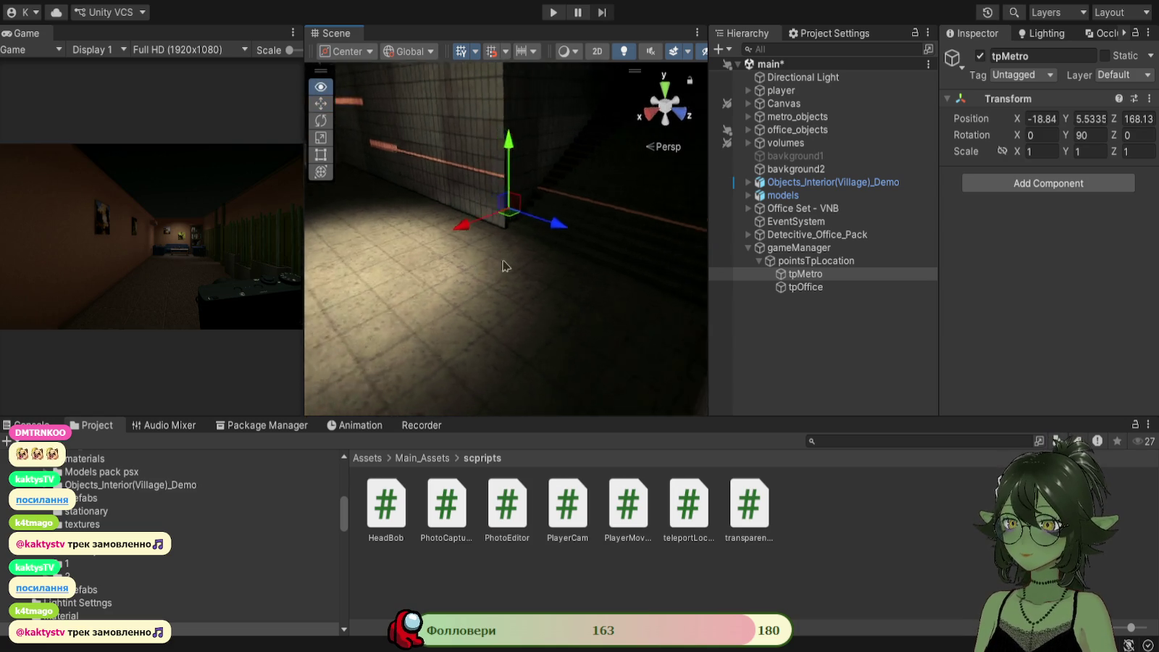
{"action": "mouse_move", "coordinate": [444, 248]}
{"action": "left_mouse_down"}
{"action": "mouse_move", "coordinate": [460, 262]}
{"action": "mouse_move", "coordinate": [462, 253]}
{"action": "mouse_move", "coordinate": [427, 277]}
{"action": "mouse_move", "coordinate": [432, 269]}
{"action": "mouse_move", "coordinate": [402, 328]}
{"action": "mouse_move", "coordinate": [424, 303]}
{"action": "mouse_move", "coordinate": [377, 311]}
{"action": "mouse_move", "coordinate": [404, 319]}
{"action": "mouse_move", "coordinate": [420, 217]}
{"action": "left_mouse_up"}
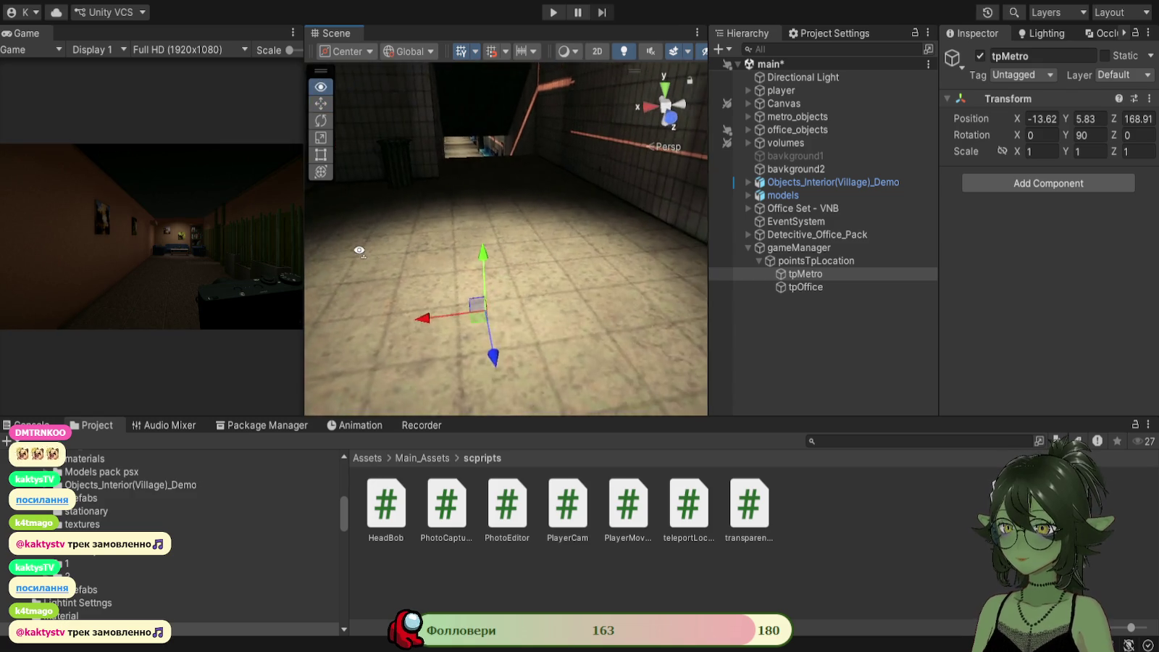
{"action": "mouse_move", "coordinate": [393, 274]}
{"action": "left_mouse_down"}
{"action": "mouse_move", "coordinate": [470, 254]}
{"action": "mouse_move", "coordinate": [565, 295]}
{"action": "left_mouse_up"}
{"action": "mouse_move", "coordinate": [561, 292]}
{"action": "left_mouse_down"}
{"action": "mouse_move", "coordinate": [585, 277]}
{"action": "mouse_move", "coordinate": [574, 246]}
{"action": "mouse_move", "coordinate": [593, 275]}
{"action": "mouse_move", "coordinate": [549, 285]}
{"action": "mouse_move", "coordinate": [580, 294]}
{"action": "left_mouse_up"}
{"action": "left_click_drag", "start_coordinate": [738, 299], "coordinate": [775, 336]}
{"action": "left_click", "coordinate": [805, 287]}
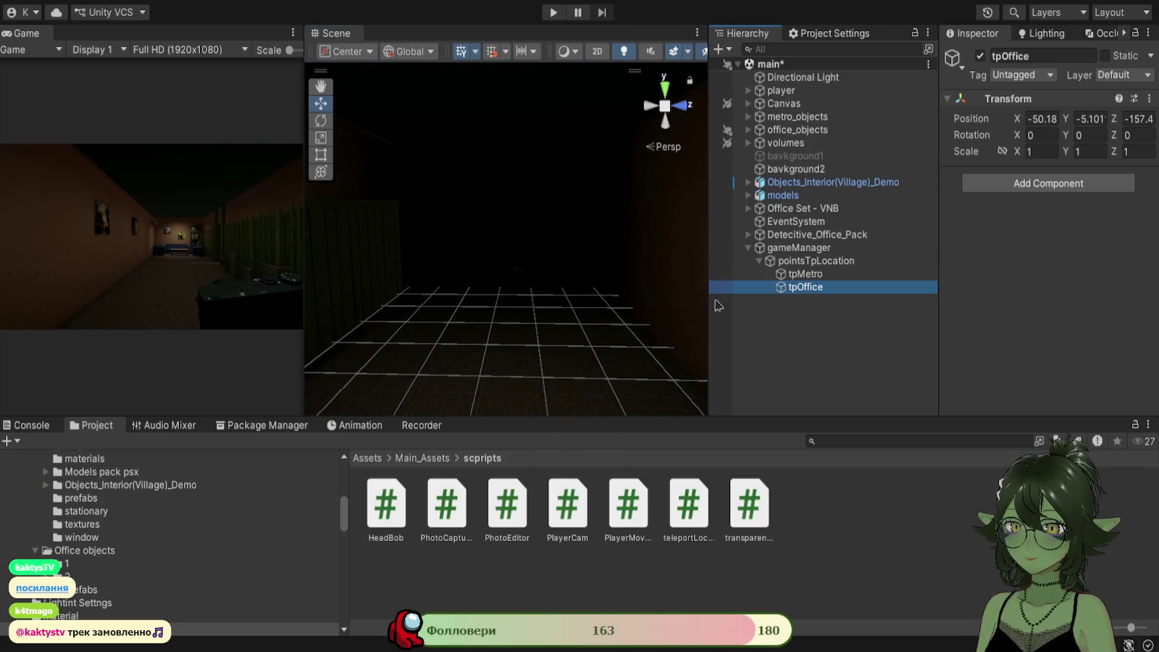
Frame tpOffice and move it to view onto the office floor at -72.54, 0.4534, 11.3.
{"action": "key", "text": "f"}
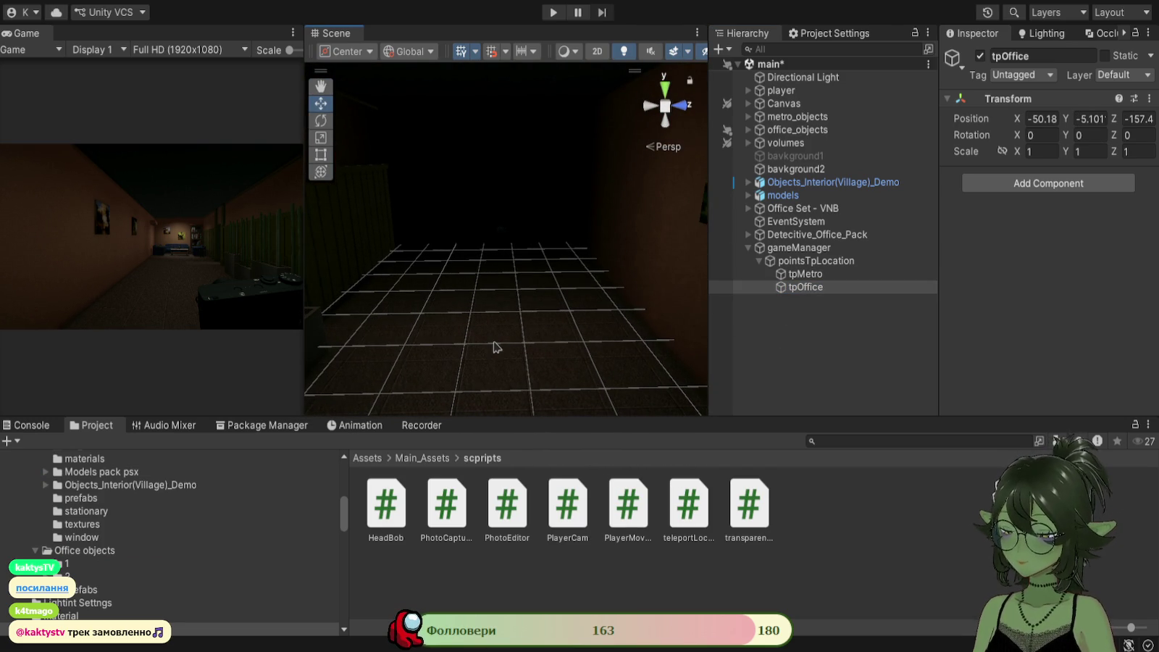
{"action": "key", "text": "ctrl+alt+f"}
{"action": "mouse_move", "coordinate": [530, 328]}
{"action": "left_mouse_down"}
{"action": "mouse_move", "coordinate": [558, 292]}
{"action": "mouse_move", "coordinate": [507, 301]}
{"action": "left_mouse_up"}
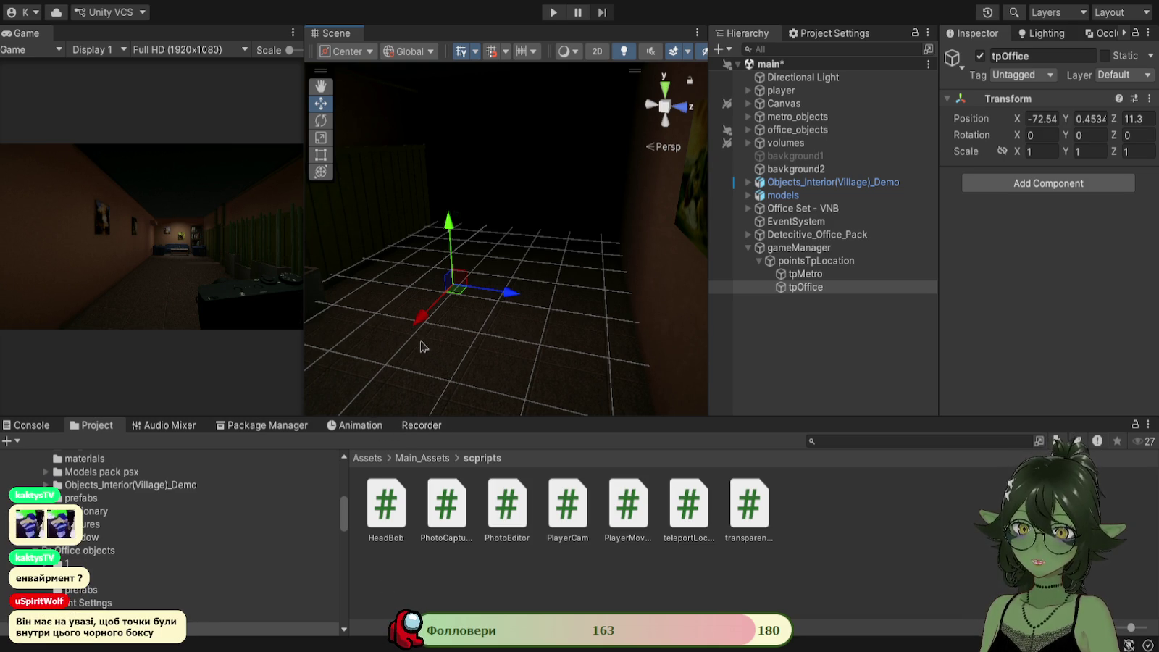
{"action": "mouse_move", "coordinate": [668, 329]}
{"action": "left_mouse_down"}
{"action": "mouse_move", "coordinate": [595, 287]}
{"action": "mouse_move", "coordinate": [637, 279]}
{"action": "left_mouse_up"}
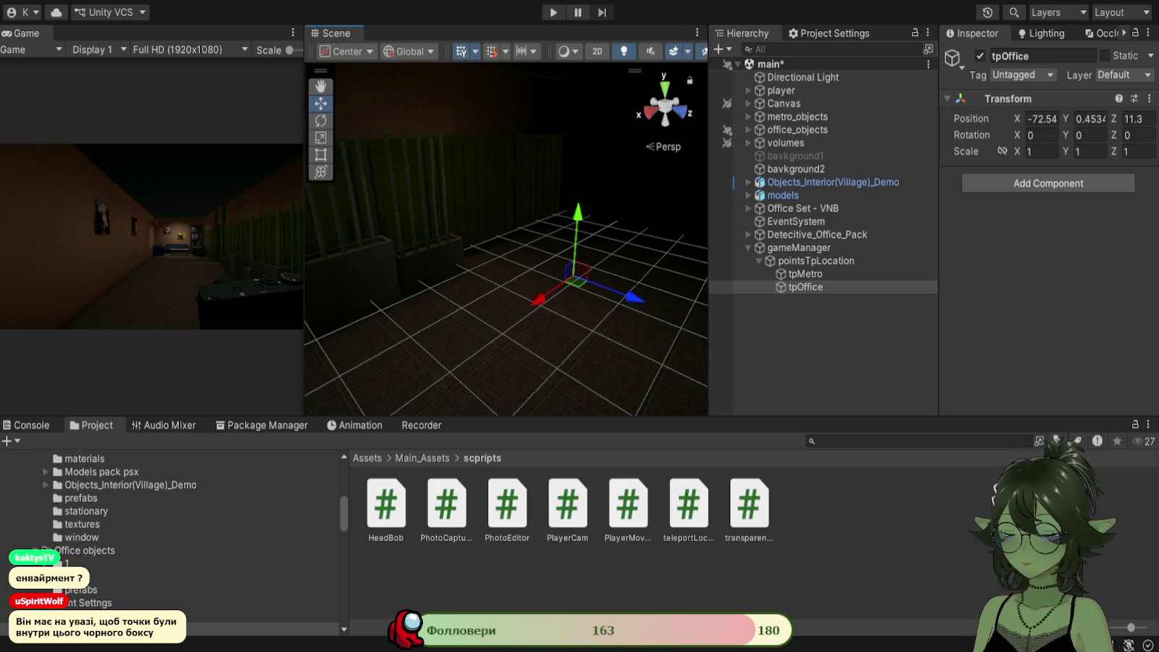
{"action": "mouse_move", "coordinate": [594, 354]}
{"action": "left_mouse_down"}
{"action": "mouse_move", "coordinate": [590, 344]}
{"action": "mouse_move", "coordinate": [624, 318]}
{"action": "left_mouse_up"}
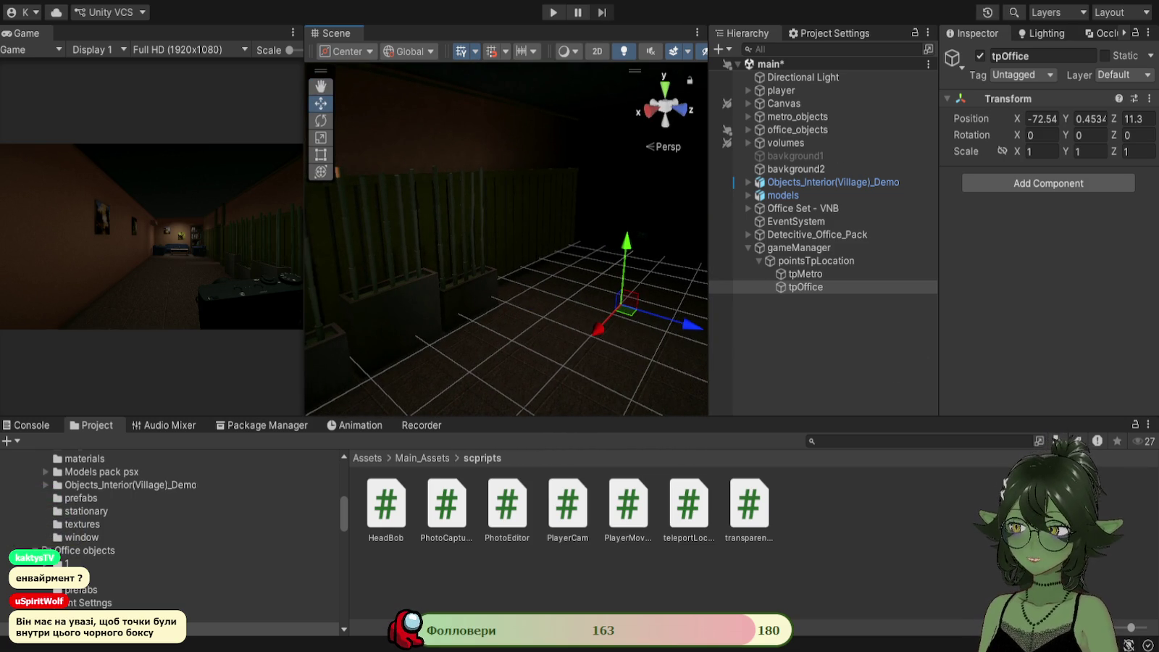
{"action": "left_click_drag", "start_coordinate": [537, 290], "coordinate": [556, 288]}
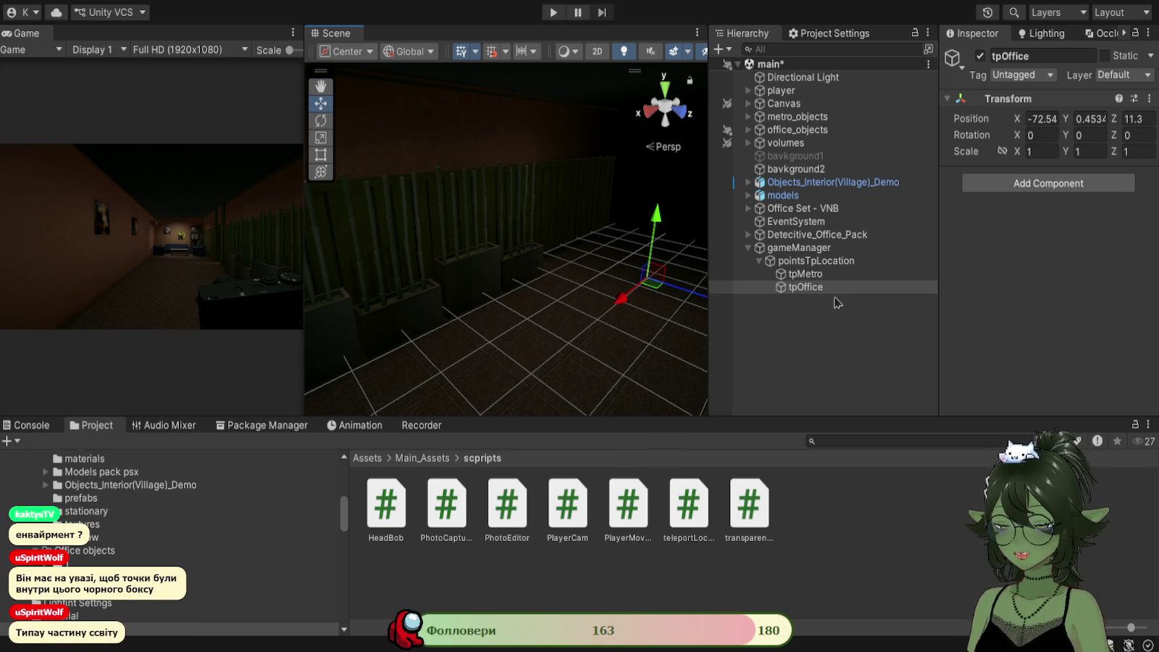
{"action": "mouse_move", "coordinate": [468, 355]}
{"action": "left_mouse_down"}
{"action": "mouse_move", "coordinate": [614, 322]}
{"action": "mouse_move", "coordinate": [607, 297]}
{"action": "left_mouse_up"}
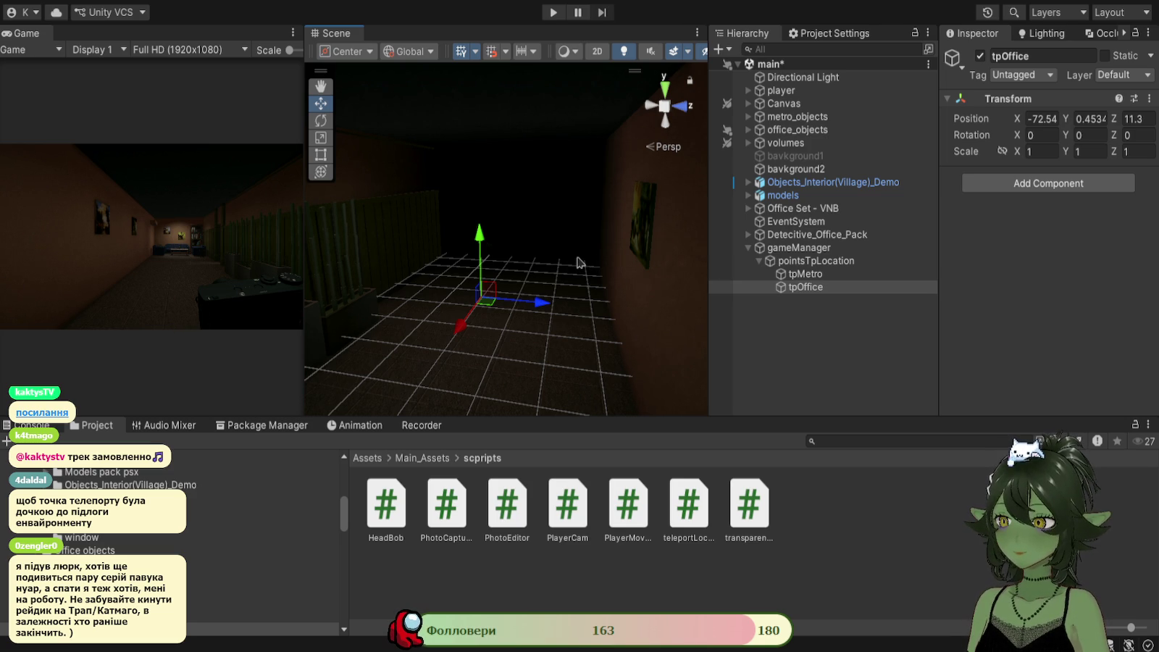
{"action": "left_click_drag", "start_coordinate": [603, 293], "coordinate": [559, 303]}
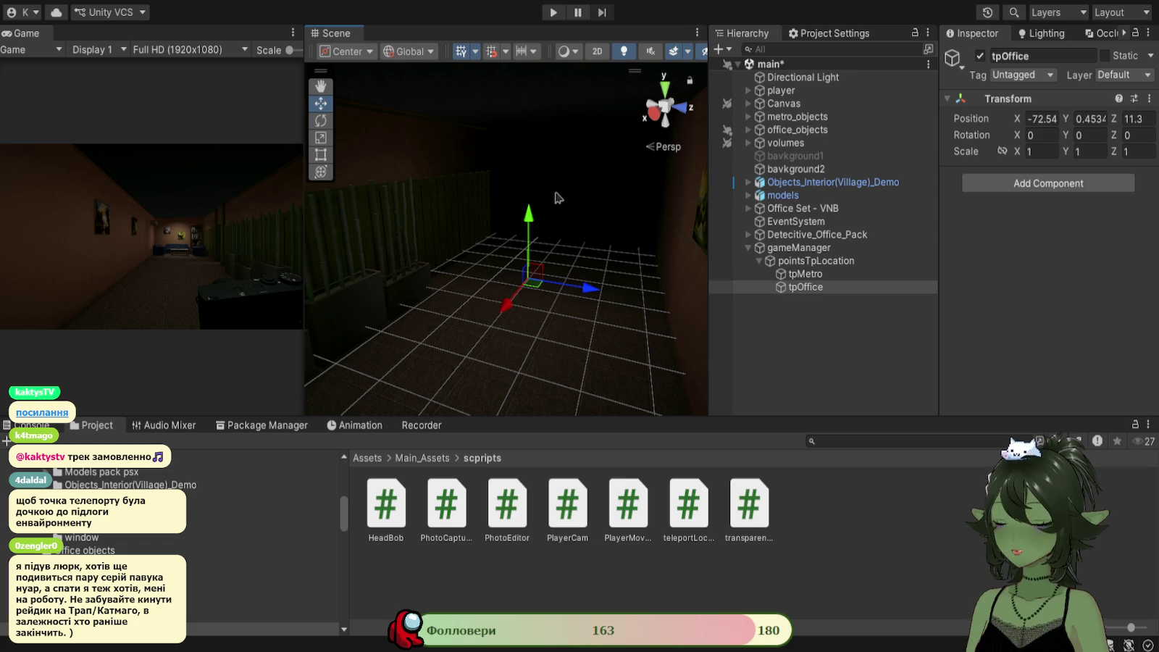
{"action": "mouse_move", "coordinate": [618, 236]}
{"action": "left_mouse_down"}
{"action": "mouse_move", "coordinate": [587, 221]}
{"action": "mouse_move", "coordinate": [577, 233]}
{"action": "mouse_move", "coordinate": [621, 339]}
{"action": "mouse_move", "coordinate": [592, 316]}
{"action": "mouse_move", "coordinate": [655, 321]}
{"action": "mouse_move", "coordinate": [610, 344]}
{"action": "left_mouse_up"}
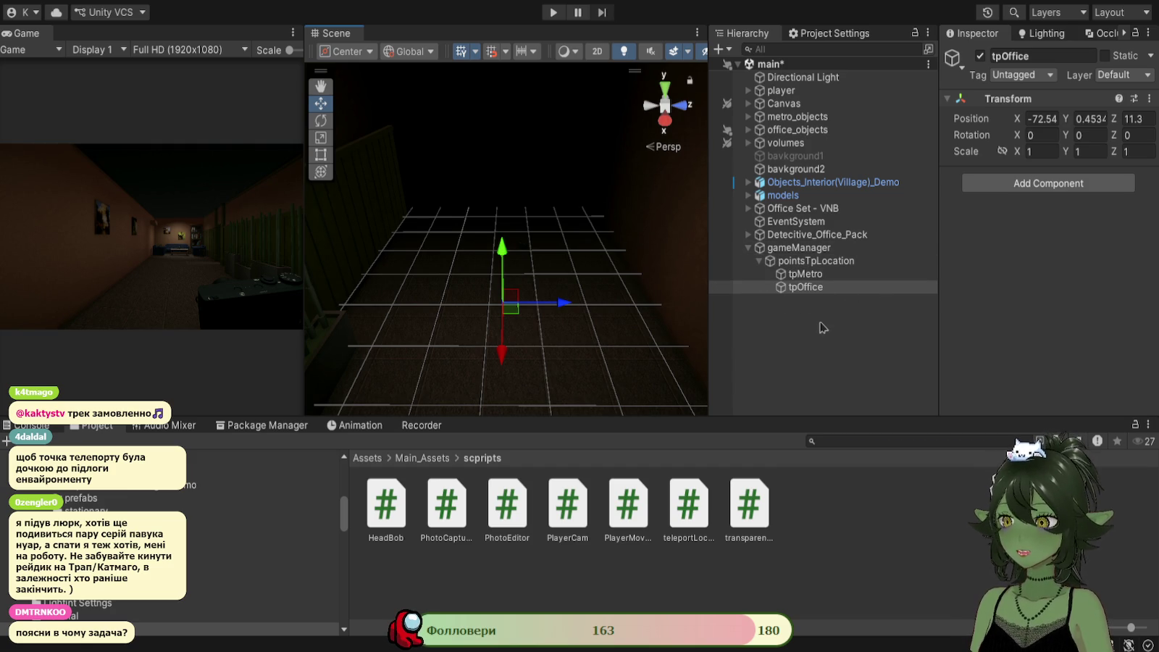
{"action": "mouse_move", "coordinate": [543, 344]}
{"action": "left_mouse_down"}
{"action": "mouse_move", "coordinate": [715, 268]}
{"action": "mouse_move", "coordinate": [526, 241]}
{"action": "mouse_move", "coordinate": [376, 291]}
{"action": "left_mouse_up"}
{"action": "scroll", "coordinate": [479, 269], "scroll_direction": "down", "scroll_amount": 2}
{"action": "left_click", "coordinate": [479, 211]}
Find and select office_objects in the Hierarchy, toggling its foldout to show descks_left and desk1_corner.
{"action": "mouse_move", "coordinate": [580, 355]}
{"action": "left_mouse_down"}
{"action": "mouse_move", "coordinate": [746, 319]}
{"action": "mouse_move", "coordinate": [434, 284]}
{"action": "mouse_move", "coordinate": [527, 156]}
{"action": "mouse_move", "coordinate": [680, 366]}
{"action": "left_mouse_up"}
{"action": "scroll", "coordinate": [748, 332], "scroll_direction": "down", "scroll_amount": 3}
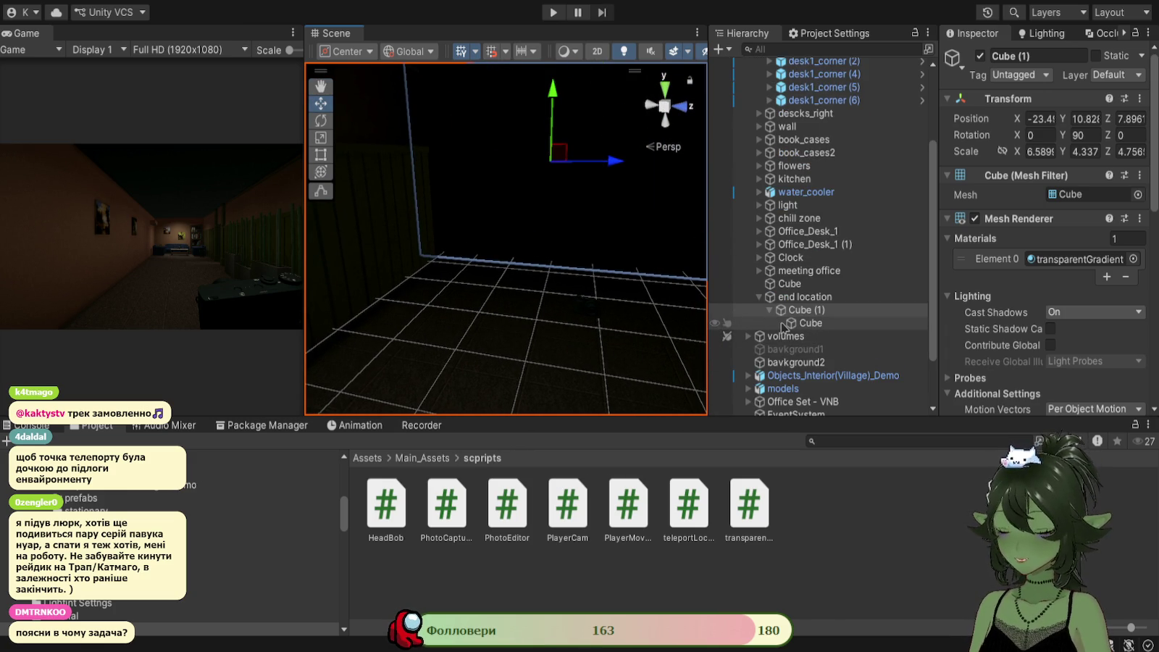
{"action": "scroll", "coordinate": [783, 328], "scroll_direction": "down", "scroll_amount": 2}
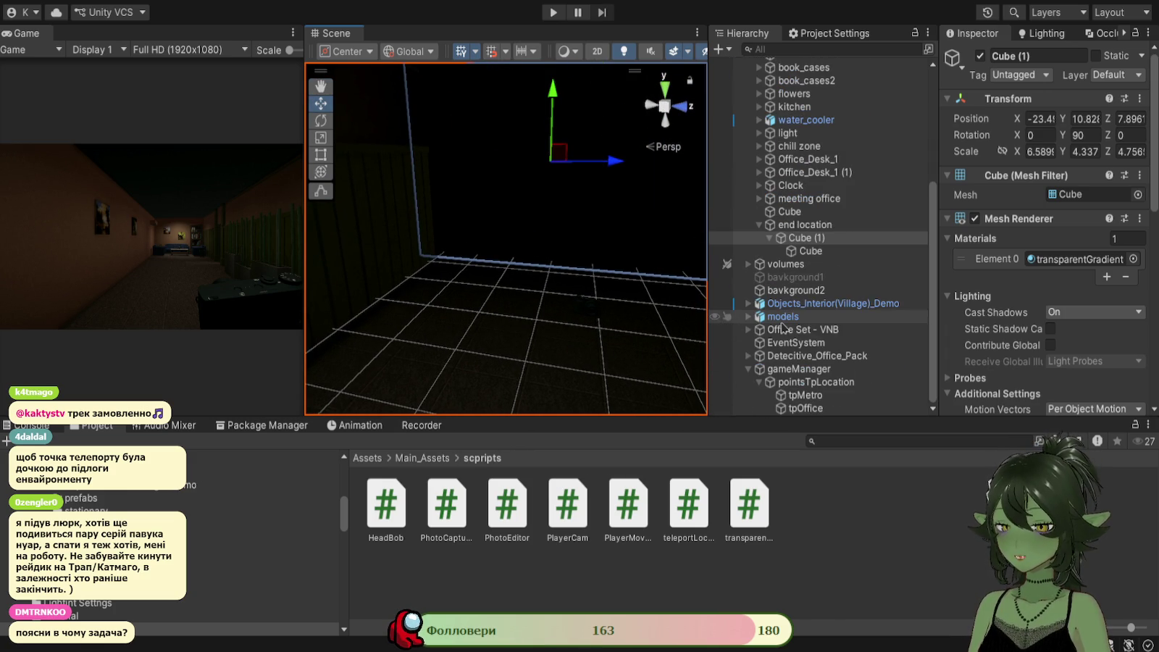
{"action": "scroll", "coordinate": [783, 327], "scroll_direction": "up", "scroll_amount": 2}
{"action": "scroll", "coordinate": [782, 328], "scroll_direction": "down", "scroll_amount": 2}
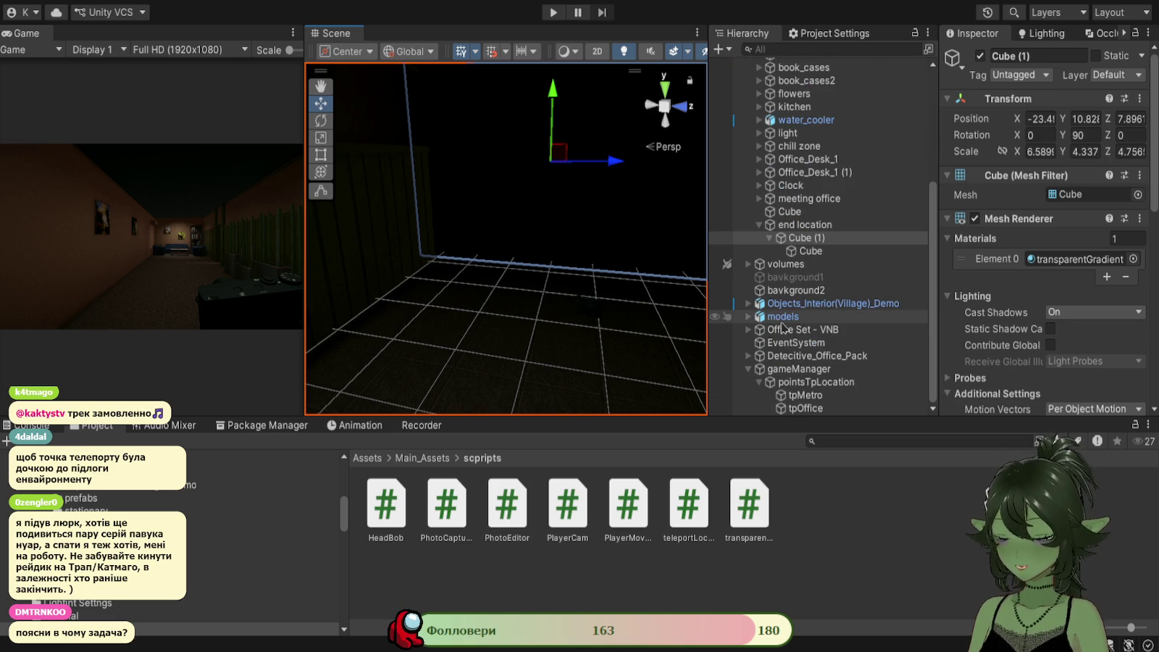
{"action": "scroll", "coordinate": [783, 328], "scroll_direction": "up", "scroll_amount": 5}
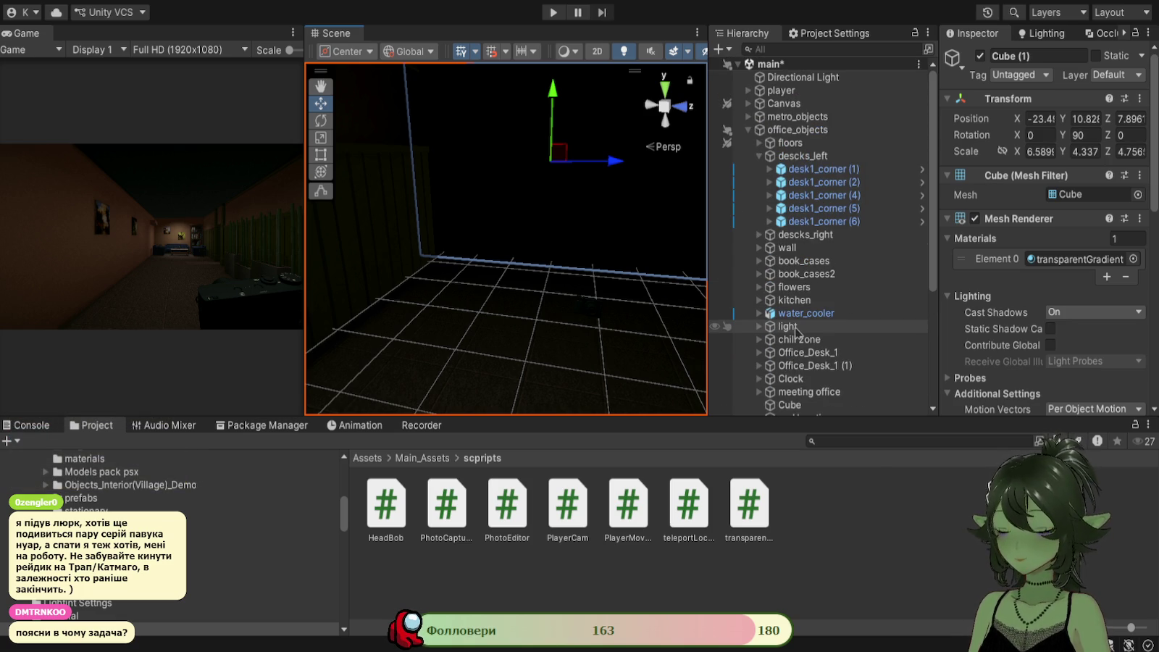
{"action": "left_click", "coordinate": [797, 130]}
{"action": "mouse_move", "coordinate": [463, 283]}
{"action": "left_mouse_down"}
{"action": "mouse_move", "coordinate": [480, 287]}
{"action": "mouse_move", "coordinate": [319, 298]}
{"action": "mouse_move", "coordinate": [497, 298]}
{"action": "mouse_move", "coordinate": [467, 294]}
{"action": "left_mouse_up"}
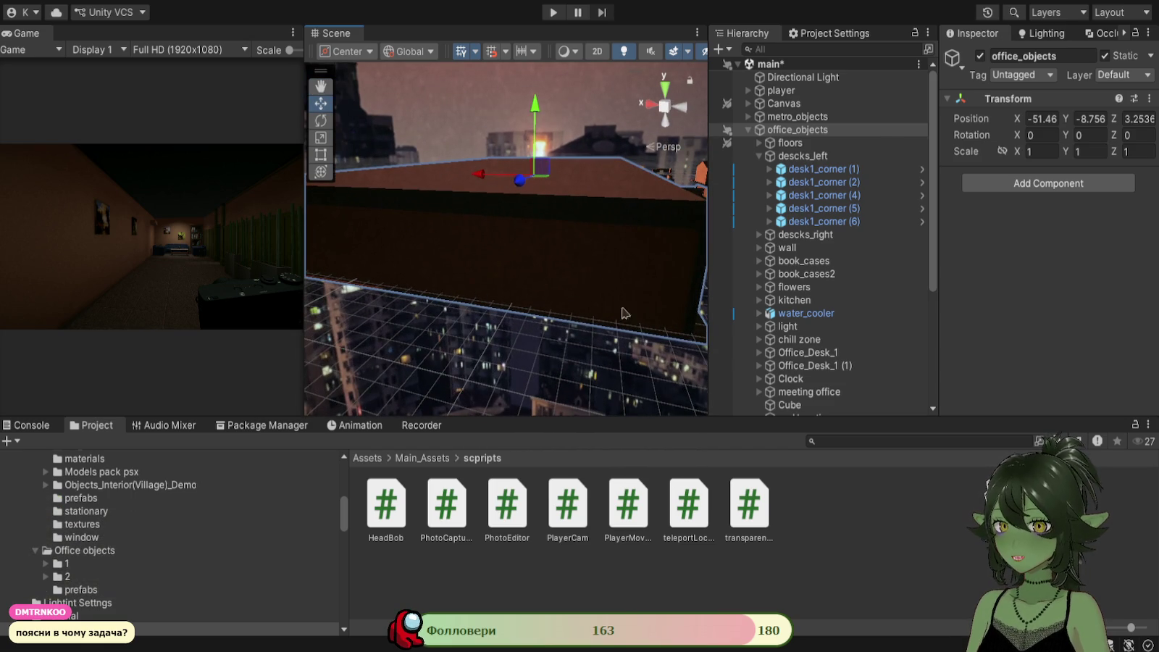
{"action": "scroll", "coordinate": [808, 244], "scroll_direction": "down", "scroll_amount": 3}
{"action": "scroll", "coordinate": [805, 239], "scroll_direction": "up", "scroll_amount": 3}
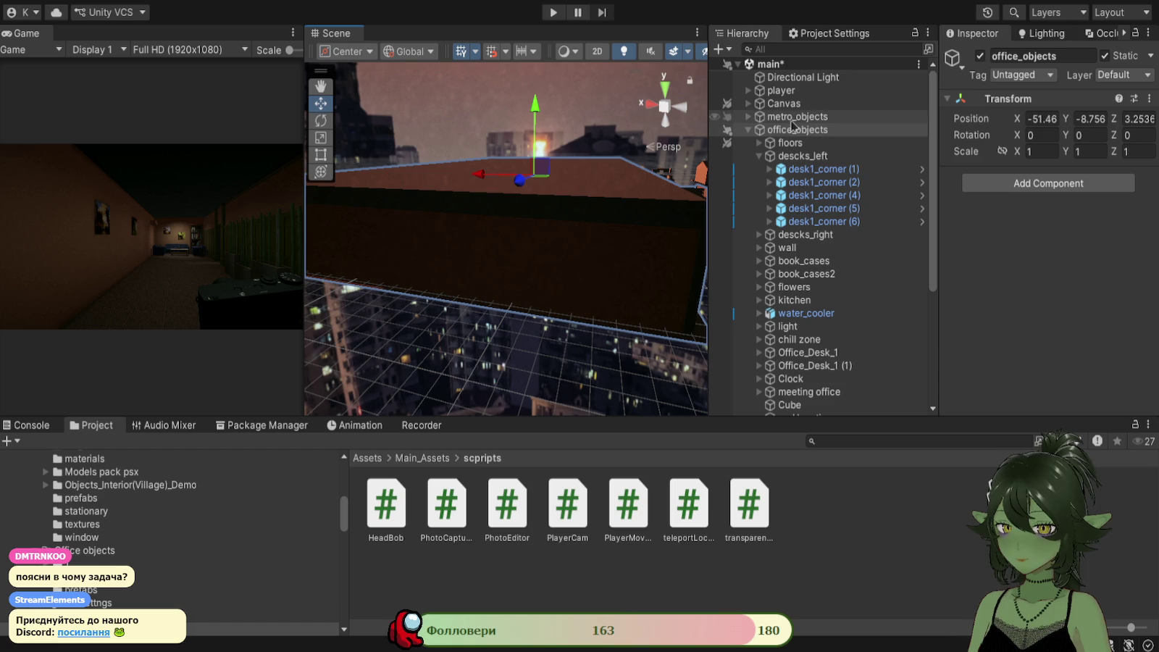
{"action": "left_click", "coordinate": [751, 130]}
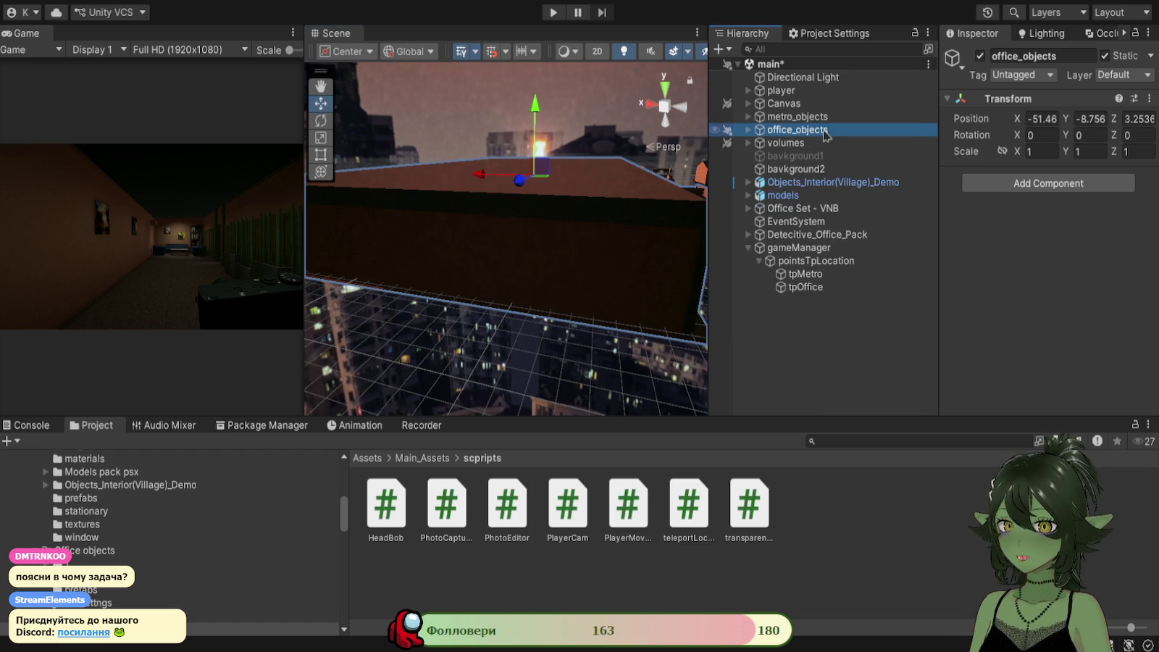
Re-expand office_objects, fold its floors and descks_left groups, and fly along the office corridor.
{"action": "left_click", "coordinate": [749, 129]}
{"action": "left_click", "coordinate": [759, 144]}
{"action": "left_click", "coordinate": [759, 144]}
{"action": "left_click", "coordinate": [759, 157]}
{"action": "mouse_move", "coordinate": [674, 231]}
{"action": "left_mouse_down"}
{"action": "mouse_move", "coordinate": [681, 218]}
{"action": "mouse_move", "coordinate": [730, 210]}
{"action": "mouse_move", "coordinate": [544, 226]}
{"action": "mouse_move", "coordinate": [560, 193]}
{"action": "mouse_move", "coordinate": [566, 207]}
{"action": "left_mouse_up"}
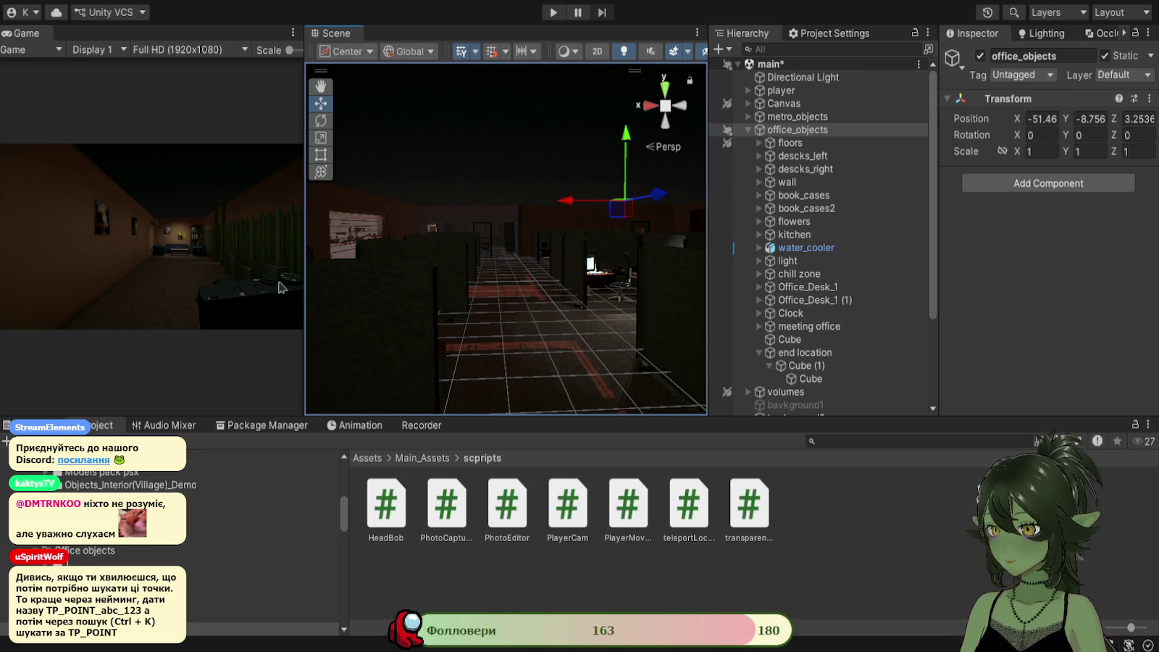
{"action": "mouse_move", "coordinate": [682, 293]}
{"action": "left_mouse_down"}
{"action": "mouse_move", "coordinate": [612, 297]}
{"action": "mouse_move", "coordinate": [648, 308]}
{"action": "left_mouse_up"}
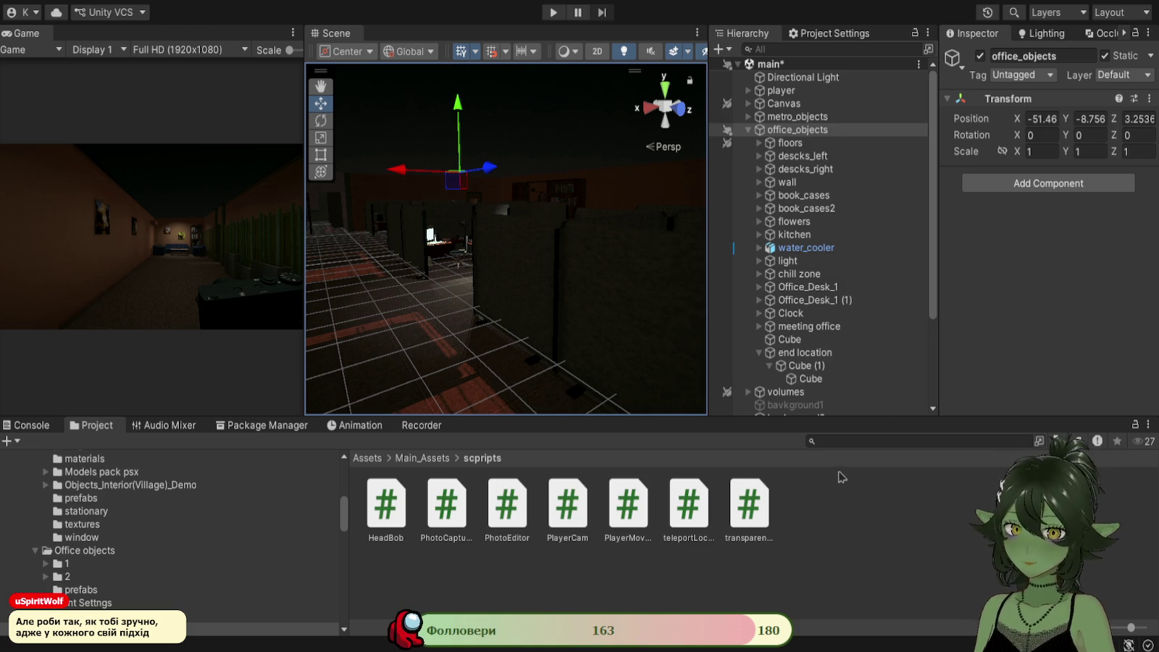
Search the project for 'points' to locate pointsTpLocation.
{"action": "left_click", "coordinate": [867, 444]}
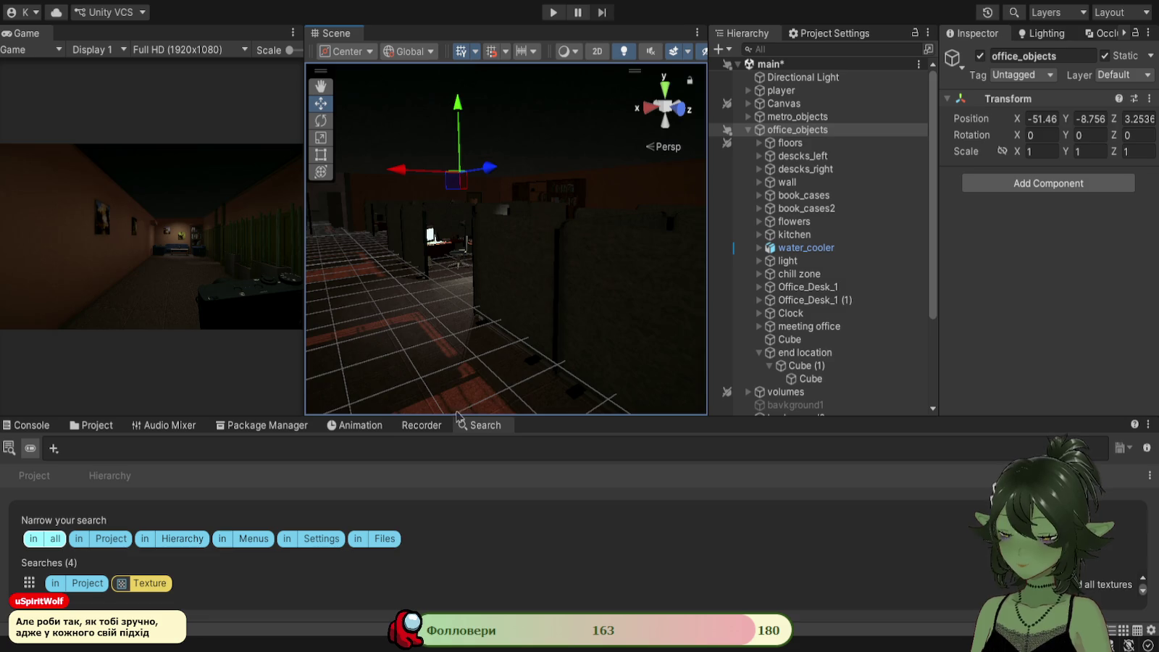
{"action": "mouse_move", "coordinate": [528, 416]}
{"action": "left_mouse_down"}
{"action": "mouse_move", "coordinate": [532, 270]}
{"action": "mouse_move", "coordinate": [516, 253]}
{"action": "left_mouse_up"}
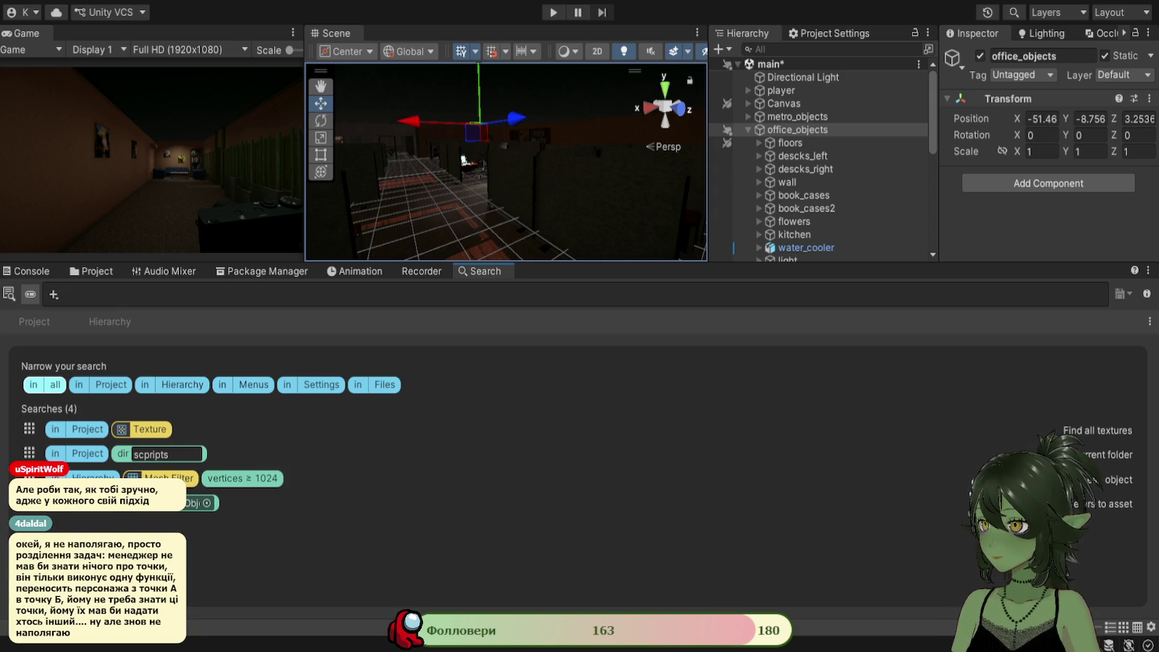
{"action": "type", "text": "poi"}
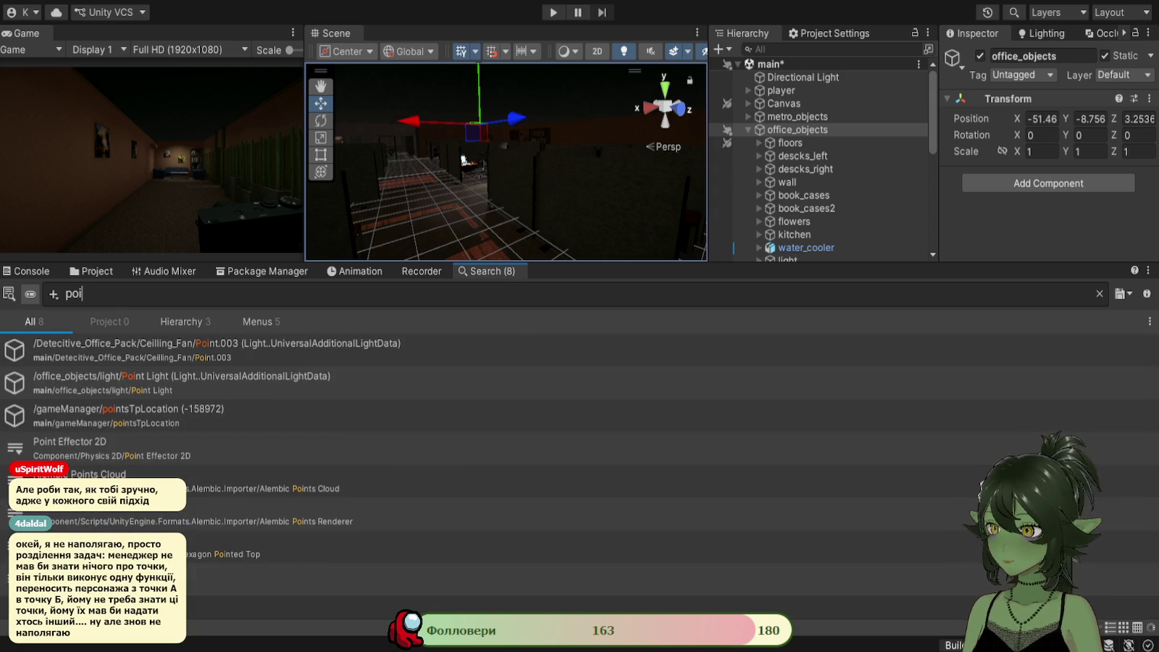
{"action": "type", "text": "nts"}
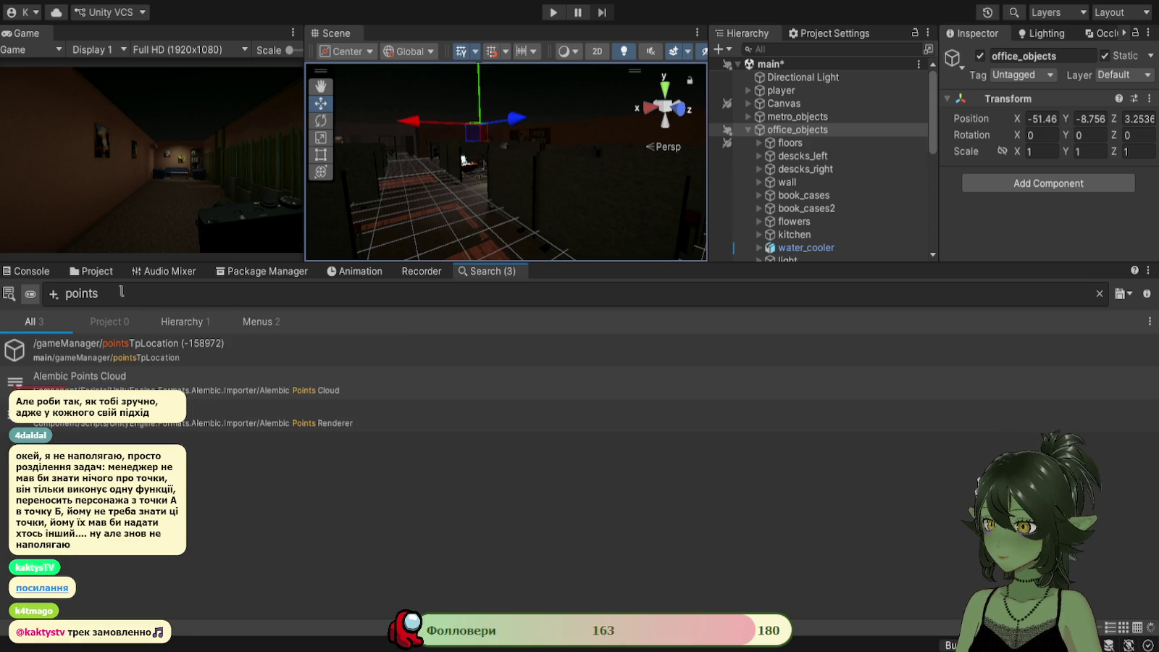
{"action": "key", "text": "Down"}
{"action": "scroll", "coordinate": [771, 196], "scroll_direction": "down", "scroll_amount": 1}
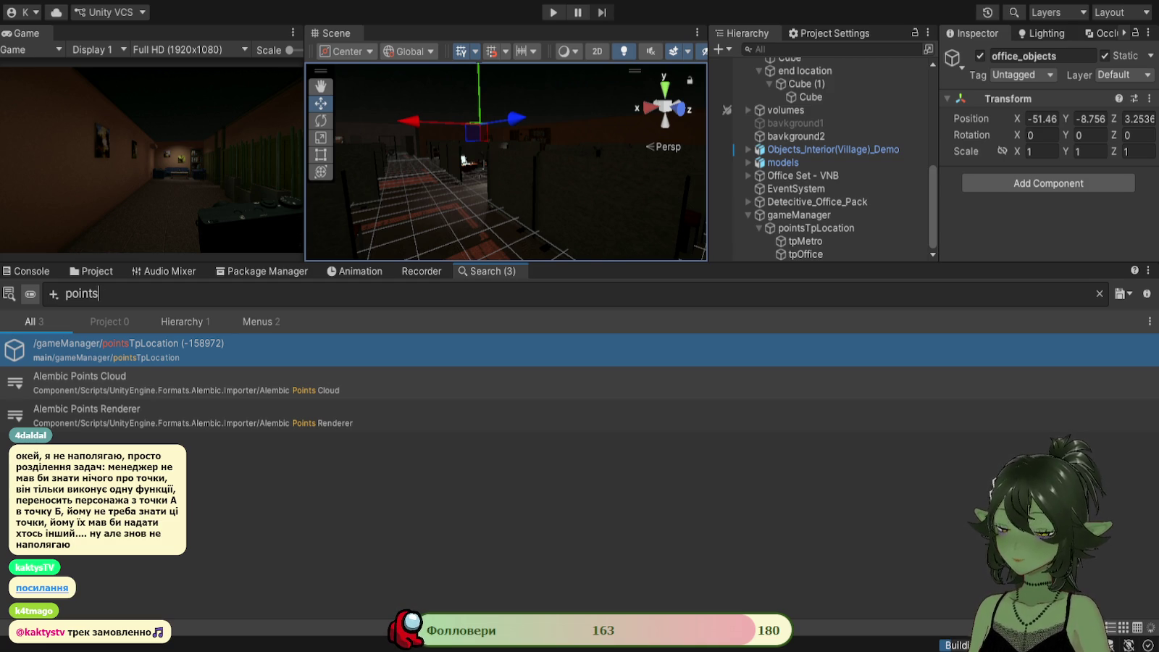
Enlarge the Scene and Hierarchy views and clear the points search.
{"action": "mouse_move", "coordinate": [819, 263]}
{"action": "left_mouse_down"}
{"action": "mouse_move", "coordinate": [818, 464]}
{"action": "mouse_move", "coordinate": [819, 447]}
{"action": "left_mouse_up"}
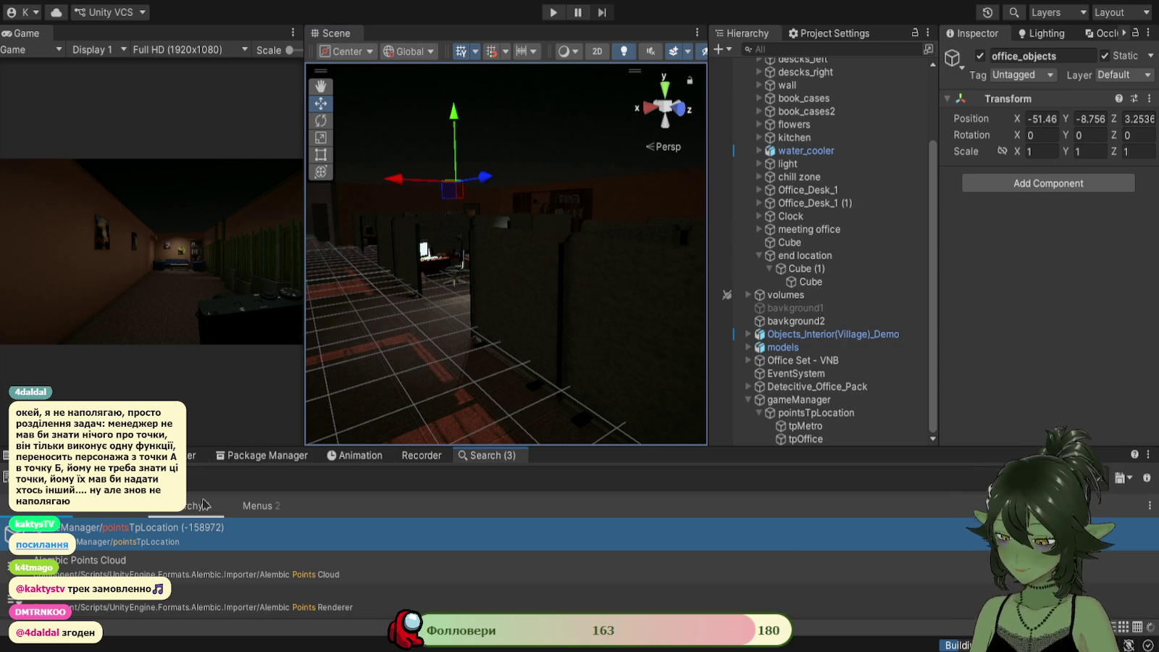
{"action": "key", "text": "Escape"}
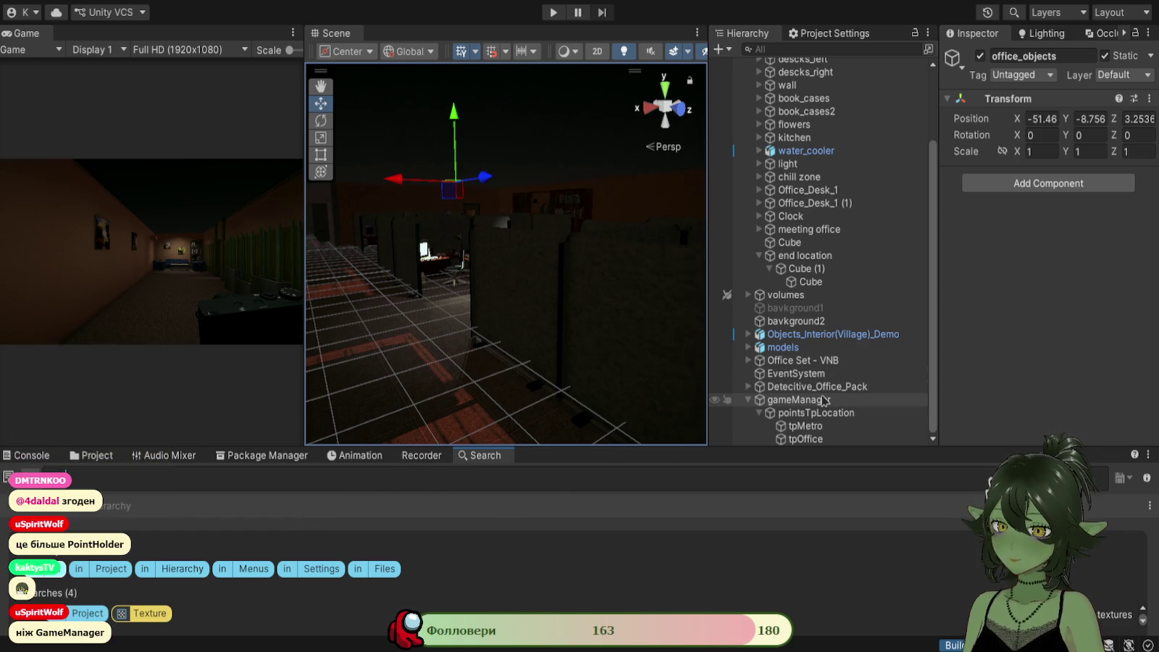
{"action": "scroll", "coordinate": [819, 401], "scroll_direction": "up", "scroll_amount": 3}
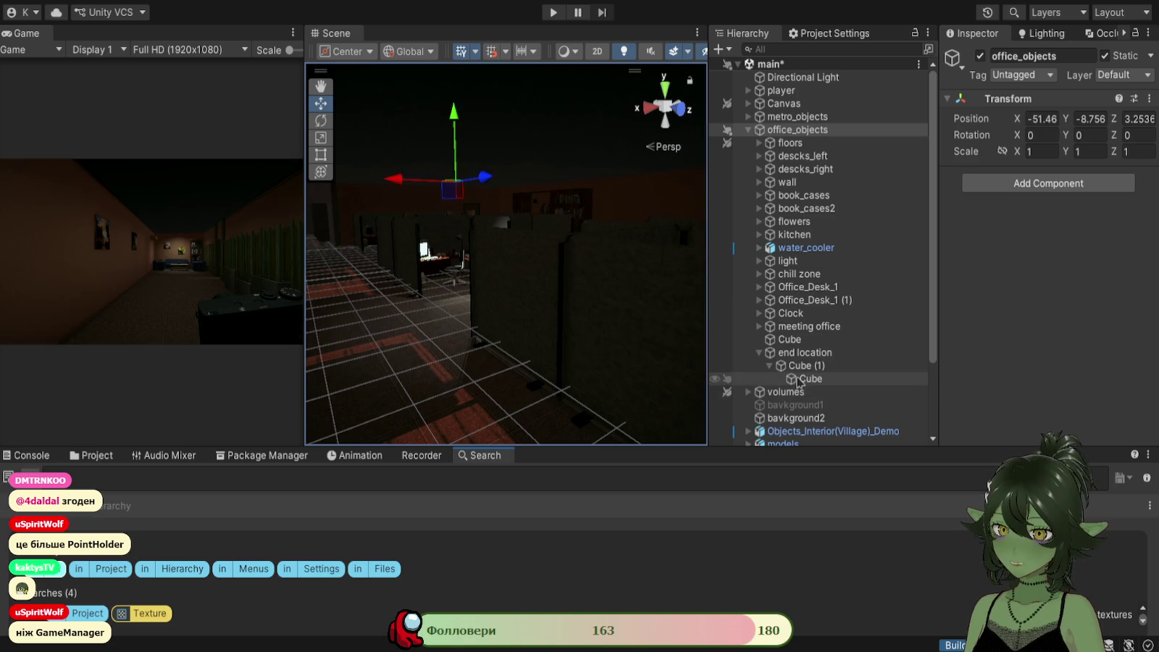
Fold office_objects and fly the Scene view into the office's sofa room.
{"action": "left_click", "coordinate": [748, 130]}
{"action": "mouse_move", "coordinate": [461, 394]}
{"action": "left_mouse_down"}
{"action": "mouse_move", "coordinate": [743, 402]}
{"action": "mouse_move", "coordinate": [689, 355]}
{"action": "mouse_move", "coordinate": [538, 341]}
{"action": "mouse_move", "coordinate": [598, 316]}
{"action": "mouse_move", "coordinate": [476, 334]}
{"action": "mouse_move", "coordinate": [745, 346]}
{"action": "mouse_move", "coordinate": [523, 340]}
{"action": "left_mouse_up"}
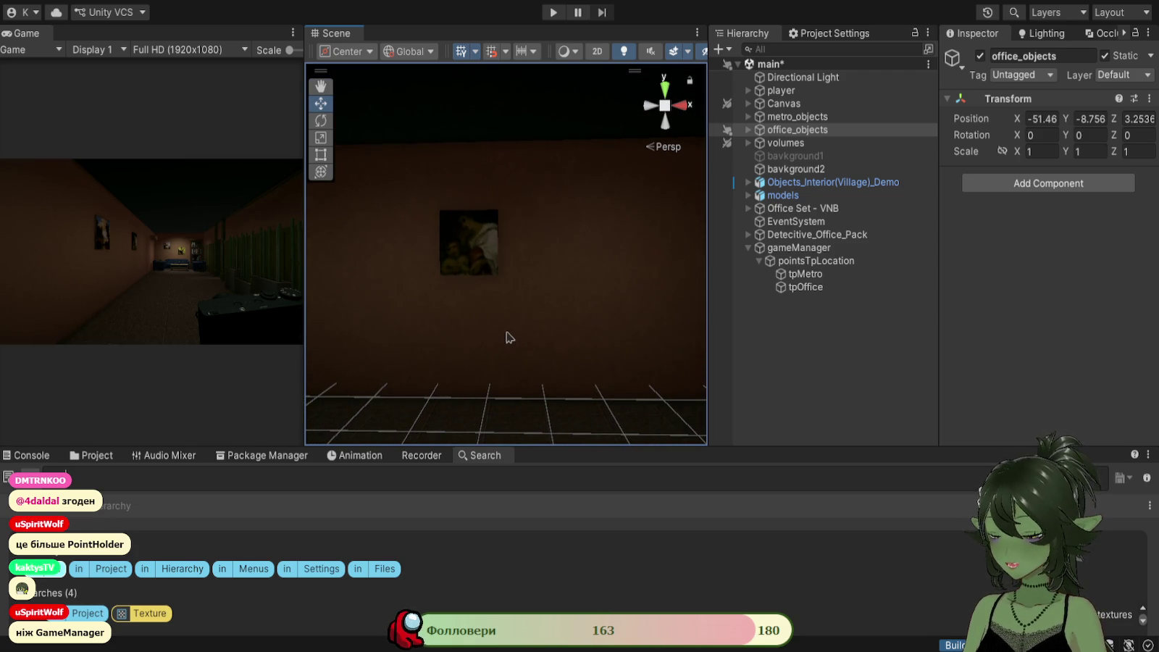
{"action": "mouse_move", "coordinate": [505, 334]}
{"action": "left_mouse_down"}
{"action": "mouse_move", "coordinate": [595, 341]}
{"action": "mouse_move", "coordinate": [463, 316]}
{"action": "mouse_move", "coordinate": [616, 323]}
{"action": "mouse_move", "coordinate": [601, 336]}
{"action": "mouse_move", "coordinate": [659, 331]}
{"action": "mouse_move", "coordinate": [526, 331]}
{"action": "mouse_move", "coordinate": [551, 321]}
{"action": "left_mouse_up"}
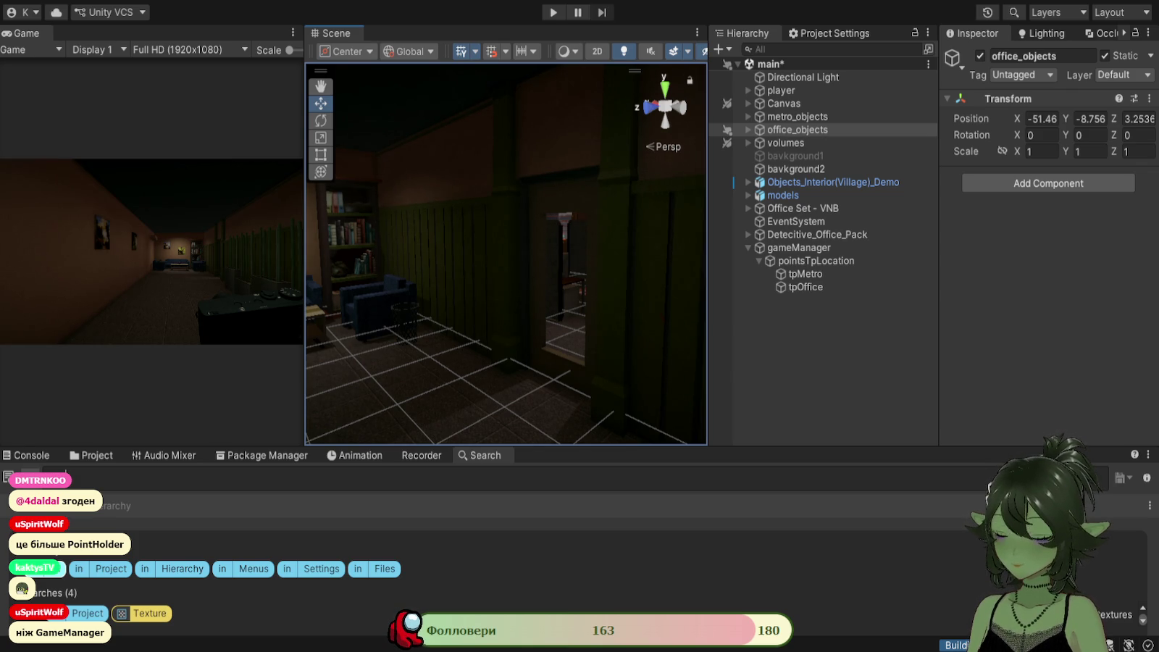
{"action": "left_click_drag", "start_coordinate": [562, 366], "coordinate": [552, 373]}
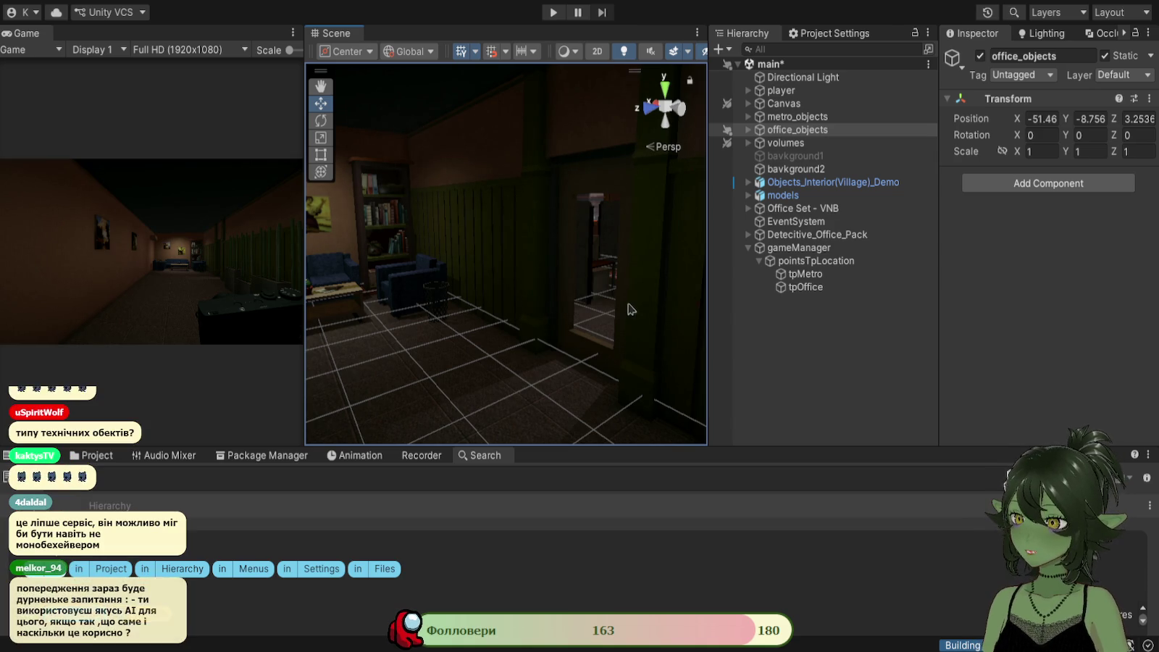
{"action": "mouse_move", "coordinate": [550, 296]}
{"action": "left_mouse_down"}
{"action": "mouse_move", "coordinate": [480, 275]}
{"action": "mouse_move", "coordinate": [485, 283]}
{"action": "left_mouse_up"}
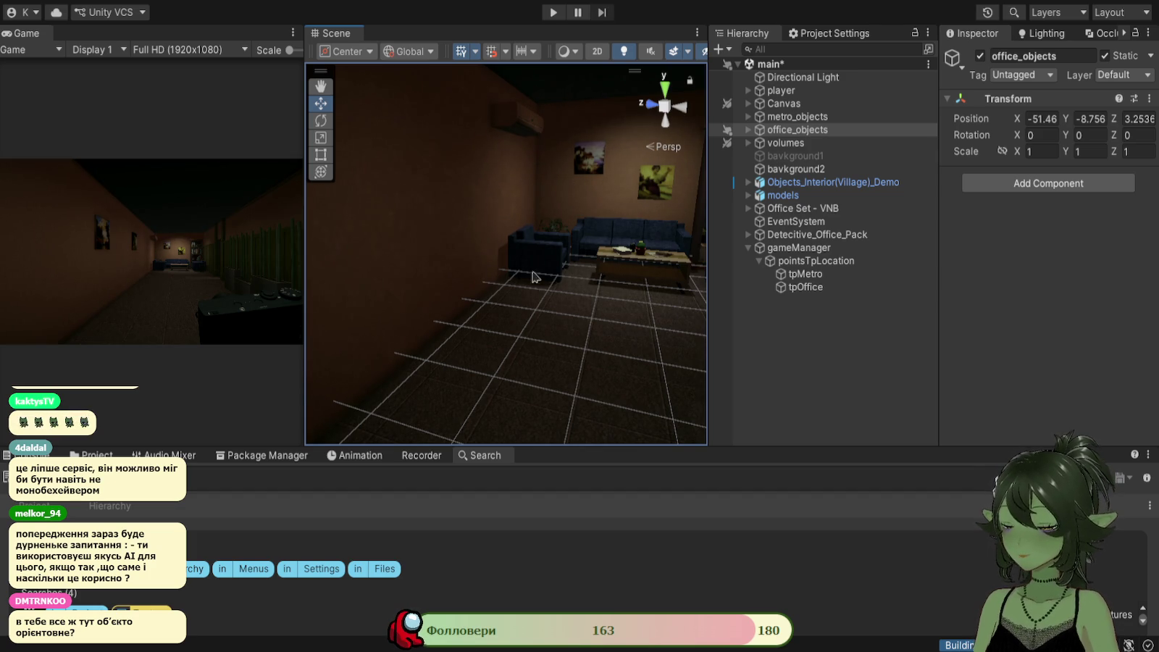
{"action": "left_click_drag", "start_coordinate": [573, 352], "coordinate": [365, 325]}
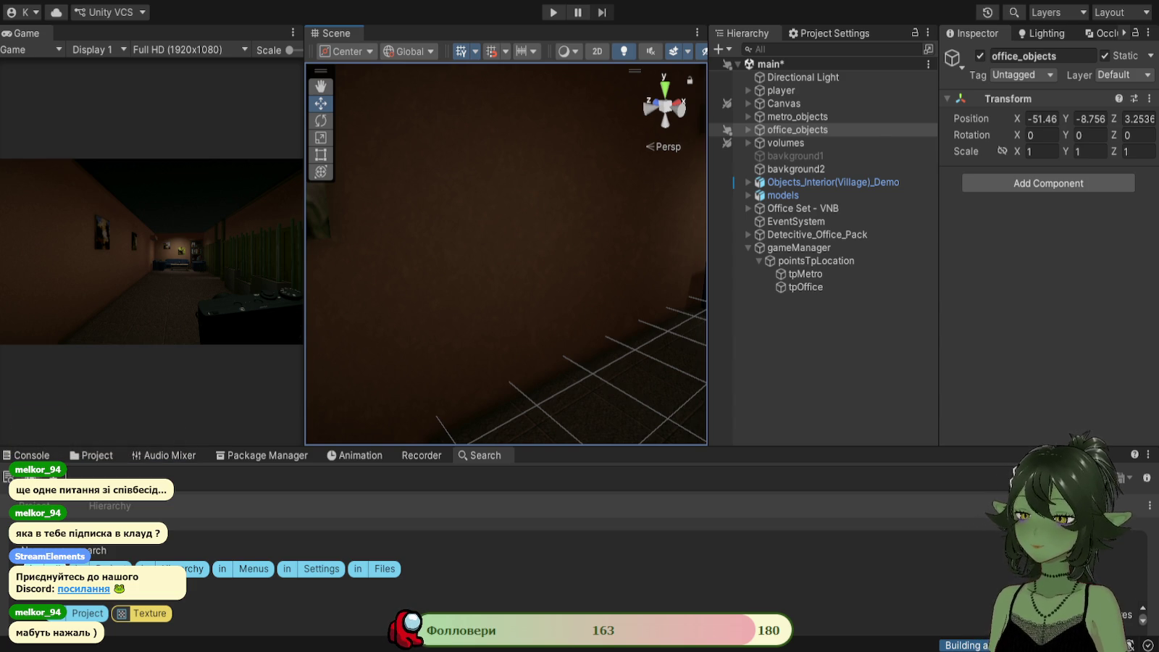
{"action": "left_click", "coordinate": [96, 455]}
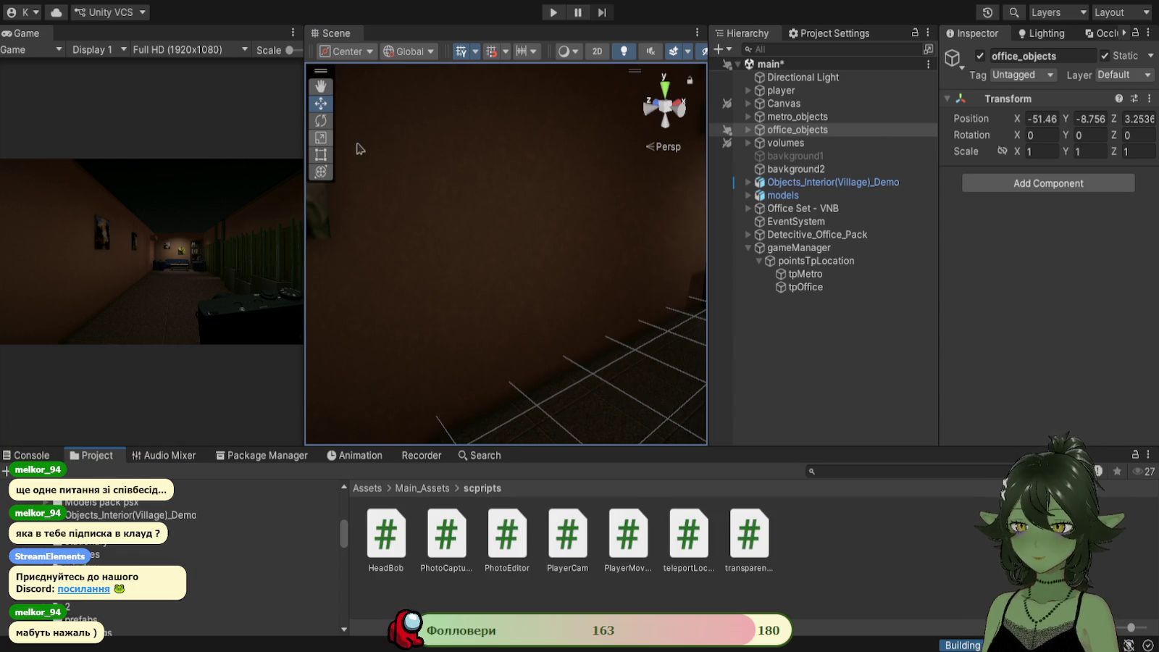
Return from the search to the scpripts folder listing the seven scripts, including teleportLocation.
{"action": "left_click", "coordinate": [482, 456]}
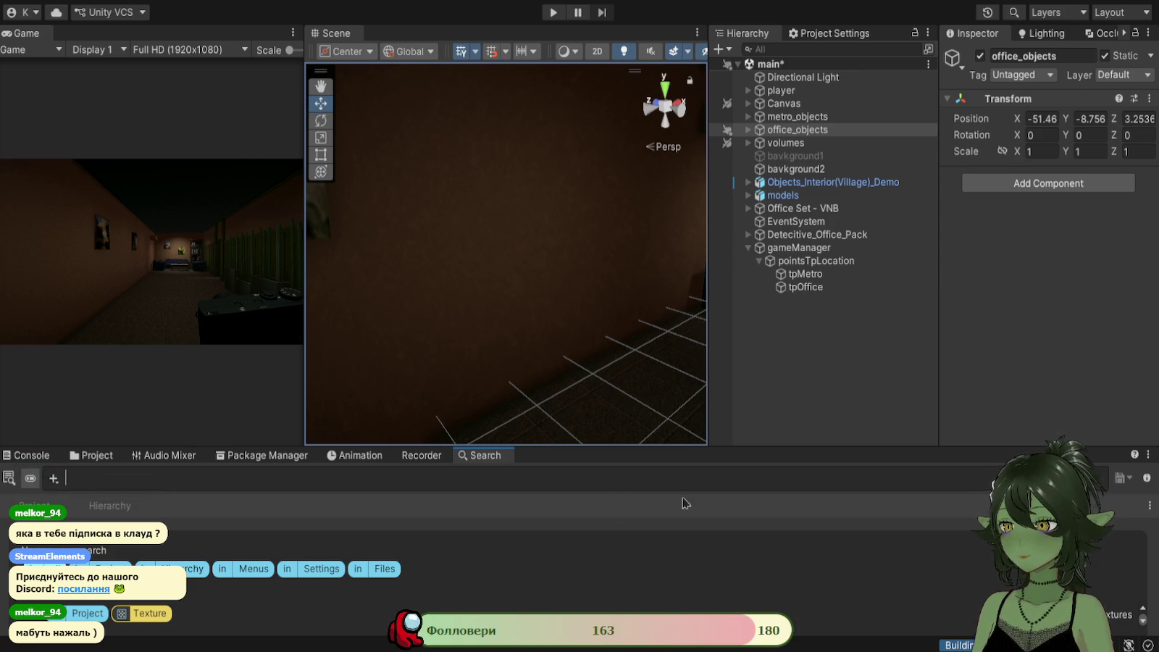
{"action": "left_click", "coordinate": [108, 457]}
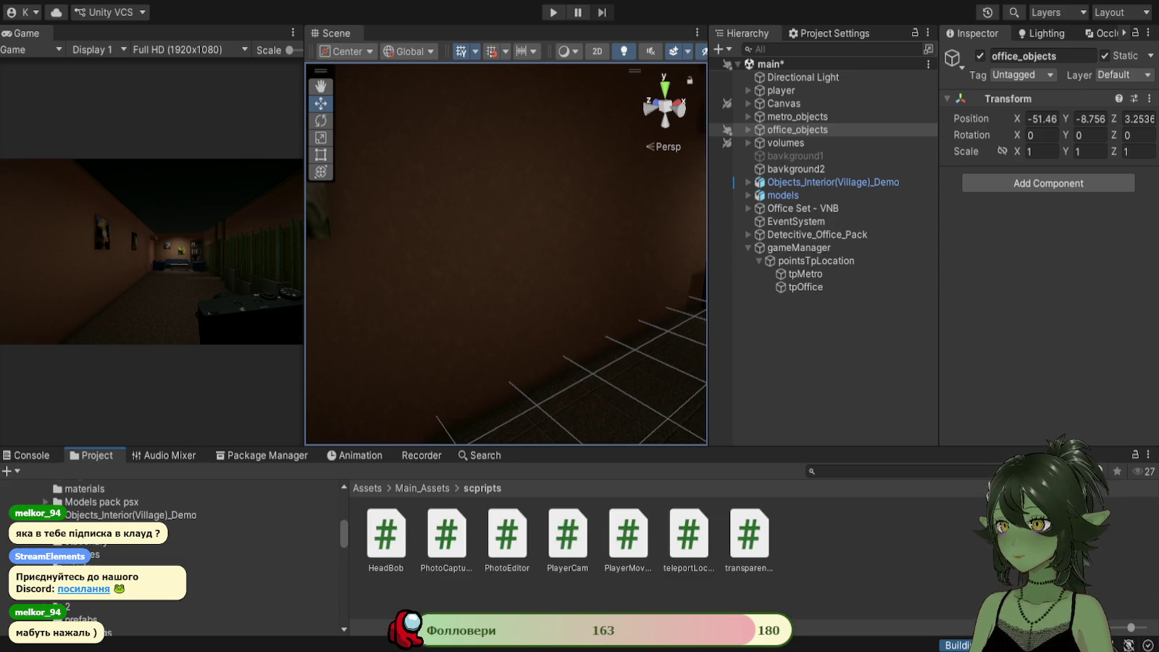
{"action": "mouse_move", "coordinate": [435, 254]}
{"action": "left_mouse_down"}
{"action": "mouse_move", "coordinate": [580, 275]}
{"action": "mouse_move", "coordinate": [365, 261]}
{"action": "mouse_move", "coordinate": [472, 257]}
{"action": "mouse_move", "coordinate": [662, 289]}
{"action": "mouse_move", "coordinate": [608, 305]}
{"action": "mouse_move", "coordinate": [509, 297]}
{"action": "mouse_move", "coordinate": [540, 293]}
{"action": "mouse_move", "coordinate": [575, 305]}
{"action": "mouse_move", "coordinate": [546, 313]}
{"action": "mouse_move", "coordinate": [630, 320]}
{"action": "mouse_move", "coordinate": [529, 308]}
{"action": "mouse_move", "coordinate": [592, 284]}
{"action": "mouse_move", "coordinate": [429, 289]}
{"action": "mouse_move", "coordinate": [537, 290]}
{"action": "left_mouse_up"}
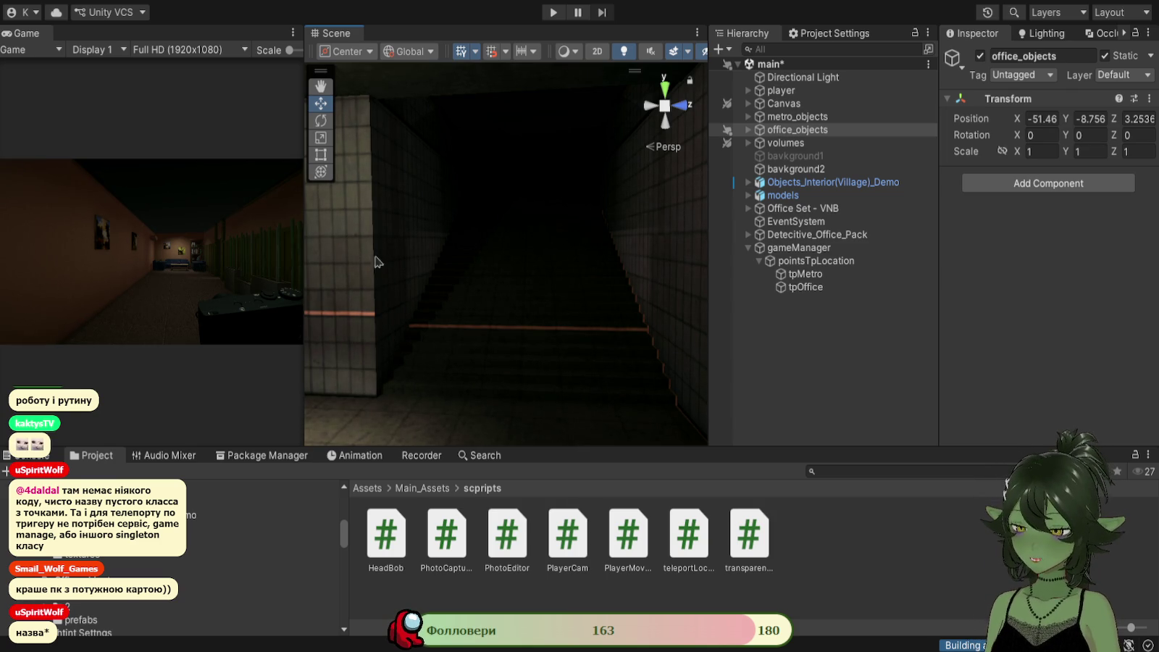
Inspect the tiled metro corridor and stairs, then save the main scene.
{"action": "mouse_move", "coordinate": [516, 299]}
{"action": "left_mouse_down"}
{"action": "mouse_move", "coordinate": [536, 293]}
{"action": "mouse_move", "coordinate": [414, 300]}
{"action": "mouse_move", "coordinate": [472, 313]}
{"action": "mouse_move", "coordinate": [400, 316]}
{"action": "mouse_move", "coordinate": [466, 316]}
{"action": "mouse_move", "coordinate": [482, 335]}
{"action": "left_mouse_up"}
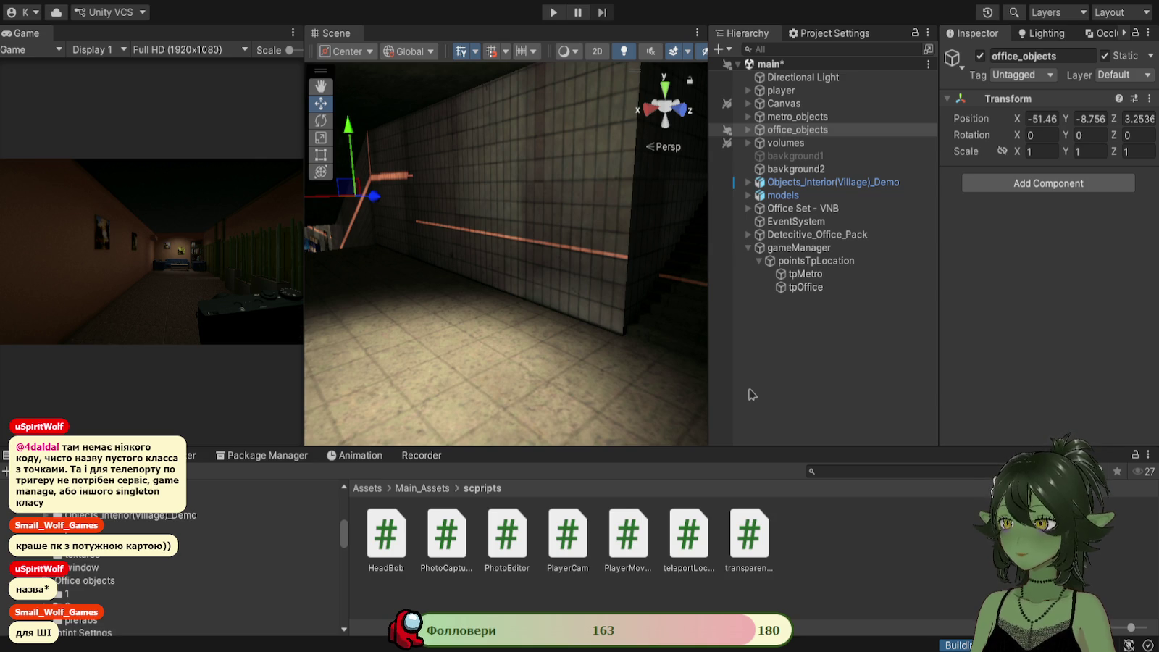
{"action": "mouse_move", "coordinate": [555, 308]}
{"action": "left_mouse_down"}
{"action": "mouse_move", "coordinate": [578, 298]}
{"action": "mouse_move", "coordinate": [634, 331]}
{"action": "left_mouse_up"}
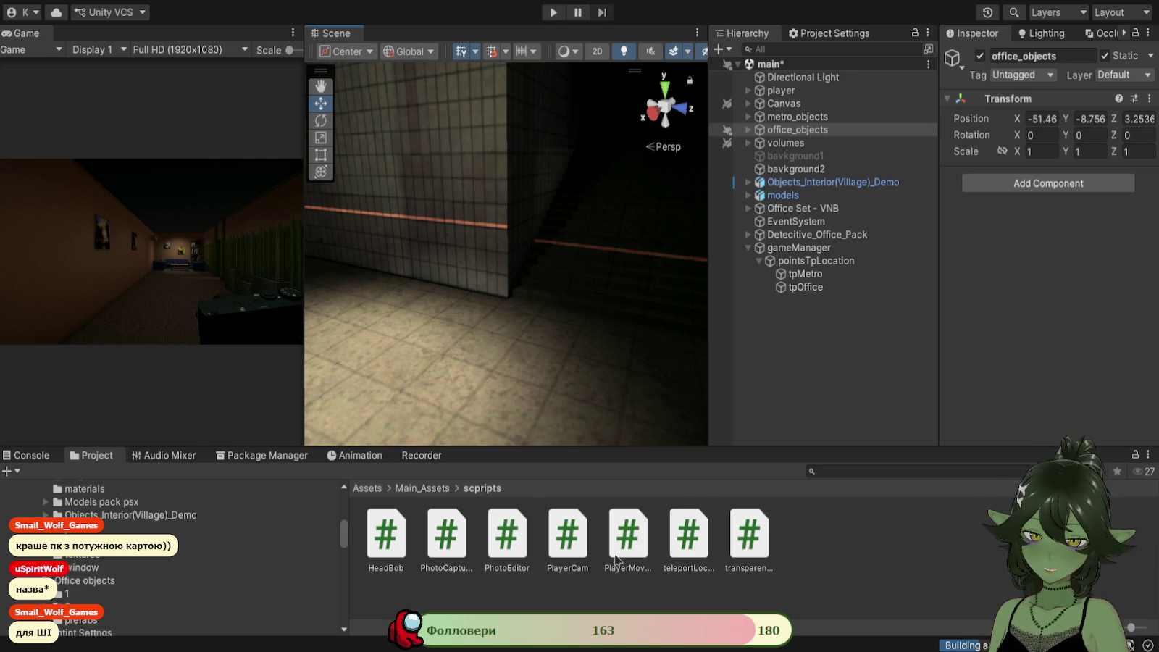
{"action": "mouse_move", "coordinate": [618, 357]}
{"action": "left_mouse_down"}
{"action": "mouse_move", "coordinate": [437, 404]}
{"action": "mouse_move", "coordinate": [515, 397]}
{"action": "mouse_move", "coordinate": [537, 370]}
{"action": "left_mouse_up"}
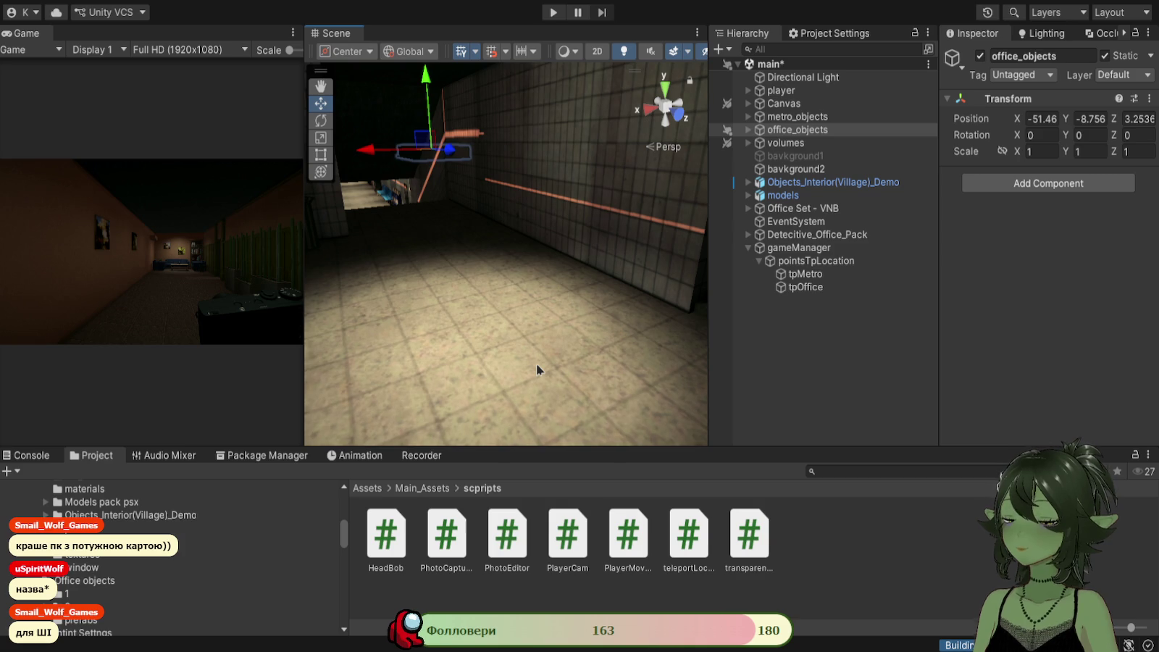
{"action": "key", "text": "ctrl+s"}
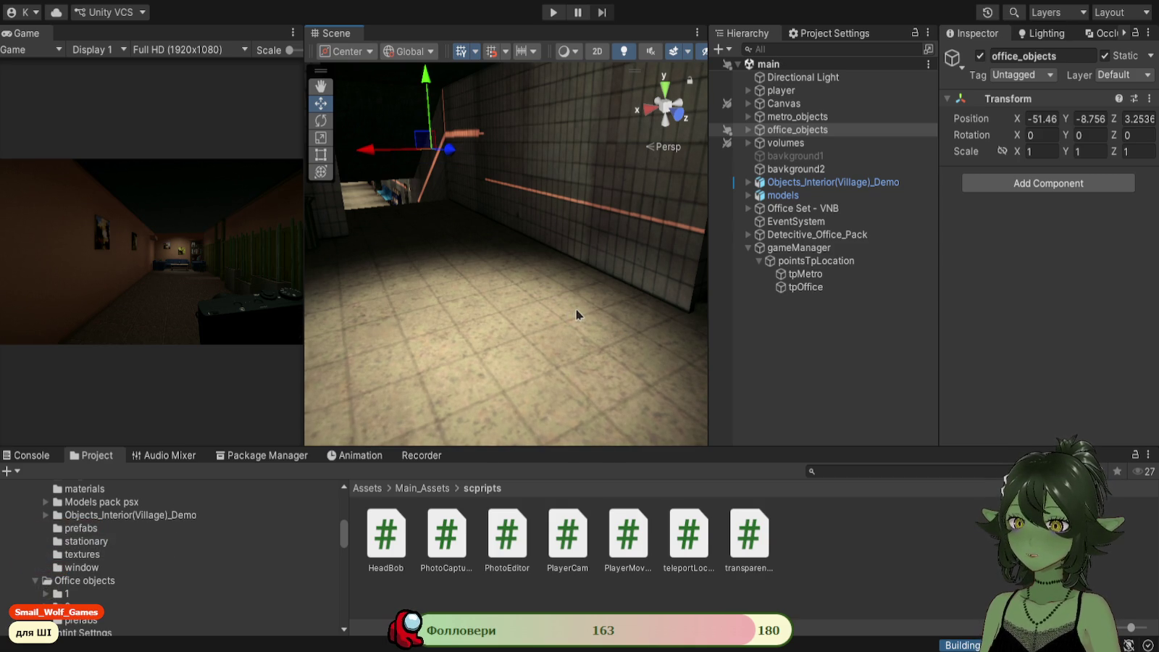
{"action": "key", "text": "alt+Tab"}
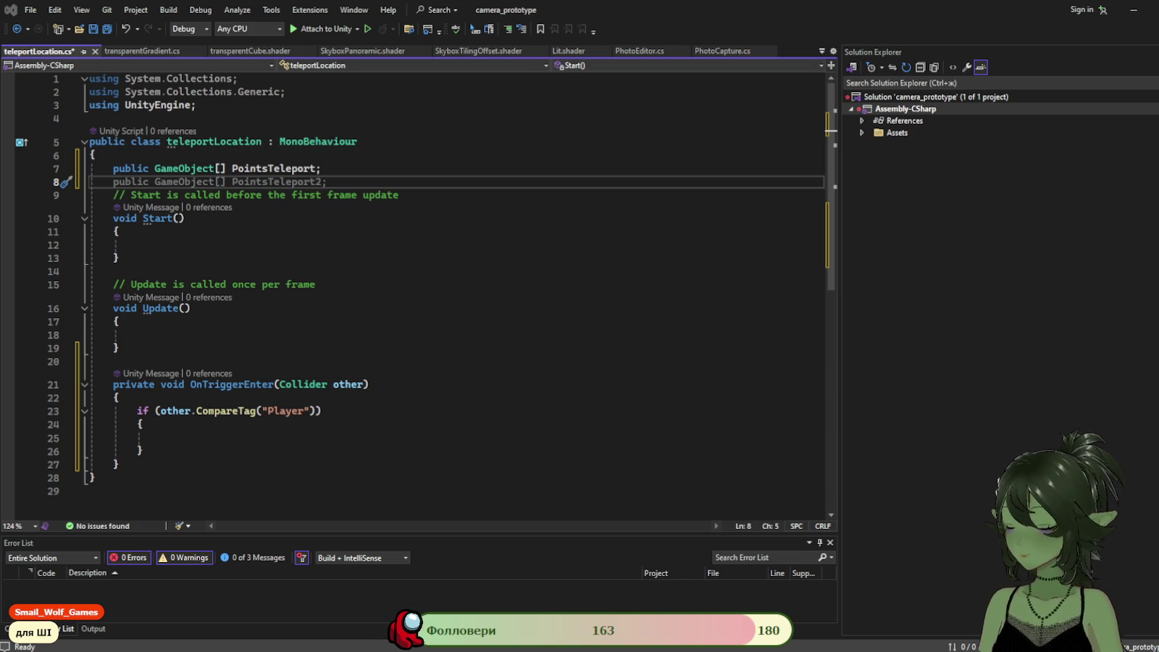
Change the PointsTeleport array into a single GameObject field named ToPointTeleport.
{"action": "left_click", "coordinate": [225, 168]}
{"action": "key", "text": "BackSpace"}
{"action": "key", "text": "BackSpace"}
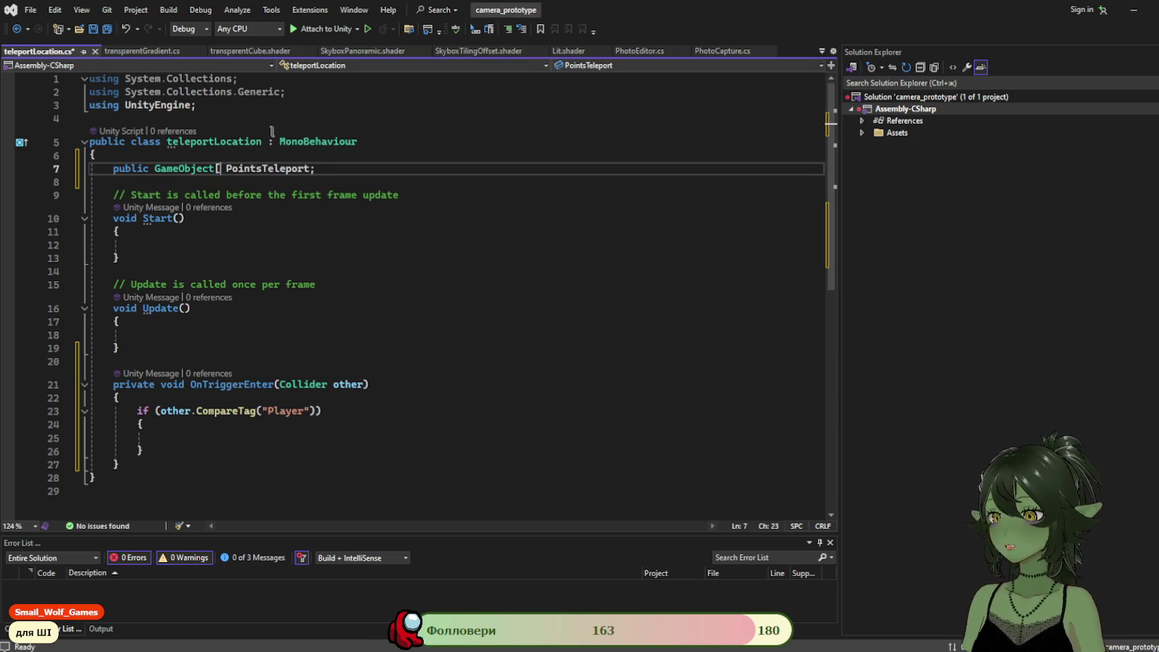
{"action": "left_click", "coordinate": [515, 232]}
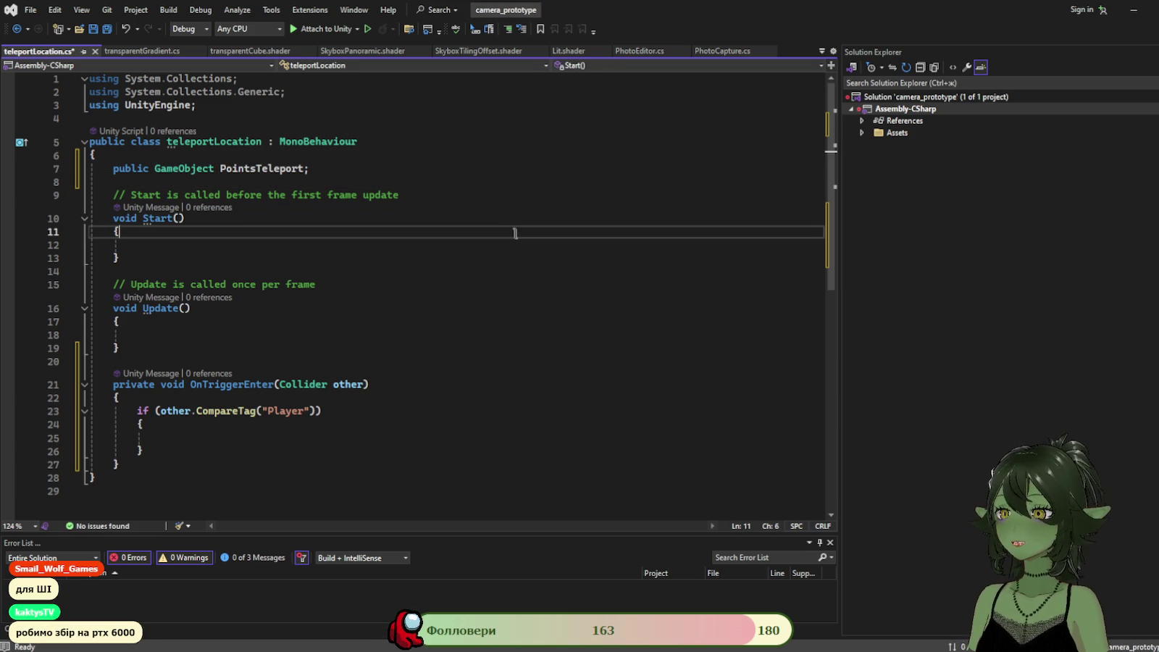
{"action": "left_click", "coordinate": [258, 168]}
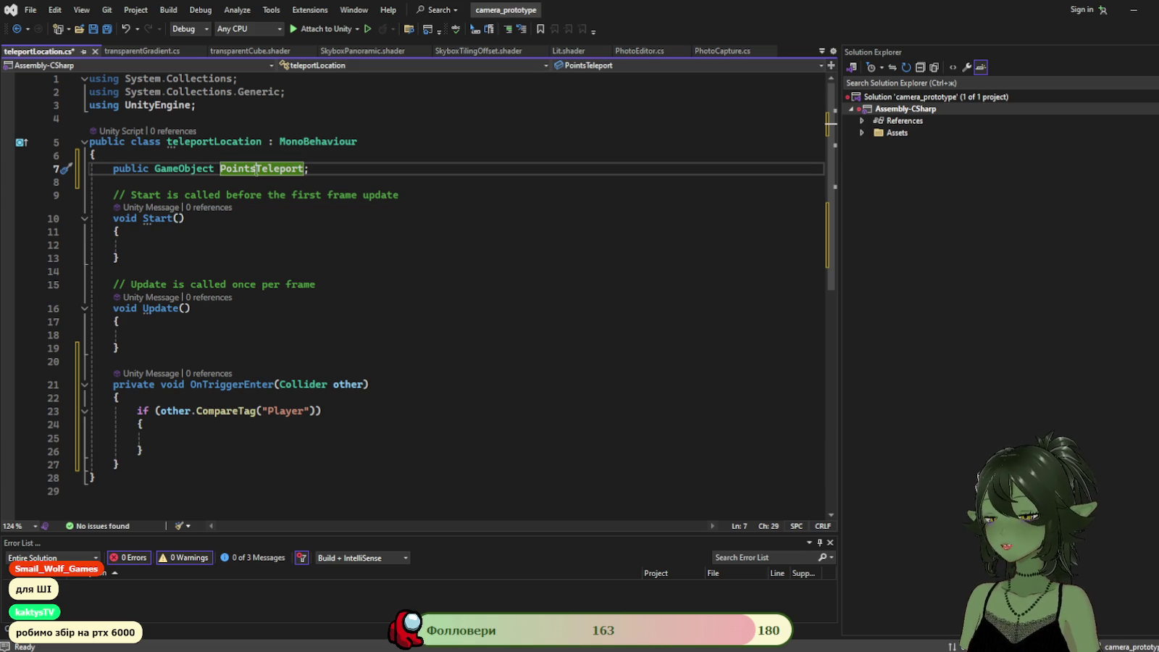
{"action": "left_click", "coordinate": [221, 168]}
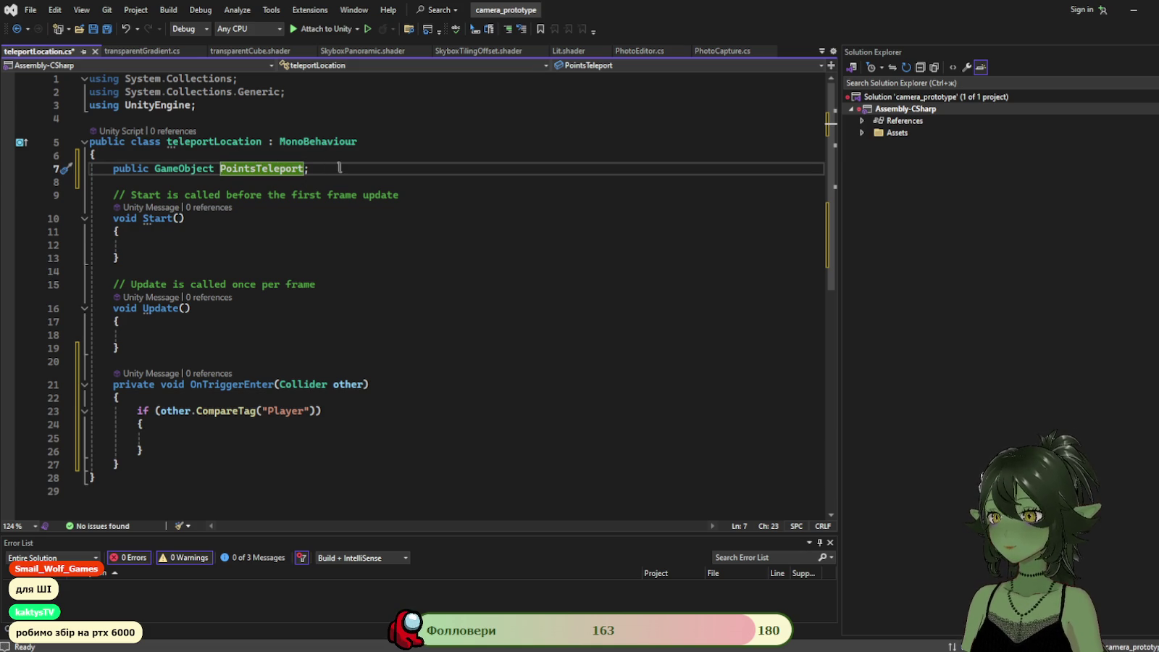
{"action": "type", "text": "To"}
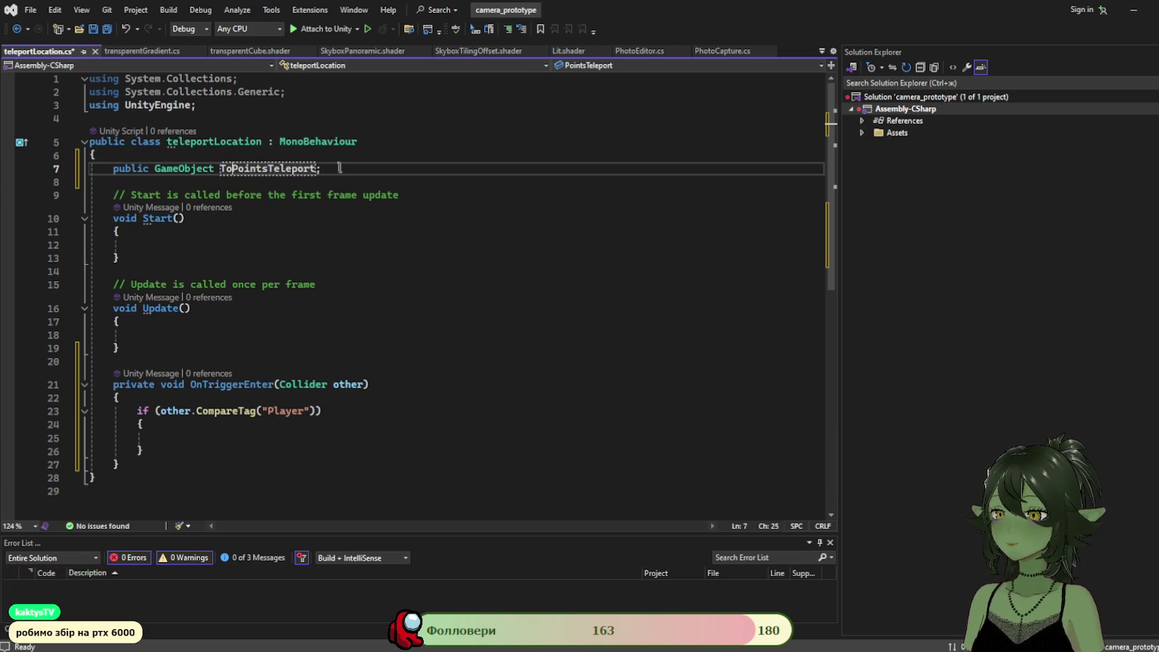
{"action": "left_click", "coordinate": [268, 169]}
{"action": "key", "text": "BackSpace"}
{"action": "left_click", "coordinate": [464, 167]}
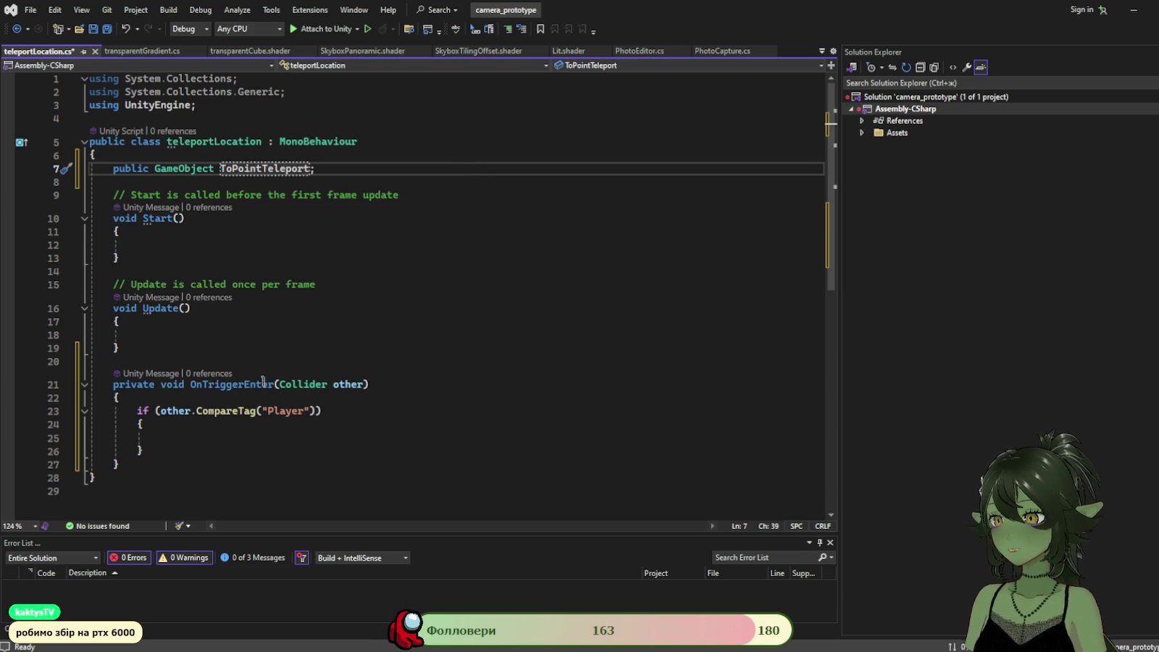
Add a 'public GameObject Player;' field below ToPointTeleport.
{"action": "left_click", "coordinate": [206, 438]}
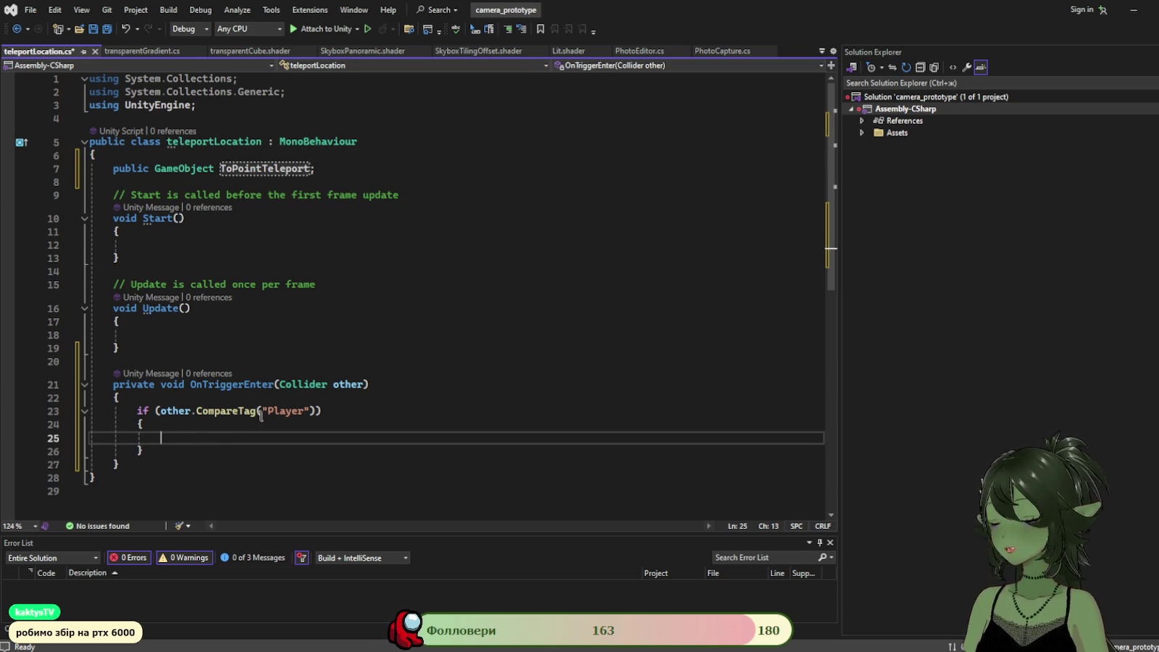
{"action": "left_click", "coordinate": [344, 162]}
{"action": "key", "text": "Return"}
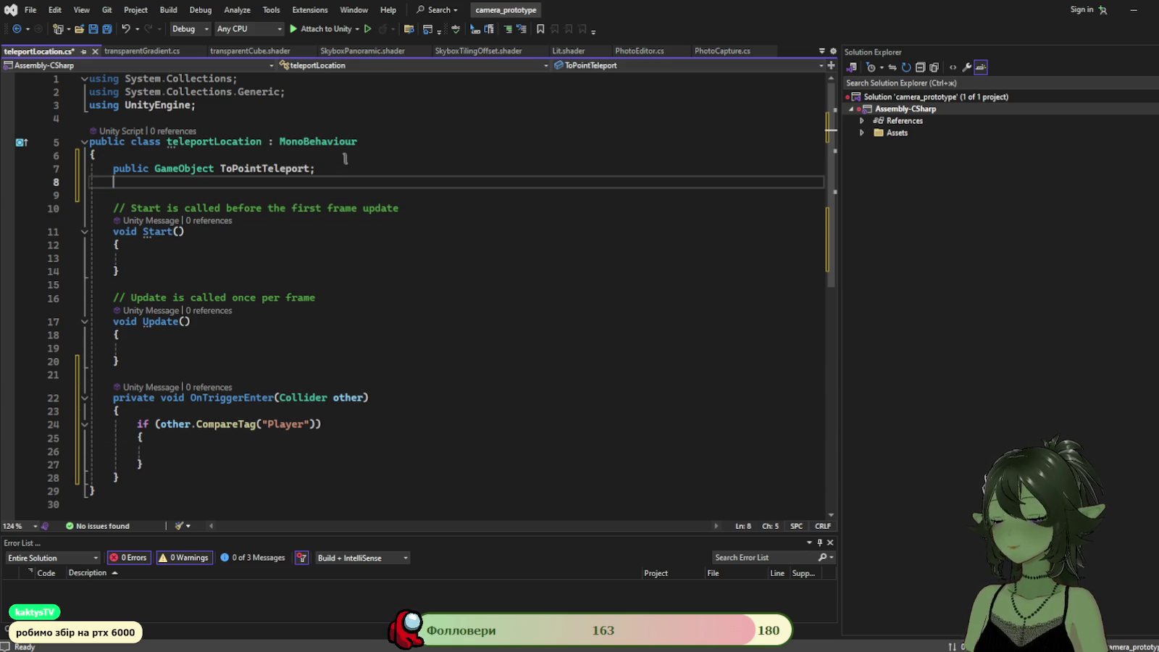
{"action": "type", "text": "public "}
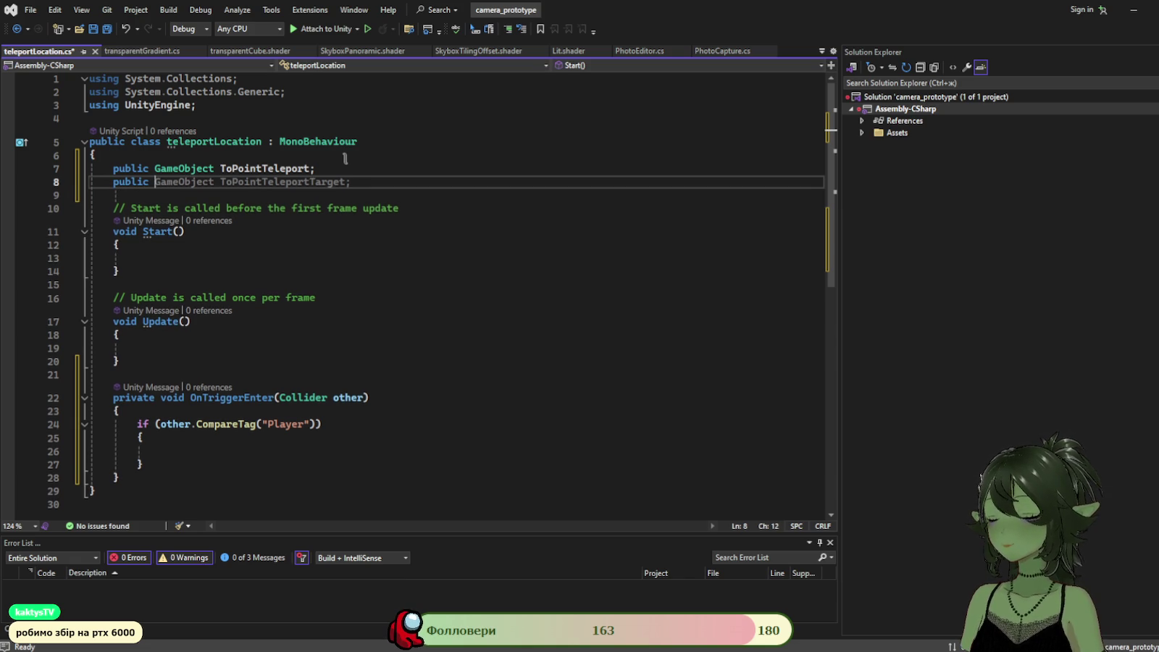
{"action": "type", "text": "Ga"}
{"action": "key", "text": "Tab"}
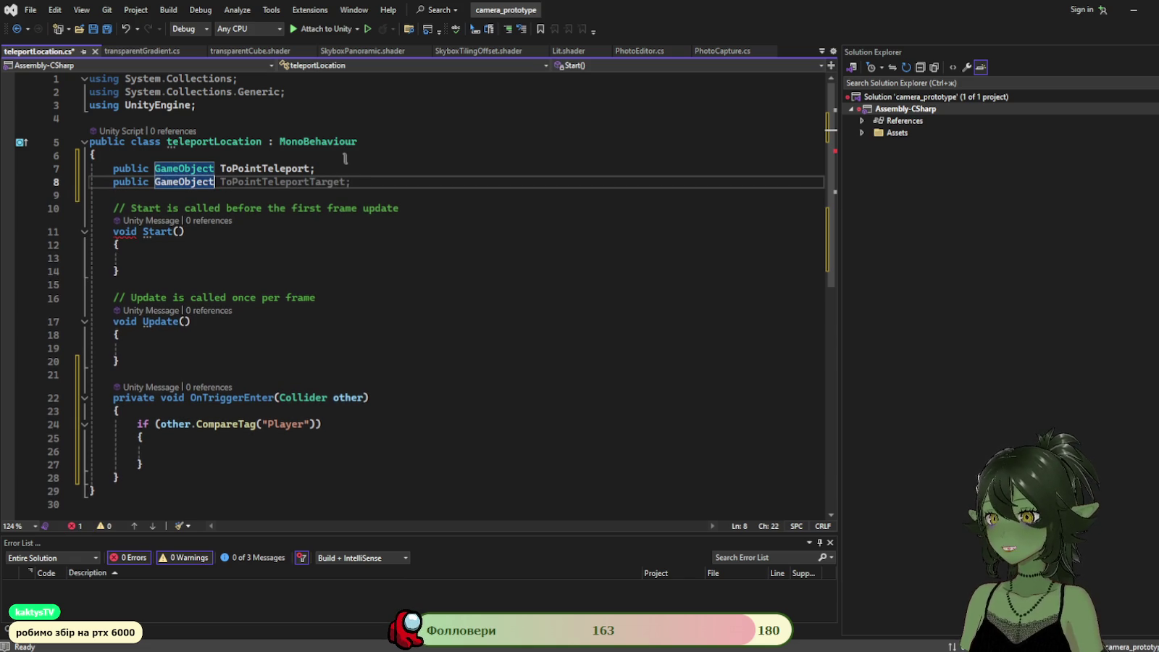
{"action": "type", "text": "Pla"}
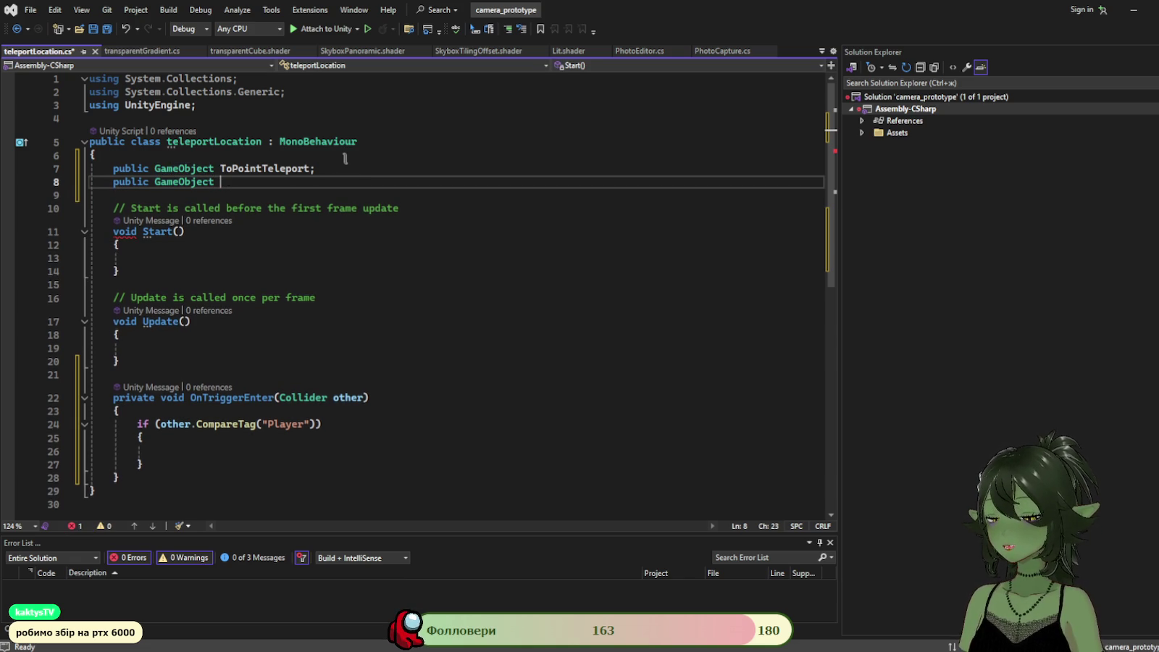
{"action": "type", "text": "yer;"}
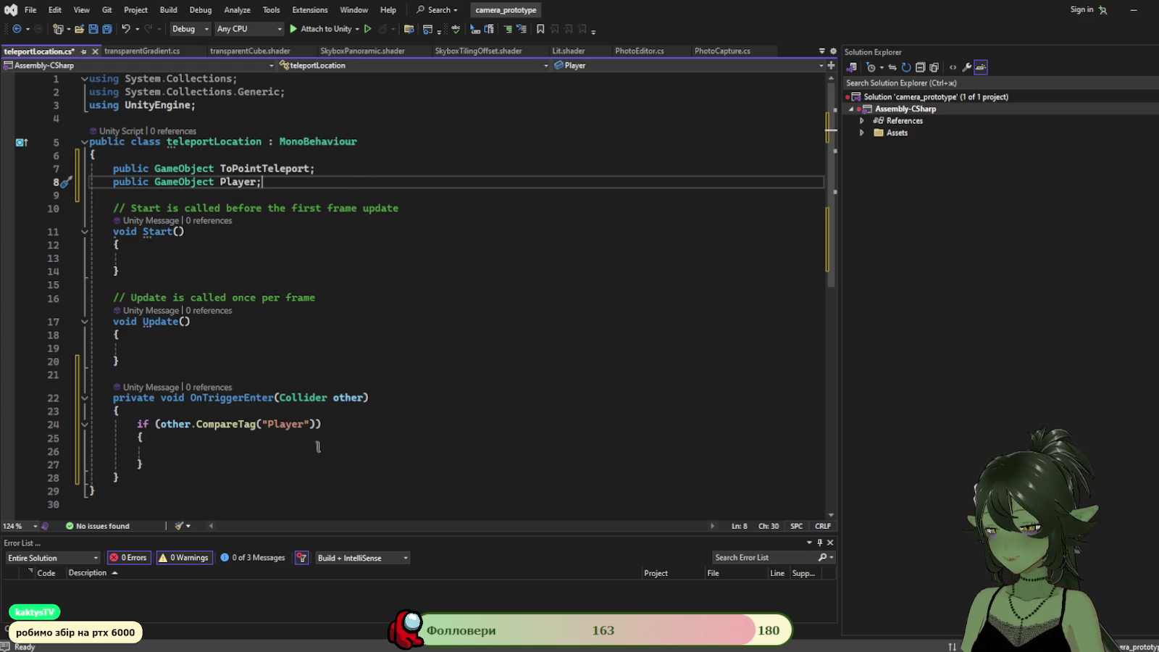
{"action": "left_click", "coordinate": [255, 437]}
Start a new line inside the Player tag check, then clear the mistyped Player text.
{"action": "left_click", "coordinate": [251, 463]}
{"action": "left_click", "coordinate": [255, 450]}
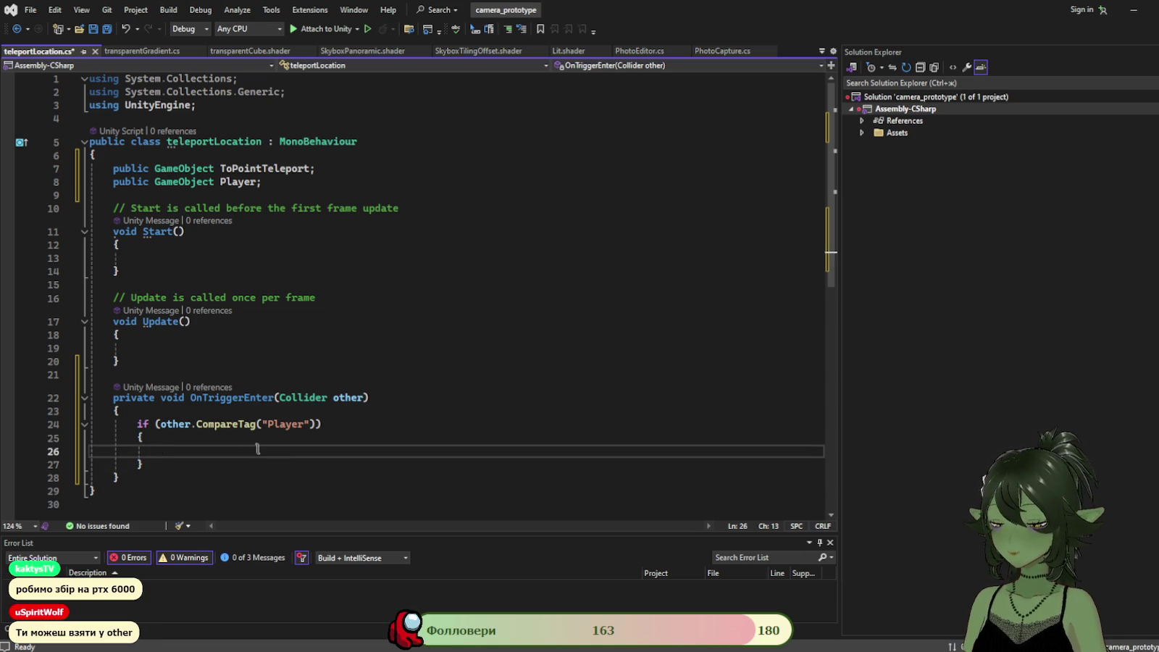
{"action": "type", "text": "P"}
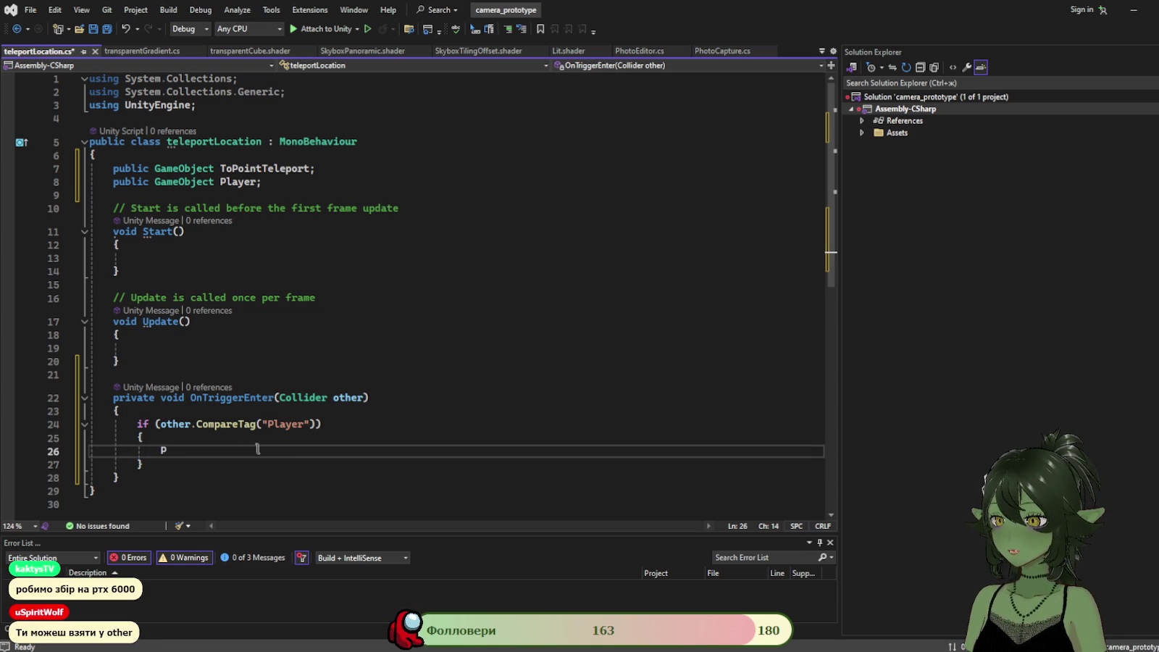
{"action": "type", "text": "la"}
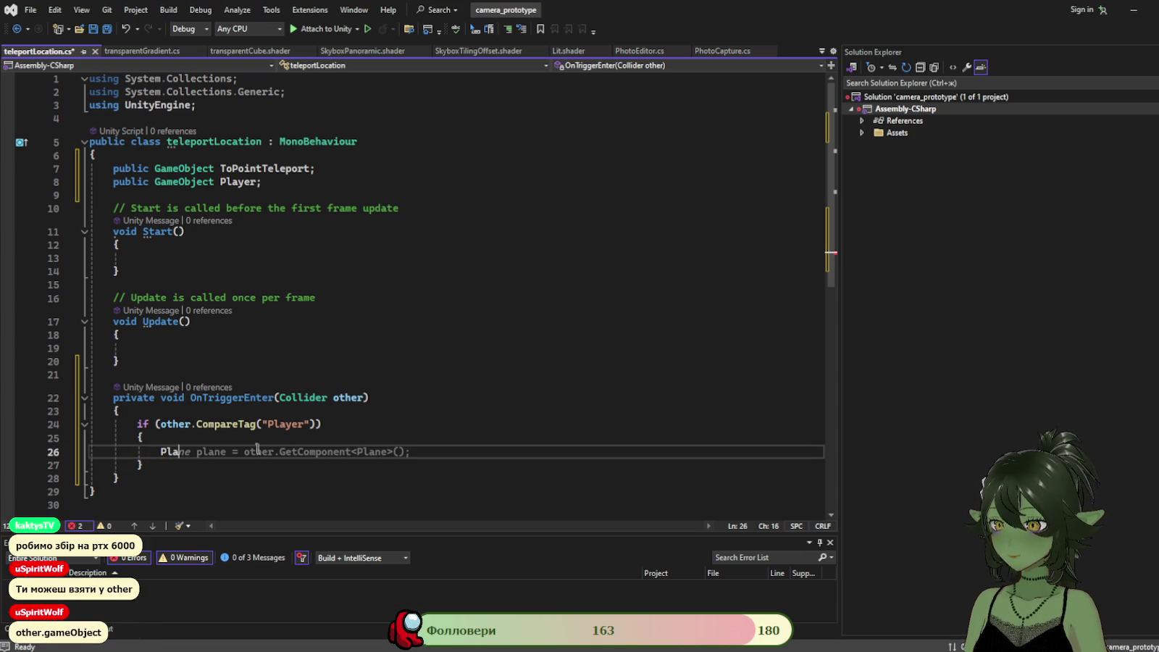
{"action": "key", "text": "BackSpace"}
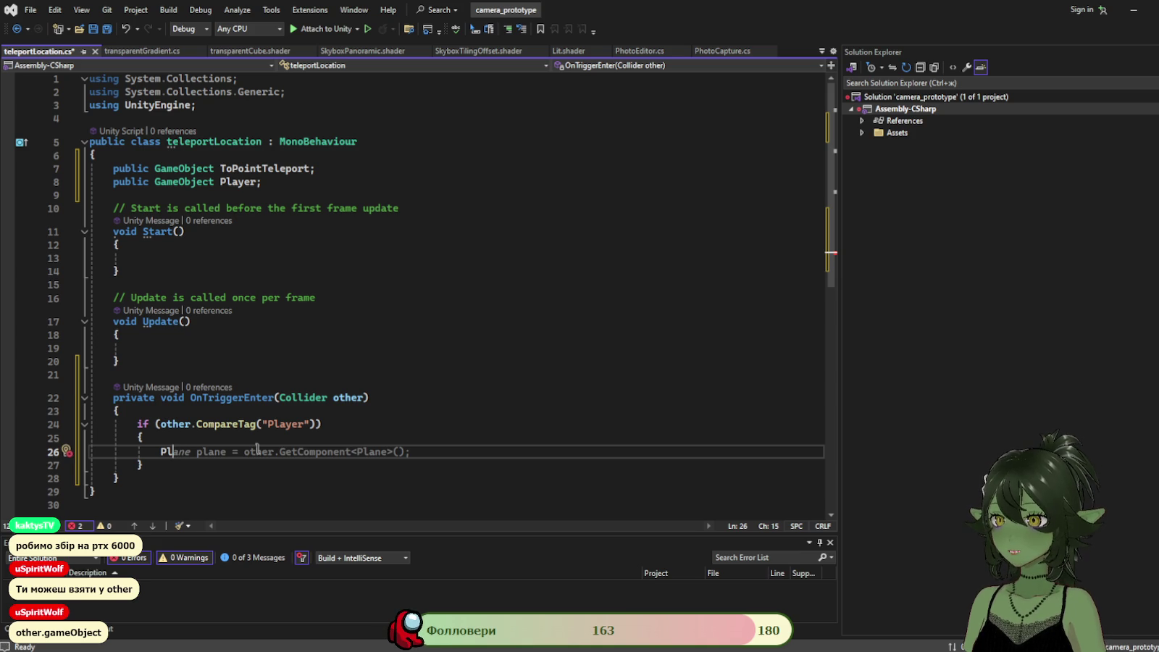
{"action": "type", "text": "ayer"}
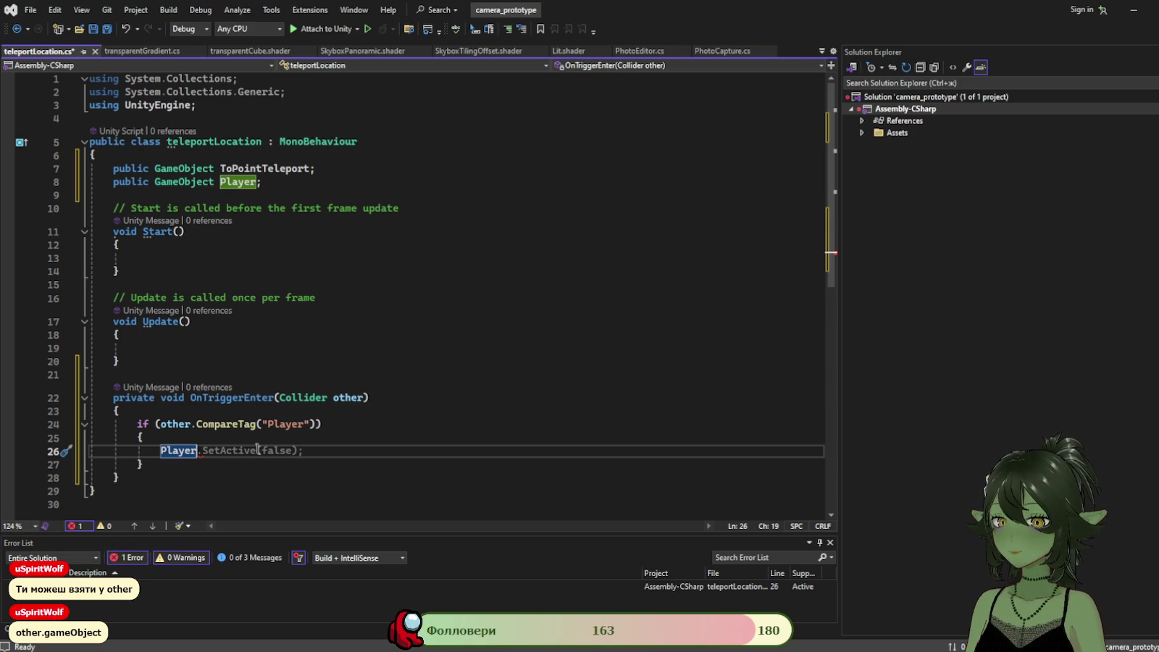
{"action": "key", "text": "BackSpace"}
{"action": "key", "text": "BackSpace"}
{"action": "key", "text": "BackSpace"}
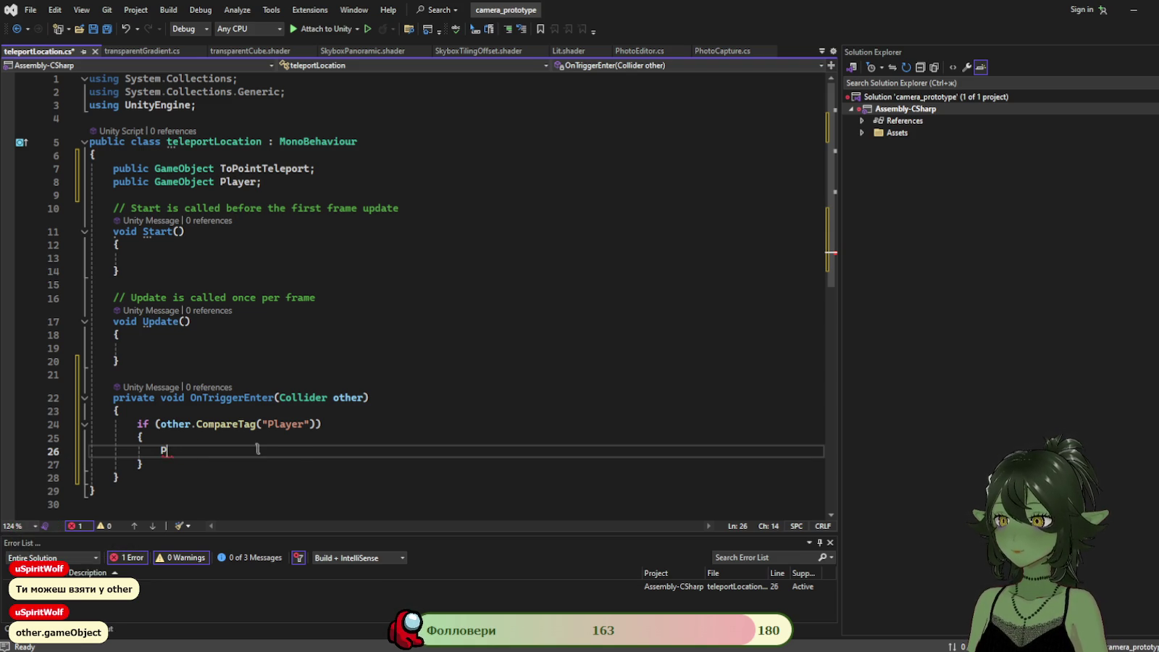
Write other.gameObject.transform = ToPointTeleport.transform; on line 26 with IntelliSense.
{"action": "type", "text": "other"}
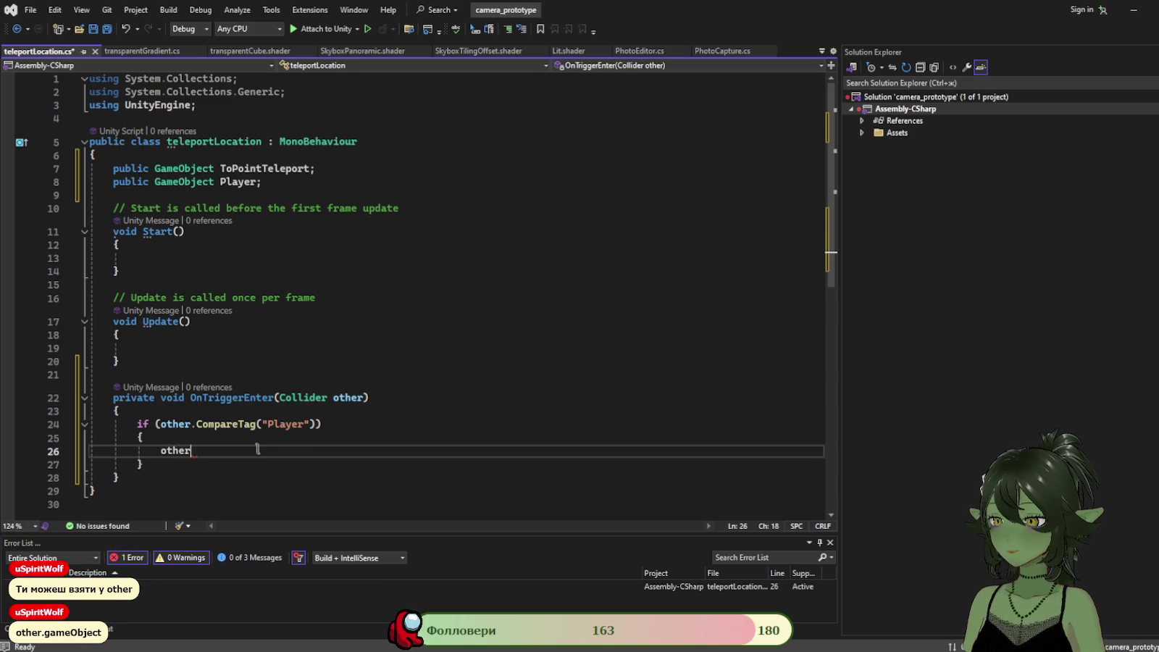
{"action": "type", "text": "."}
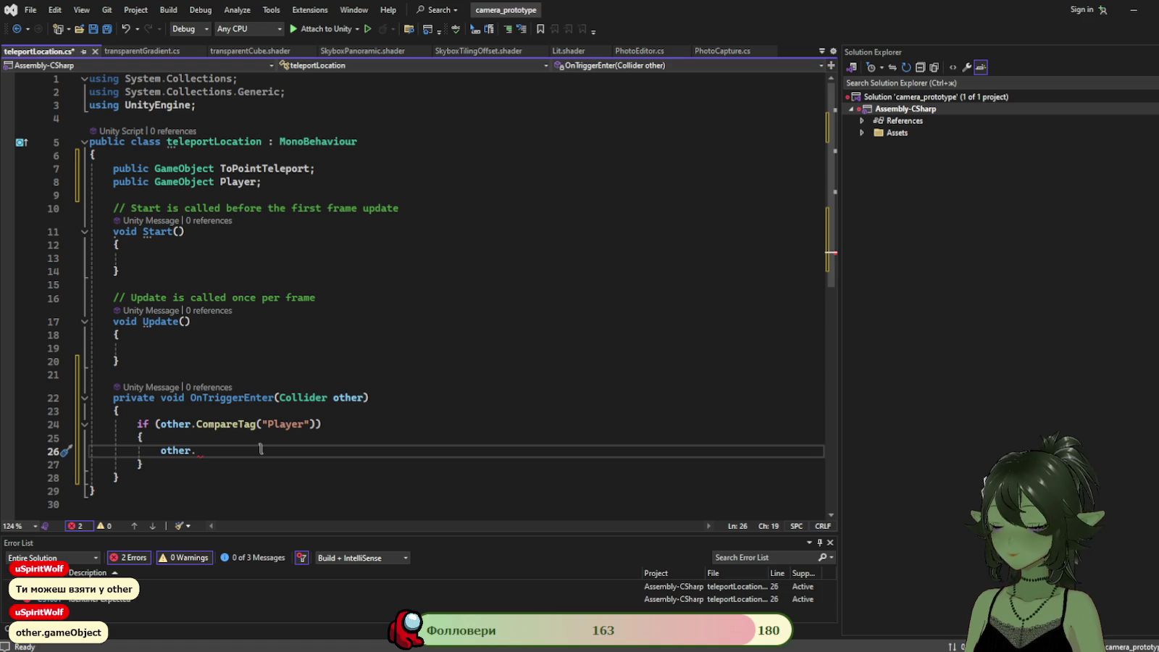
{"action": "type", "text": "se"}
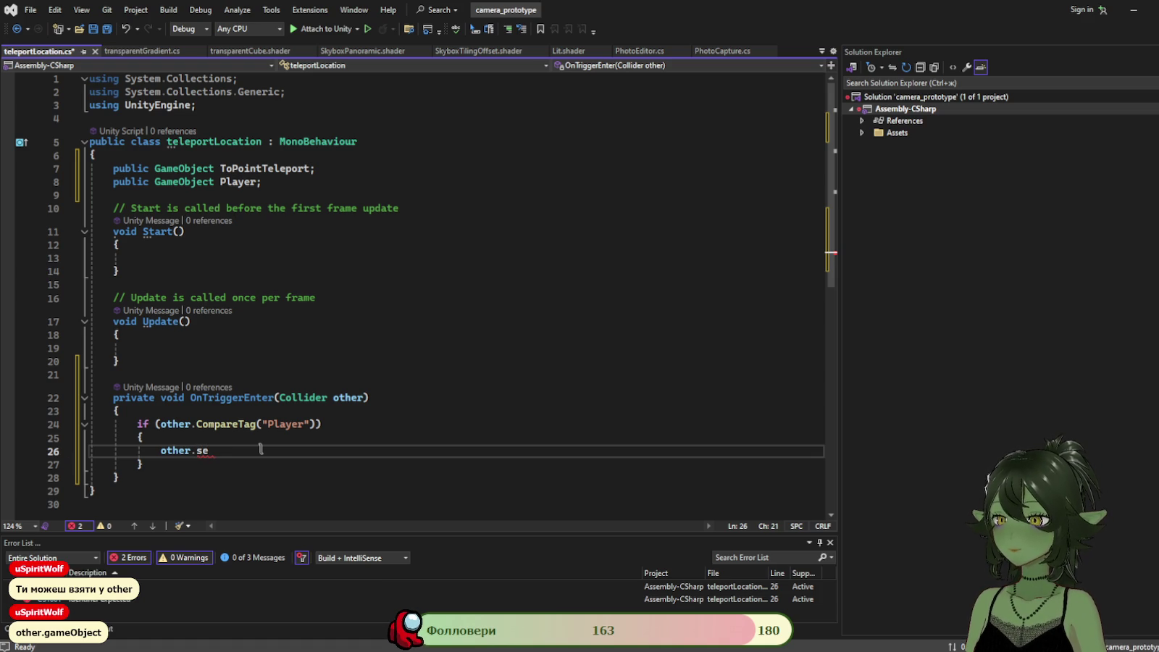
{"action": "key", "text": "BackSpace"}
{"action": "key", "text": "BackSpace"}
{"action": "type", "text": "tr"}
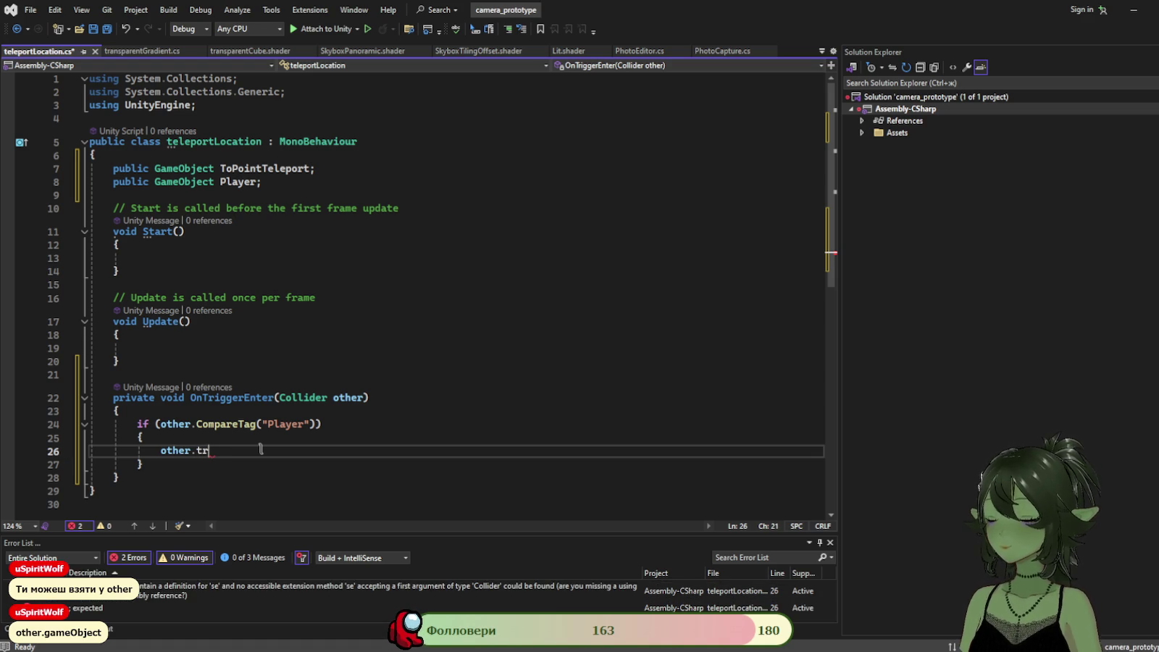
{"action": "key", "text": "Tab"}
{"action": "type", "text": "."}
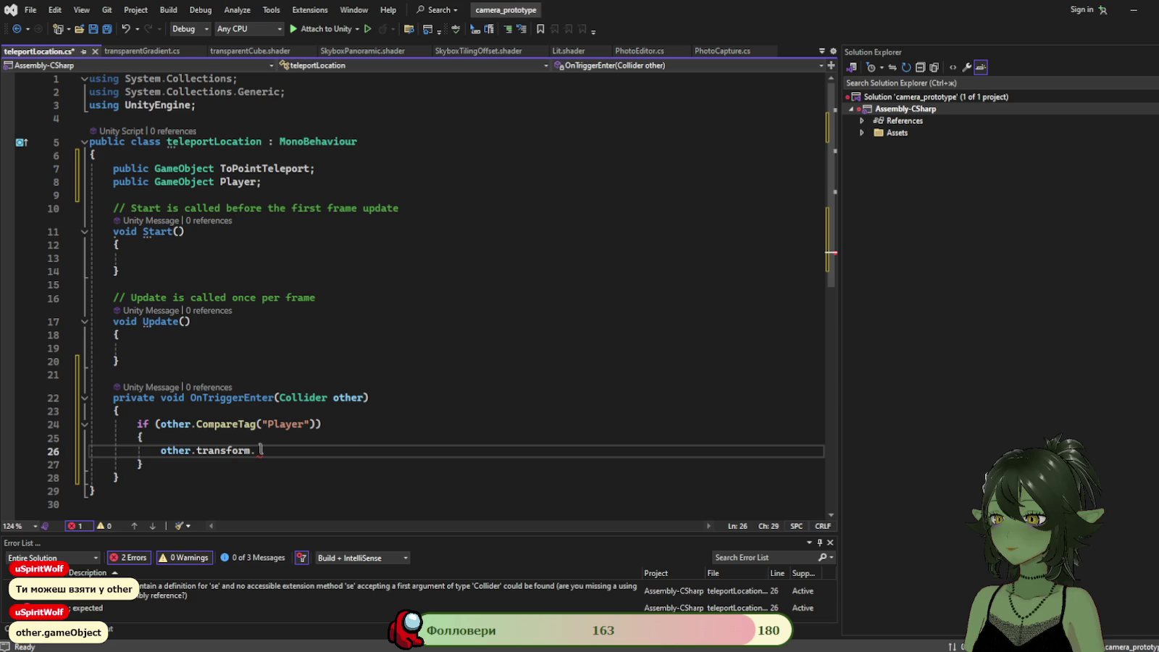
{"action": "type", "text": "transform"}
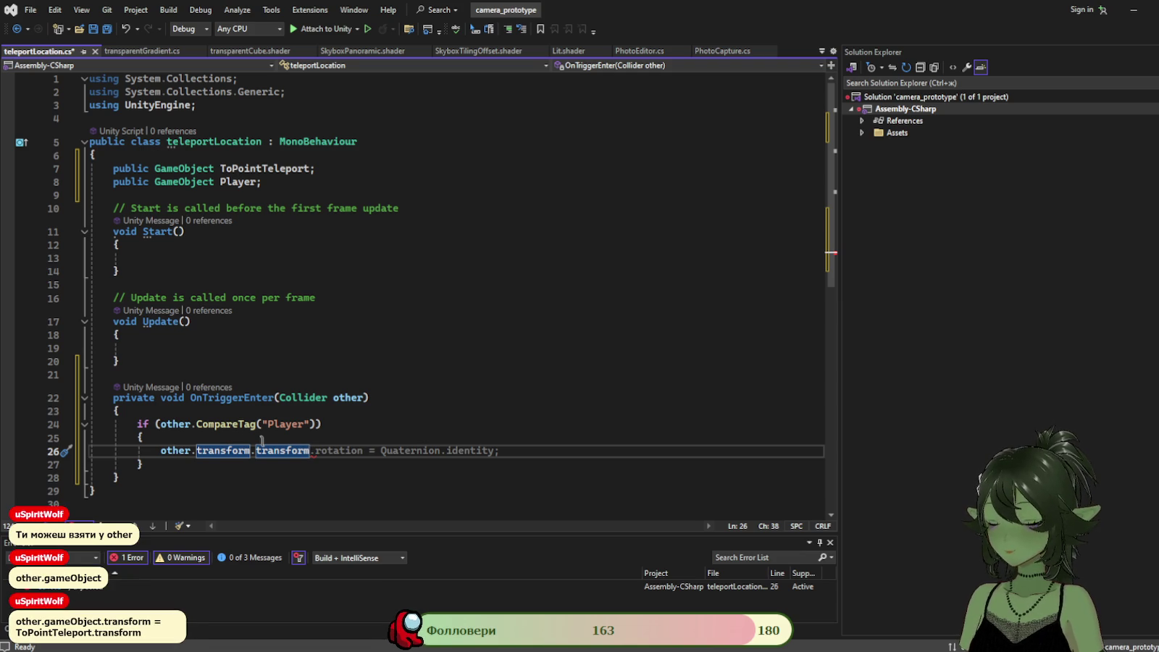
{"action": "key", "text": "BackSpace"}
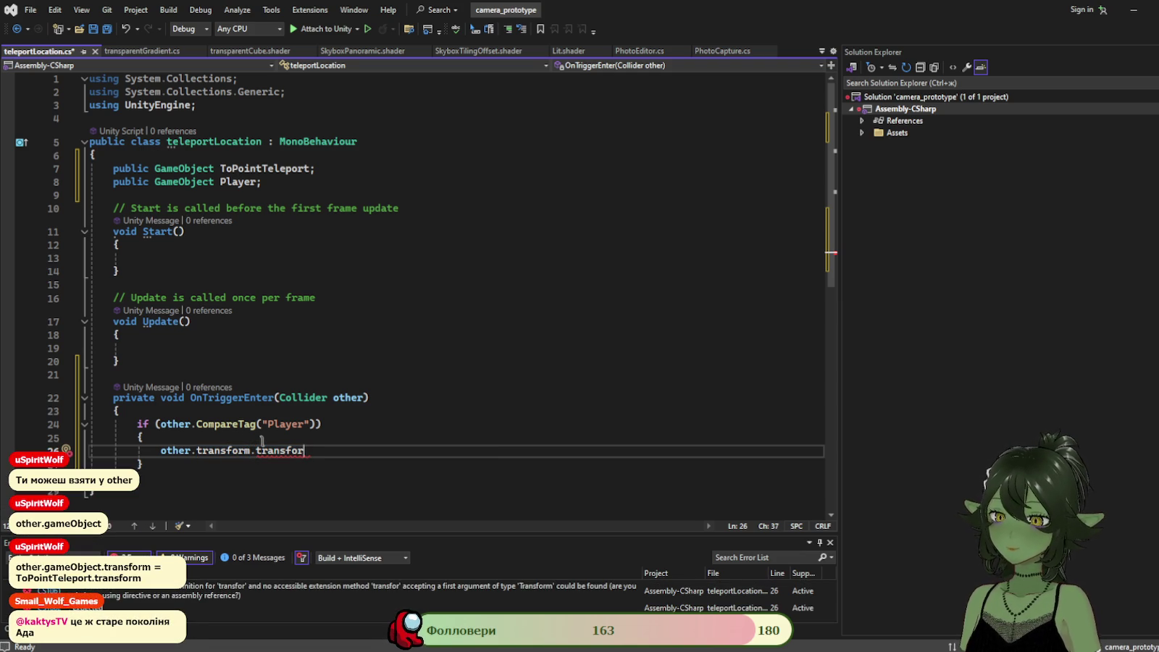
{"action": "key", "text": "BackSpace"}
{"action": "key", "text": "BackSpace"}
{"action": "key", "text": "BackSpace"}
{"action": "key", "text": "BackSpace"}
{"action": "key", "text": "BackSpace"}
{"action": "key", "text": "BackSpace"}
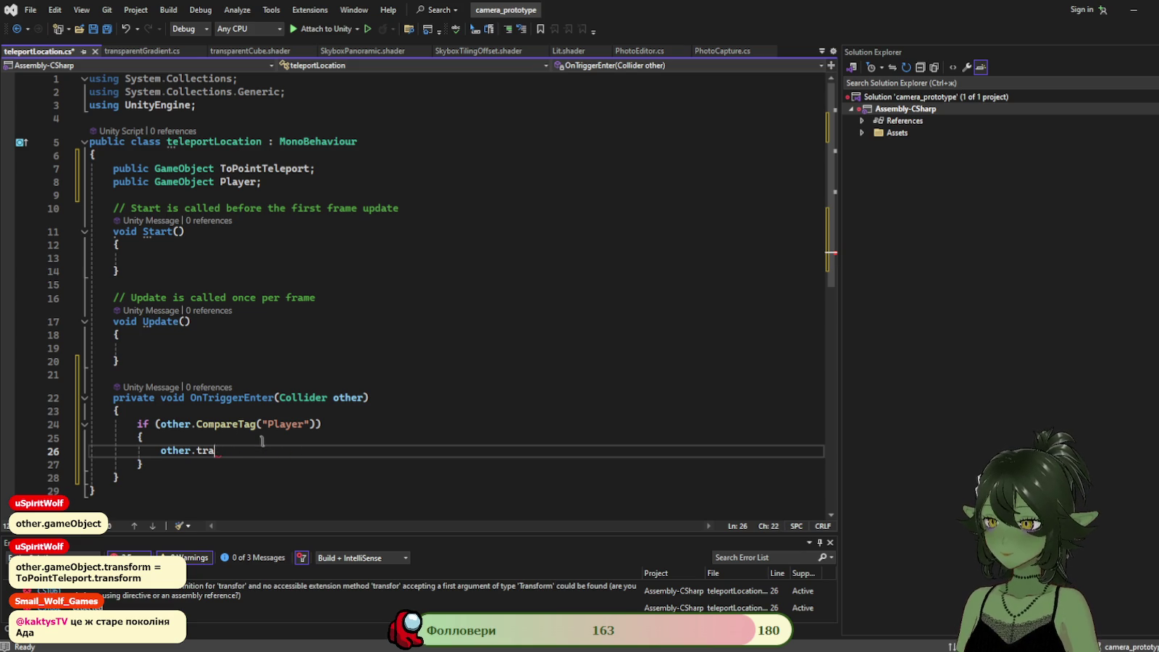
{"action": "type", "text": "gameObject"}
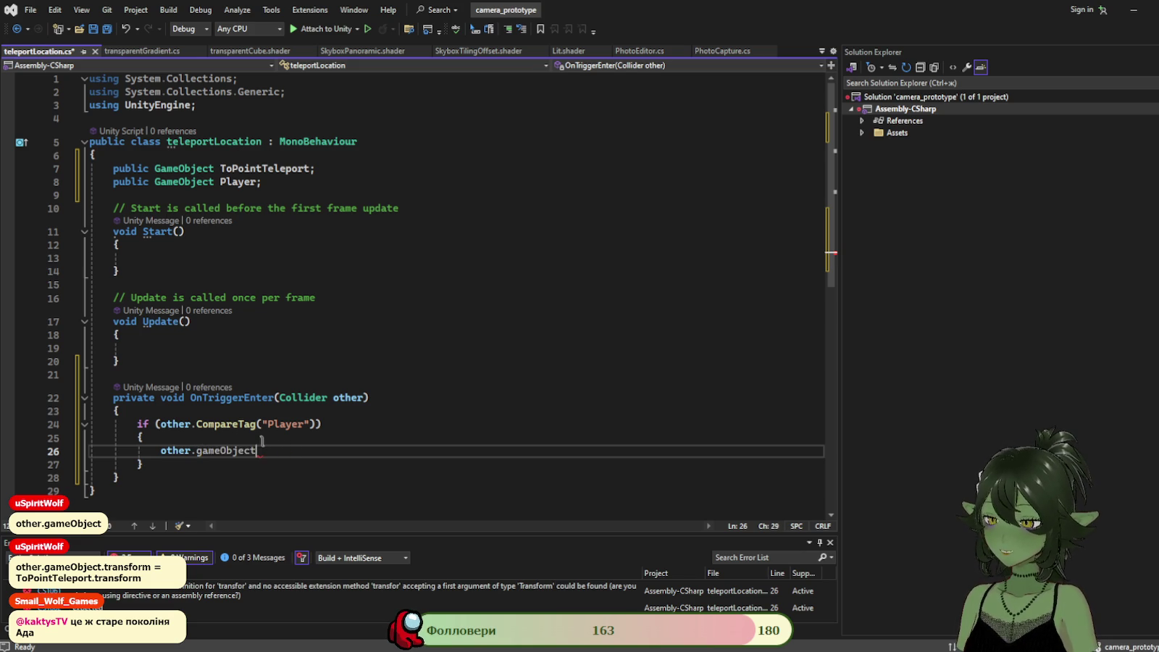
{"action": "type", "text": ".transform"}
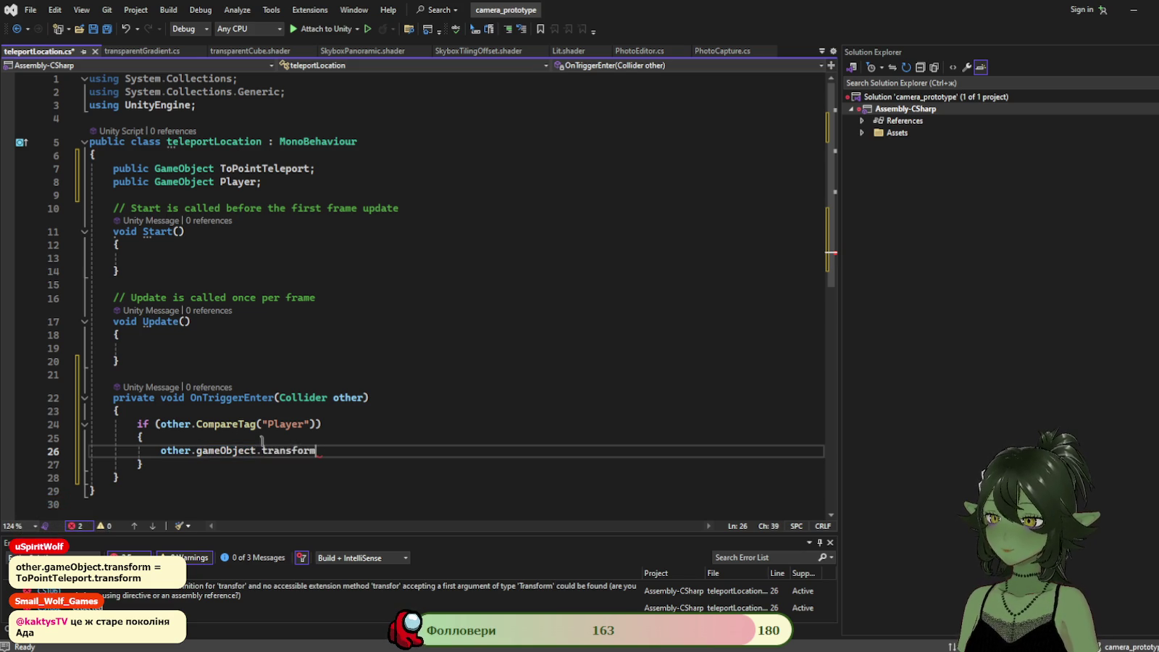
{"action": "type", "text": " = To"}
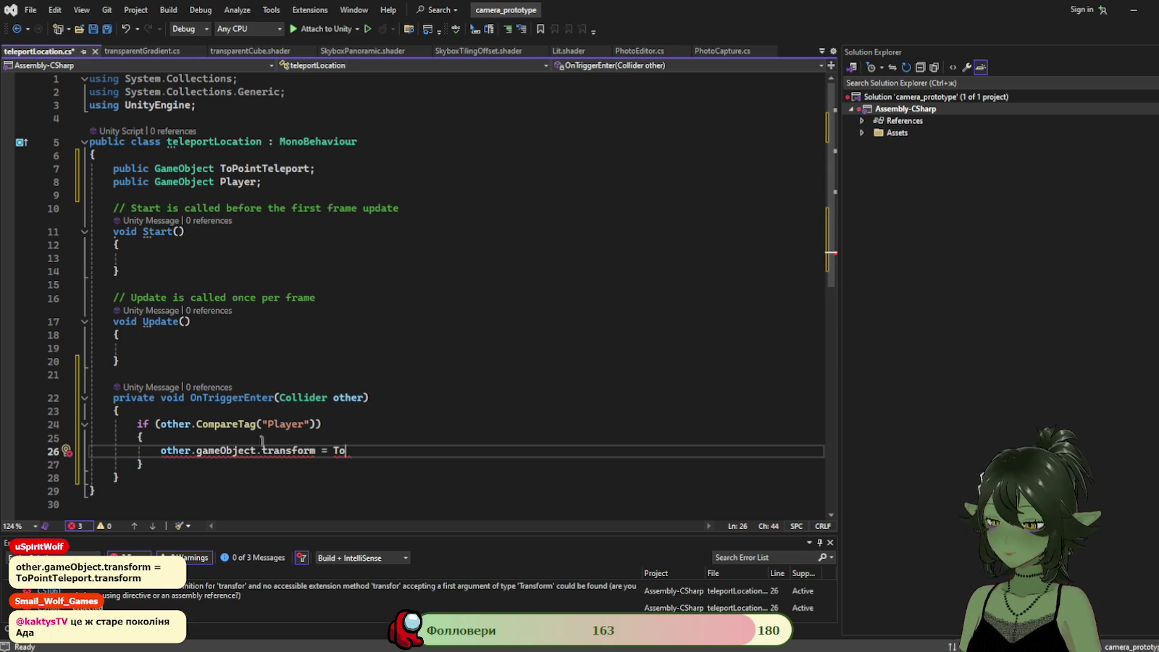
{"action": "type", "text": "PointTeleport."}
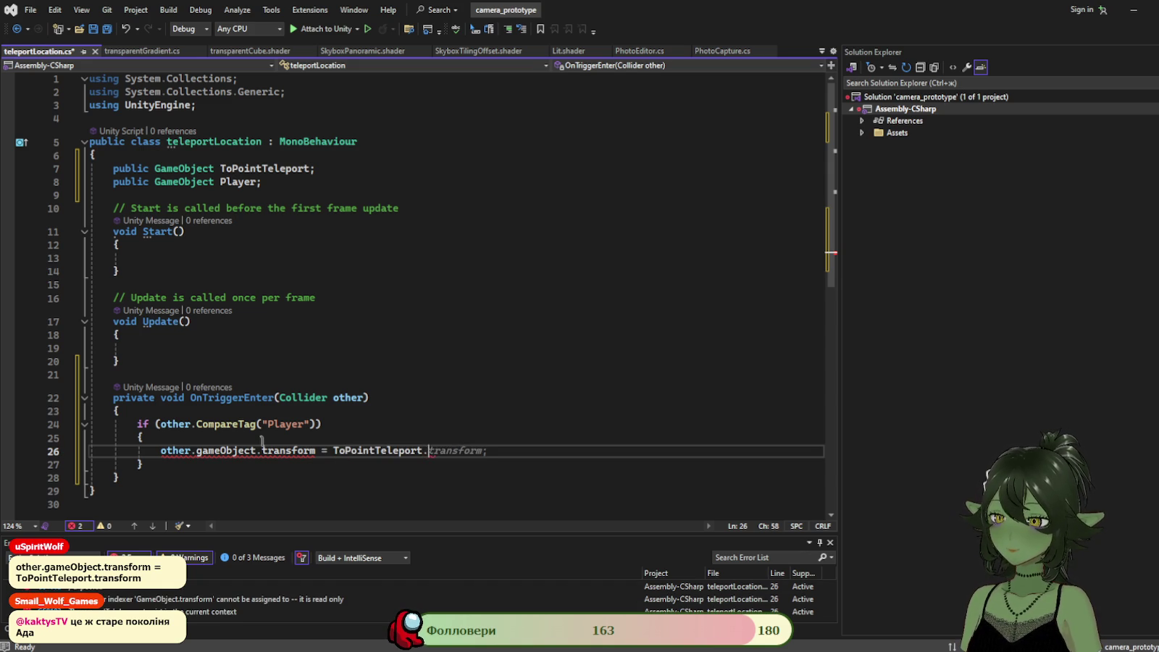
{"action": "type", "text": "transform;"}
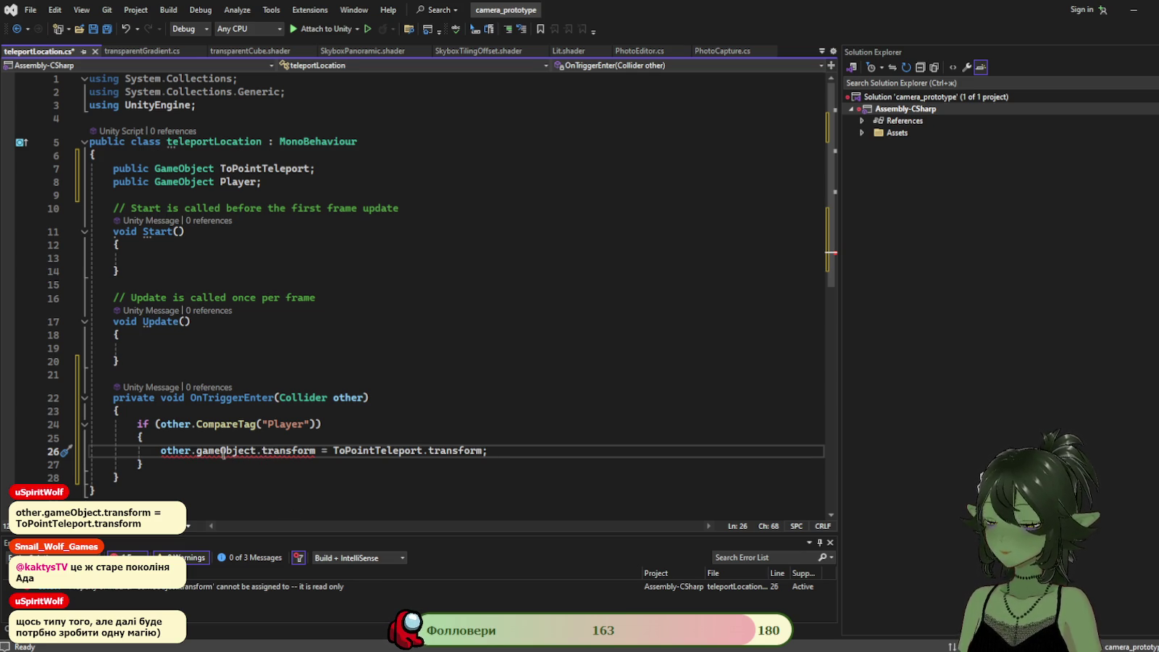
{"action": "left_click", "coordinate": [193, 439]}
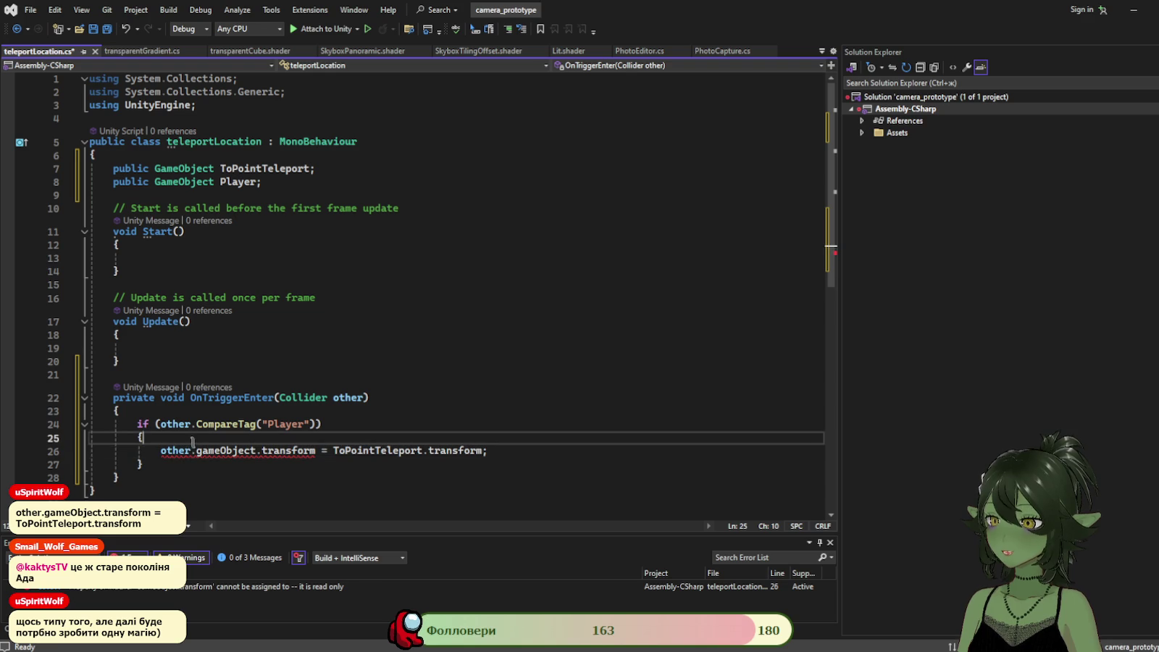
{"action": "left_click", "coordinate": [193, 451]}
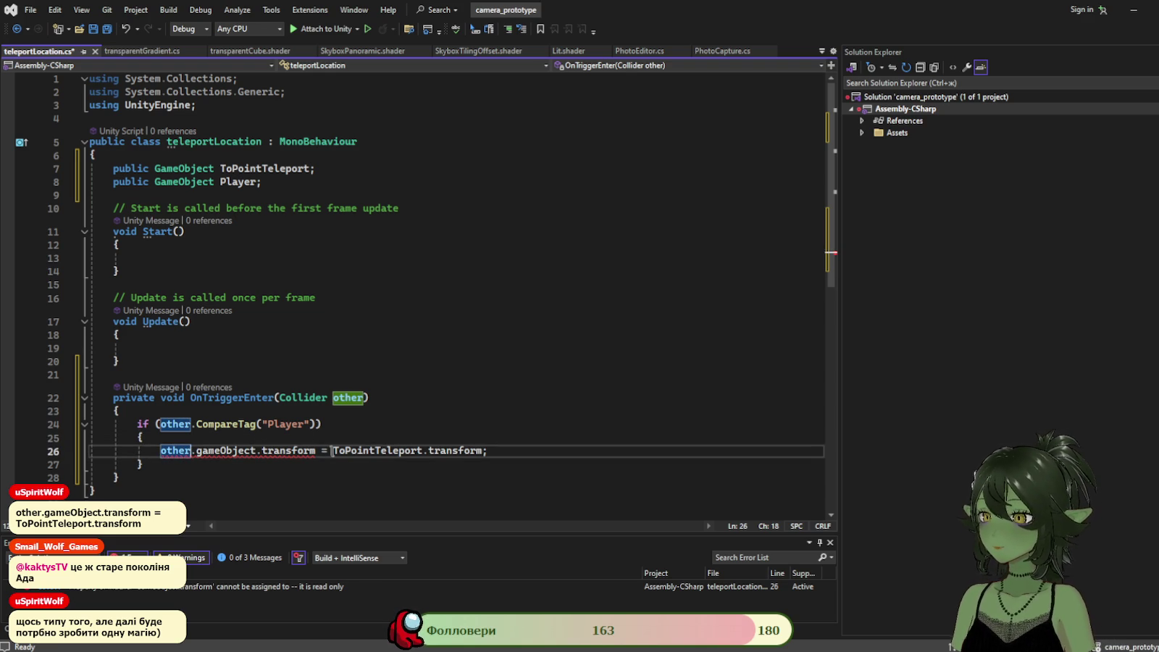
{"action": "key", "text": "BackSpace"}
{"action": "key", "text": "BackSpace"}
{"action": "key", "text": "BackSpace"}
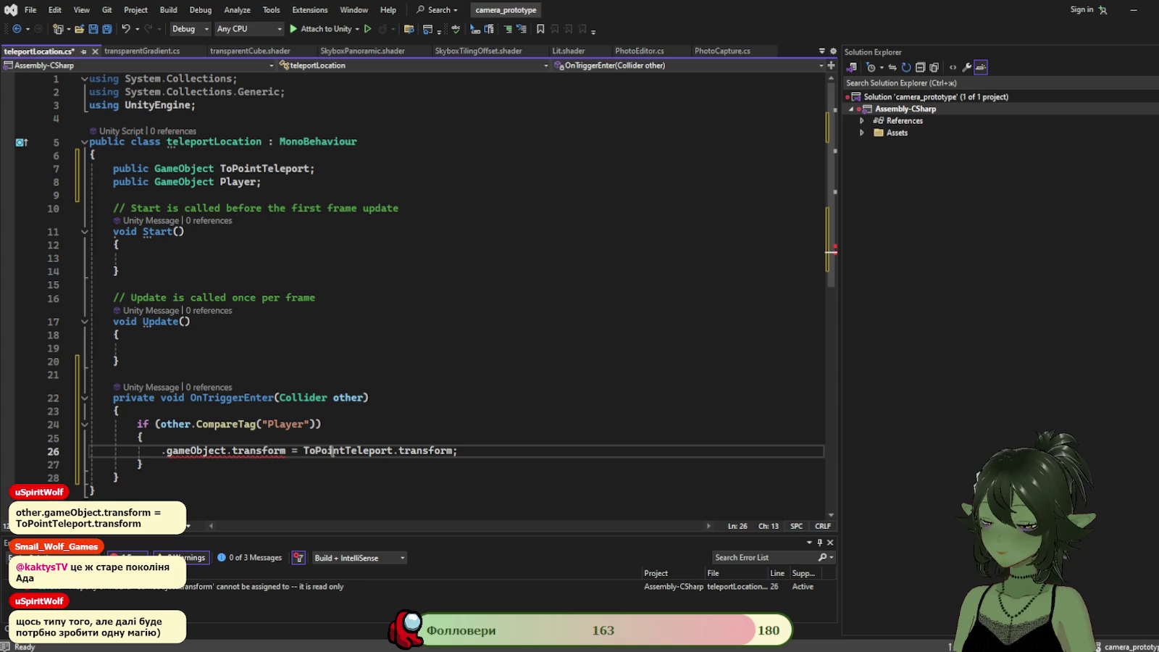
{"action": "type", "text": "Player"}
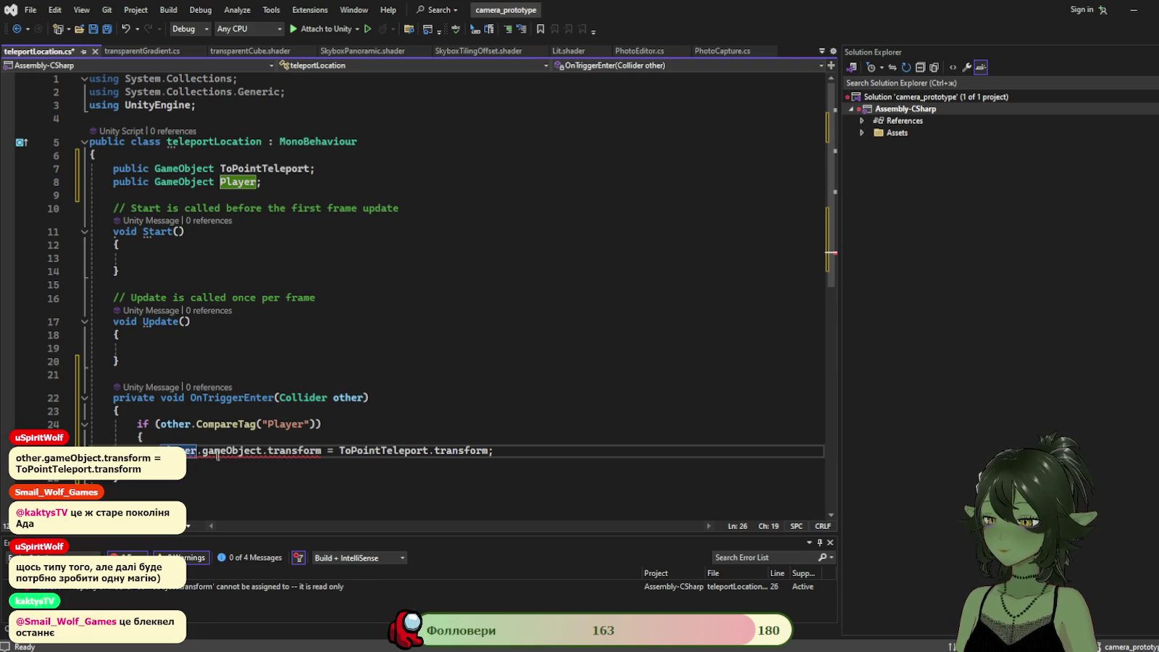
{"action": "key", "text": "BackSpace"}
{"action": "key", "text": "BackSpace"}
{"action": "key", "text": "BackSpace"}
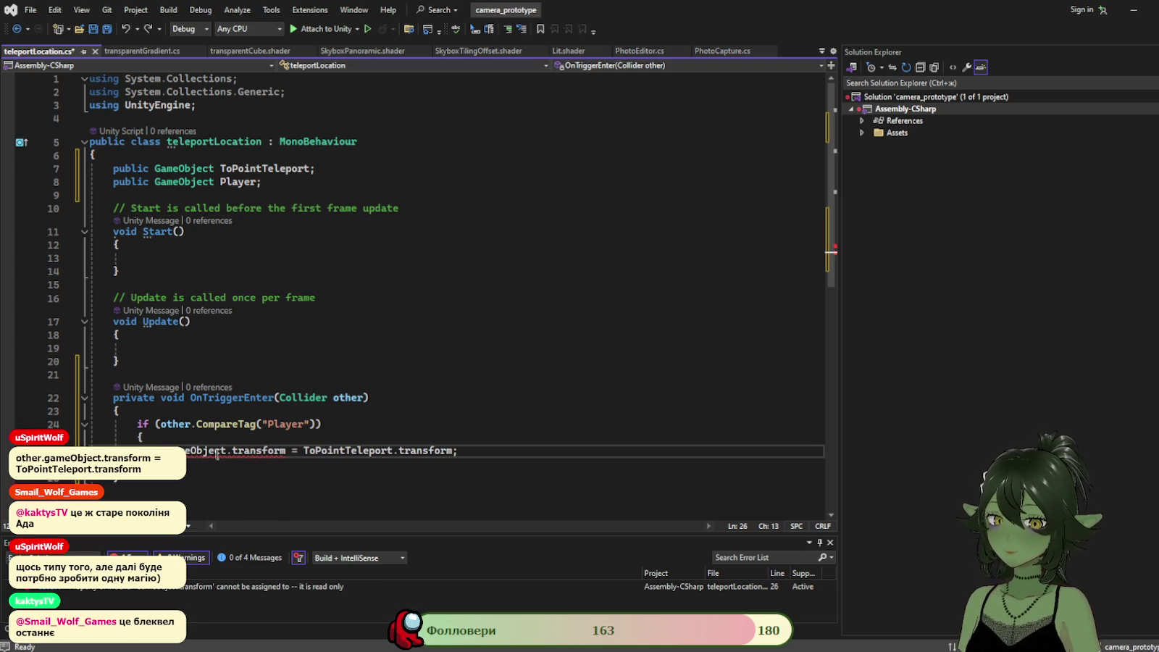
{"action": "type", "text": "ot"}
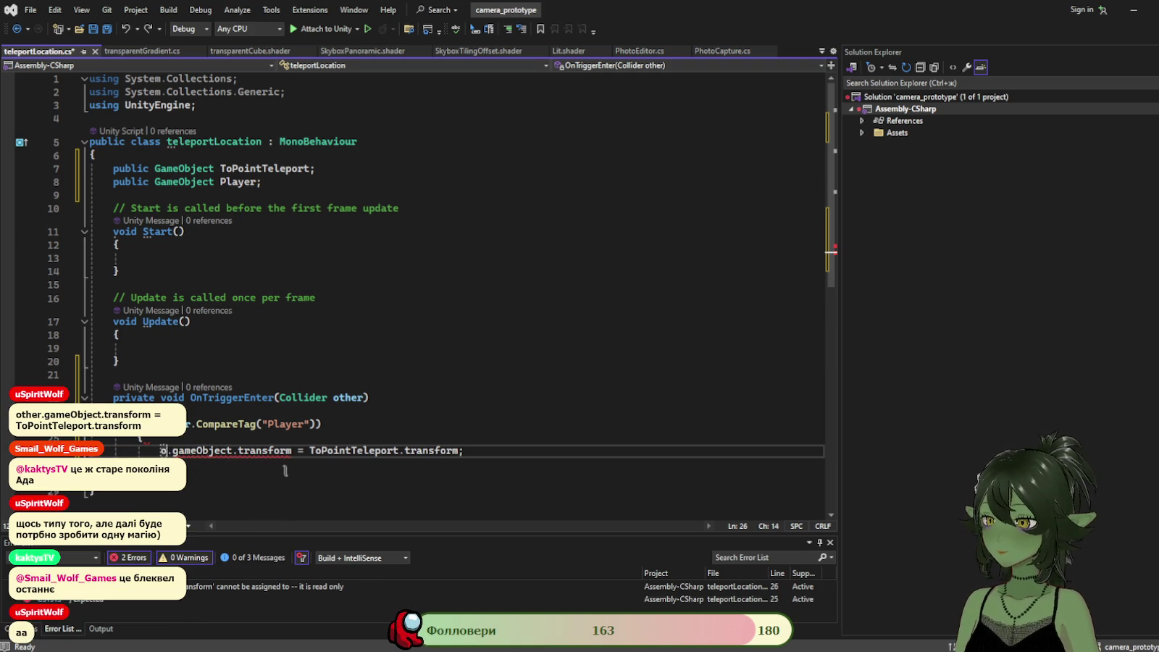
{"action": "type", "text": "her"}
{"action": "key", "text": "End"}
{"action": "key", "text": "BackSpace"}
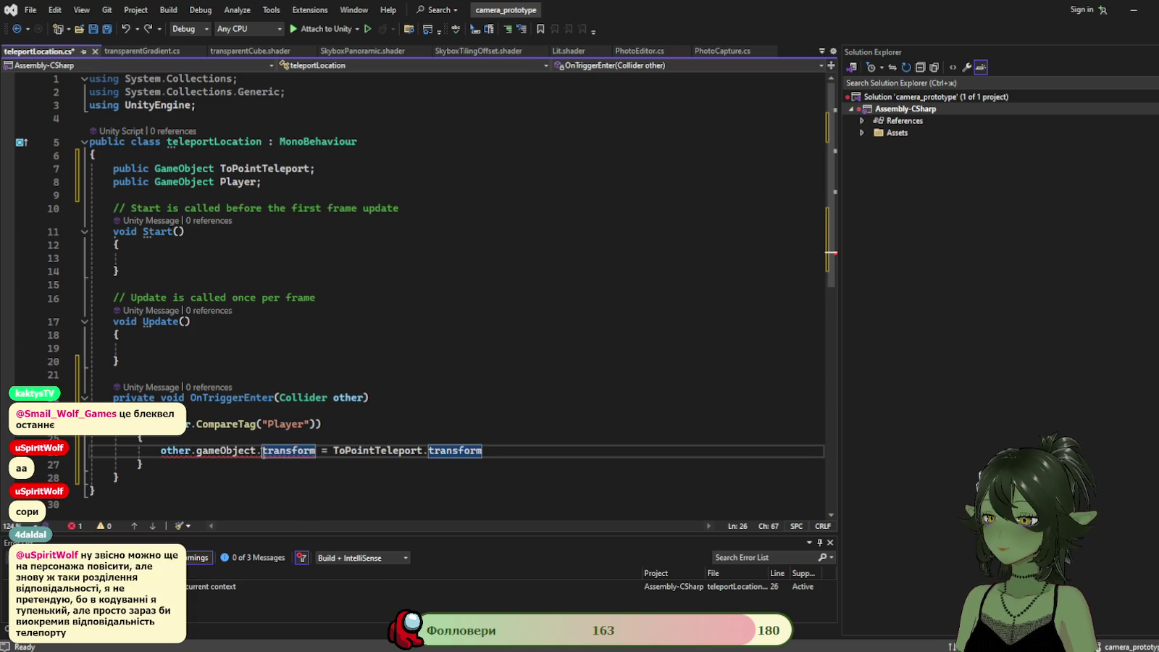
{"action": "left_click", "coordinate": [202, 450]}
{"action": "key", "text": "BackSpace"}
{"action": "type", "text": "G"}
{"action": "left_click", "coordinate": [425, 399]}
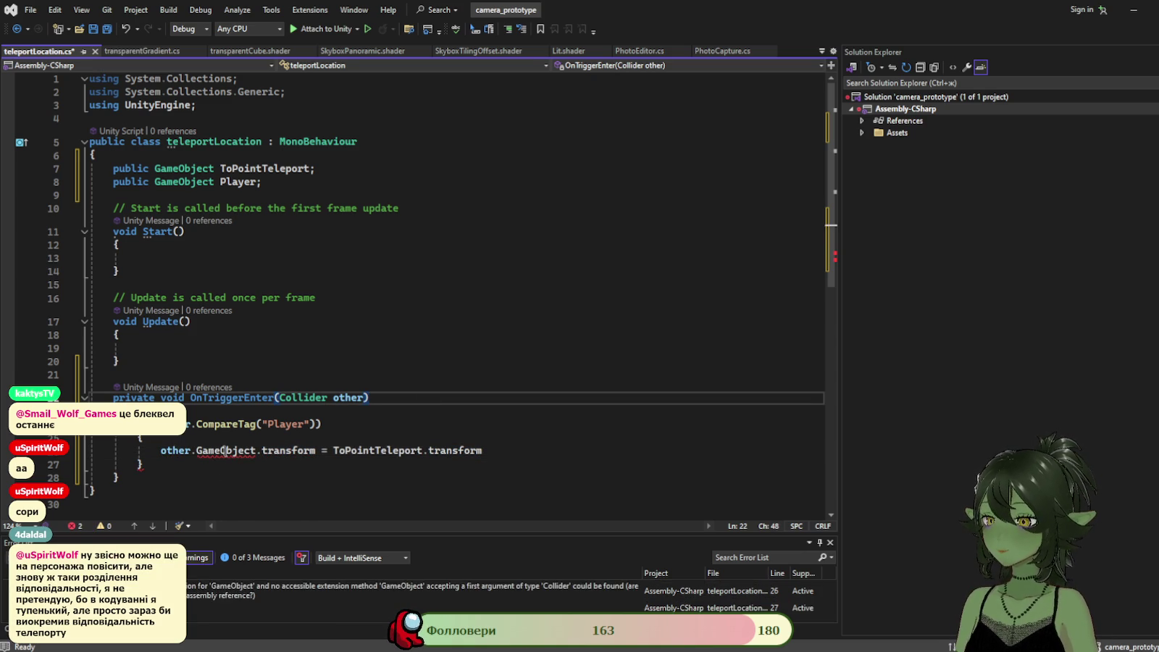
{"action": "left_click", "coordinate": [511, 450]}
{"action": "type", "text": ";"}
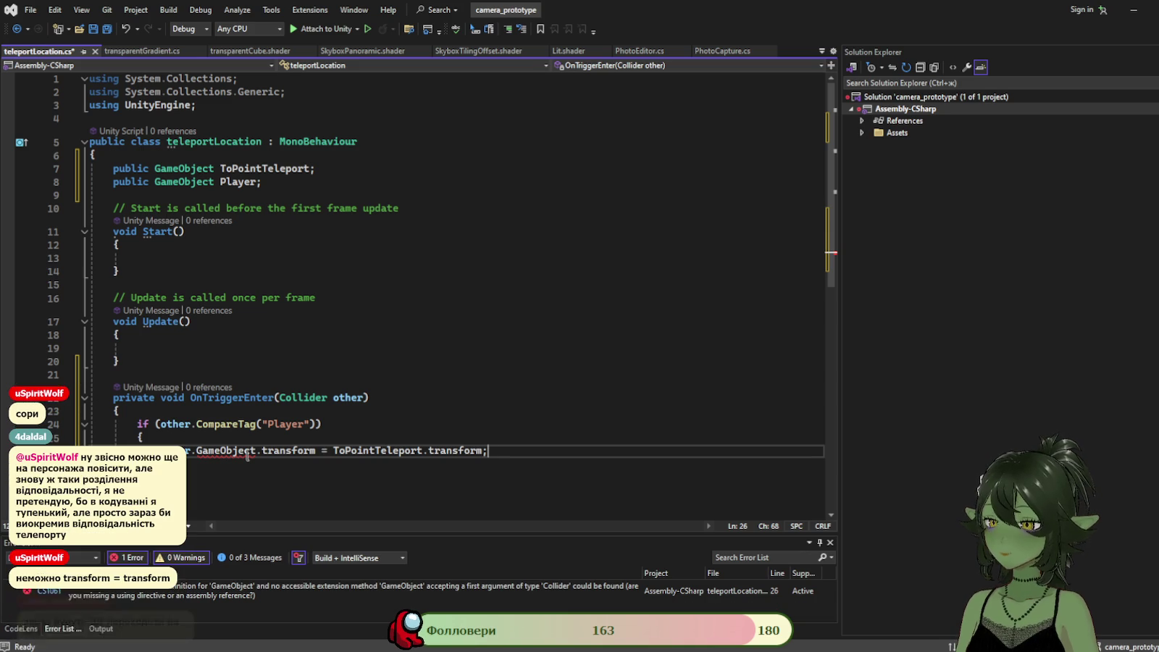
{"action": "left_click", "coordinate": [197, 450]}
{"action": "key", "text": "Delete"}
{"action": "type", "text": "g"}
{"action": "left_click", "coordinate": [367, 412]}
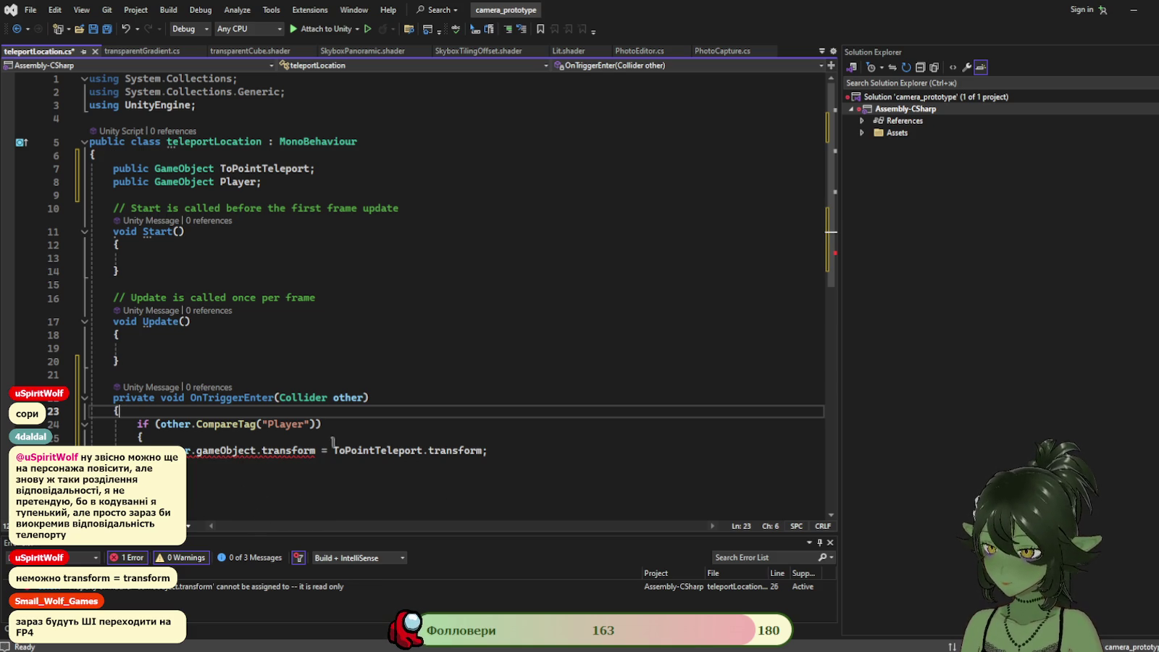
Retype the gameObject part of line 26, which leaves an extra misspelled 'trasform.'.
{"action": "left_click", "coordinate": [314, 455]}
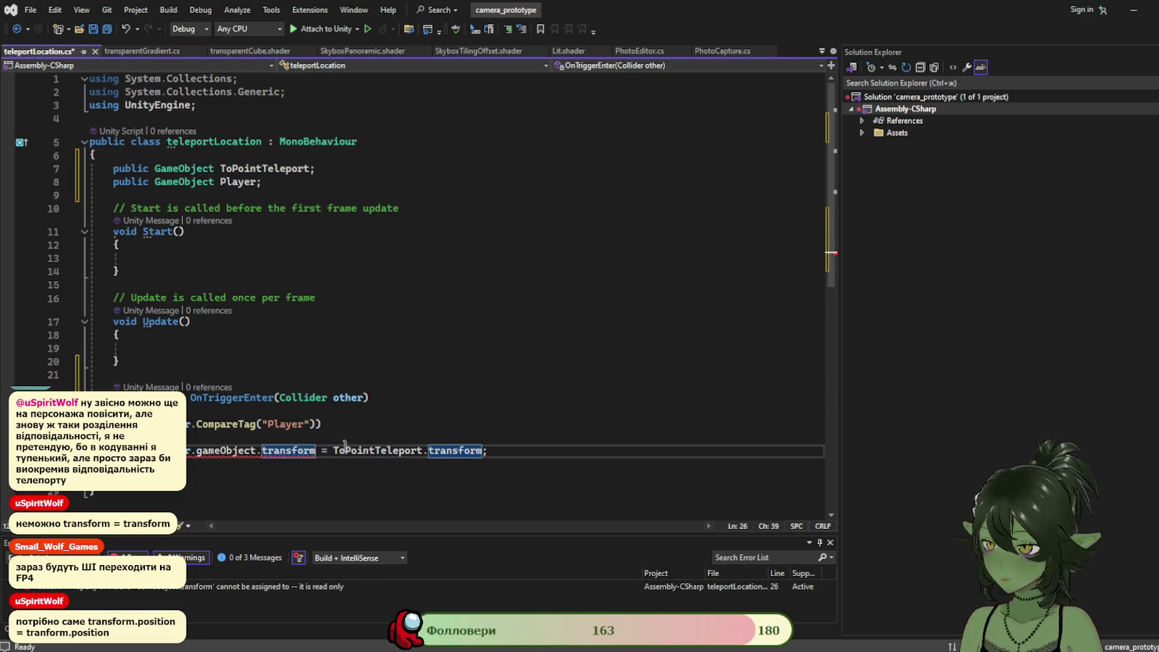
{"action": "left_click", "coordinate": [190, 450]}
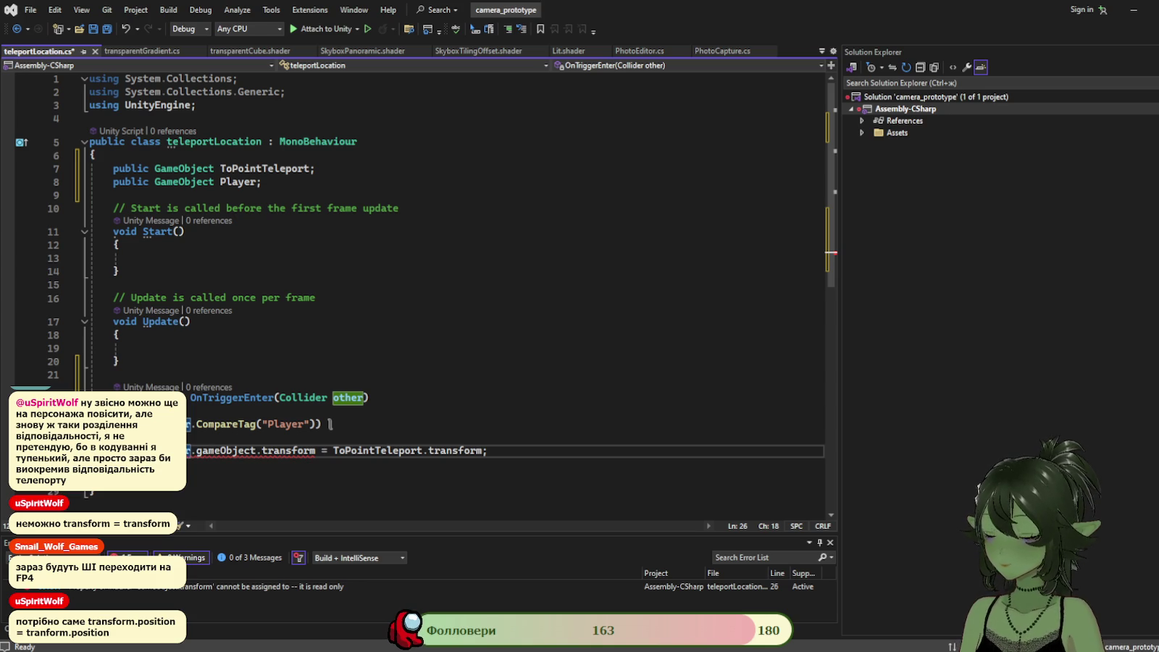
{"action": "key", "text": "ctrl+Right"}
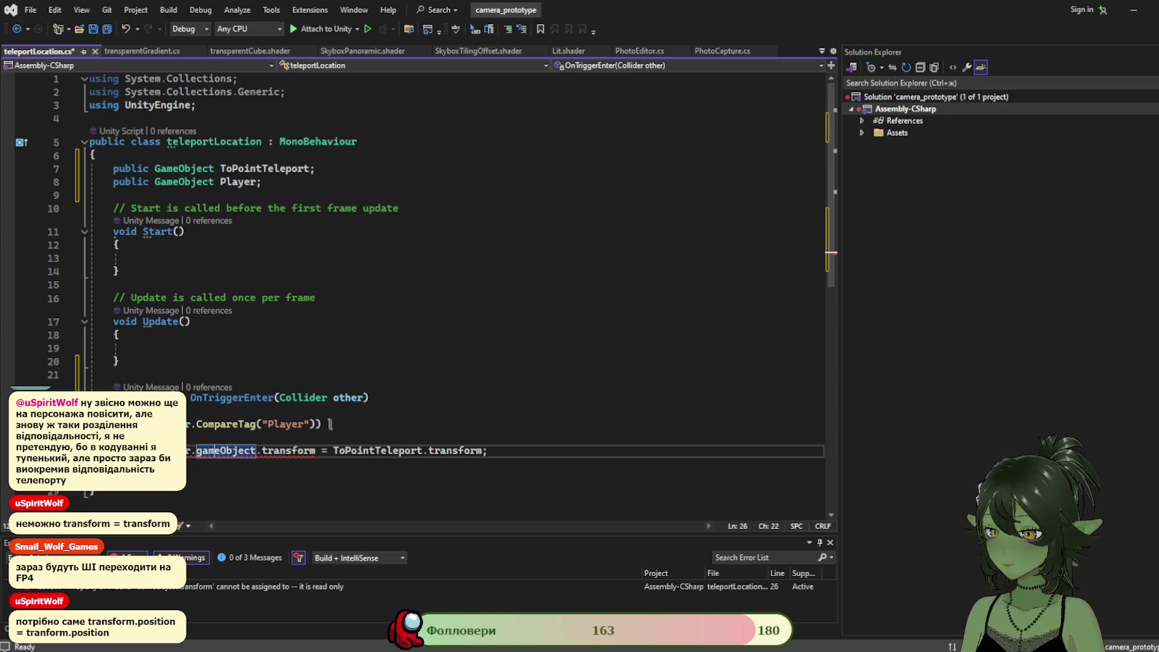
{"action": "key", "text": "Delete"}
{"action": "key", "text": "BackSpace"}
{"action": "key", "text": "BackSpace"}
{"action": "key", "text": "BackSpace"}
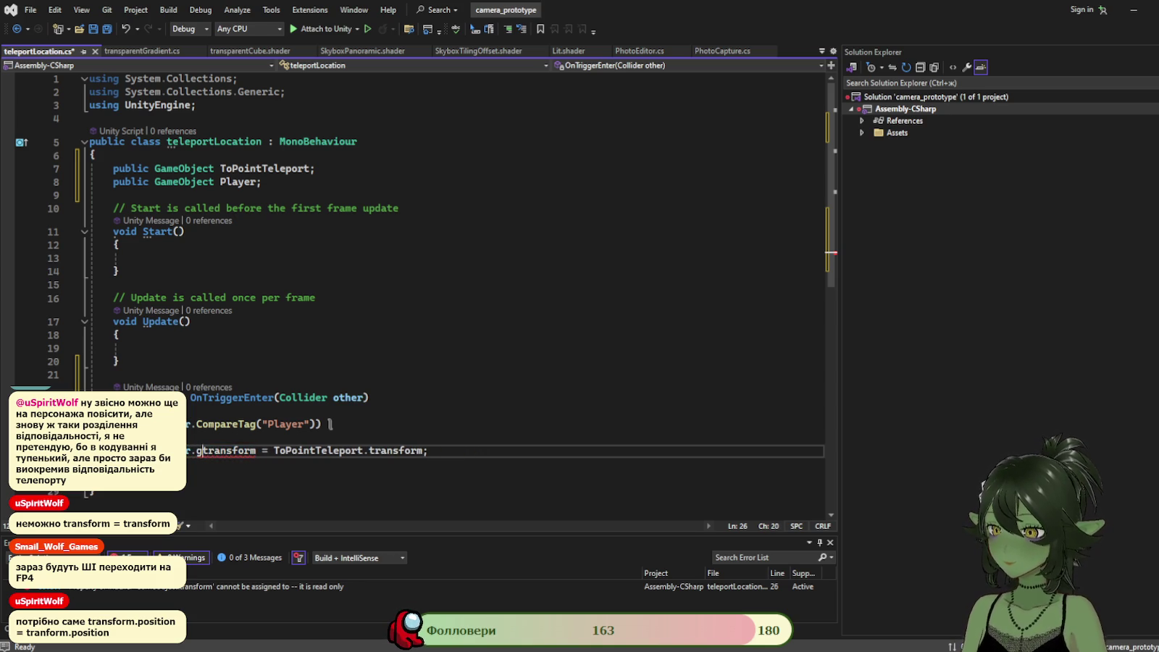
{"action": "type", "text": "gameObject.tra"}
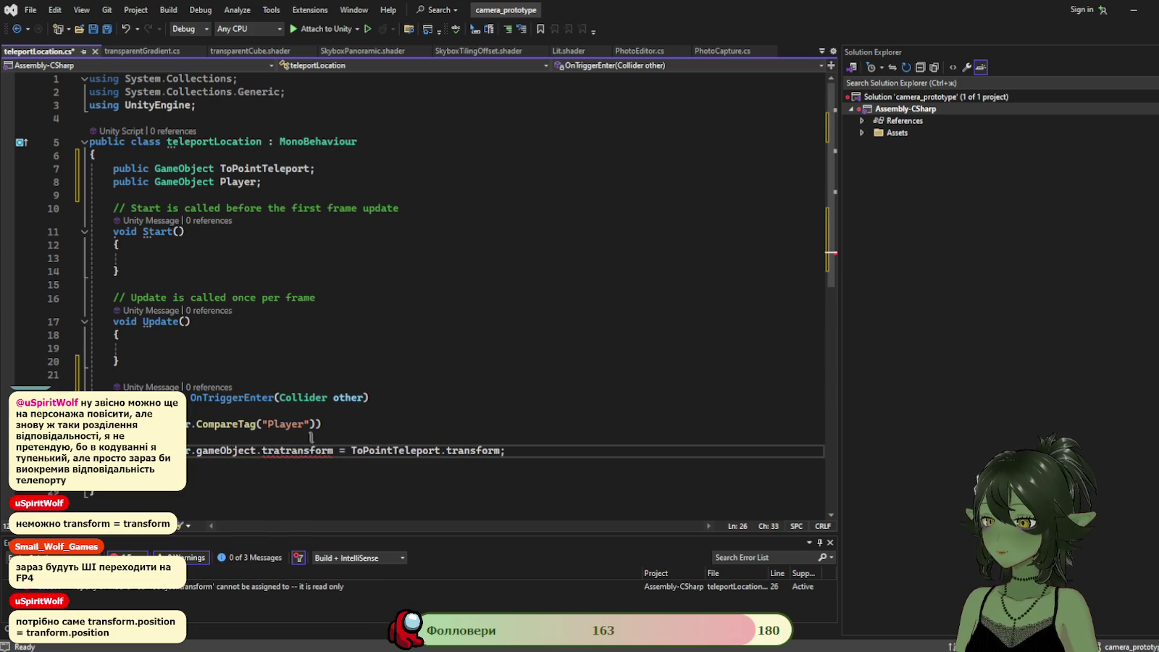
{"action": "type", "text": "form."}
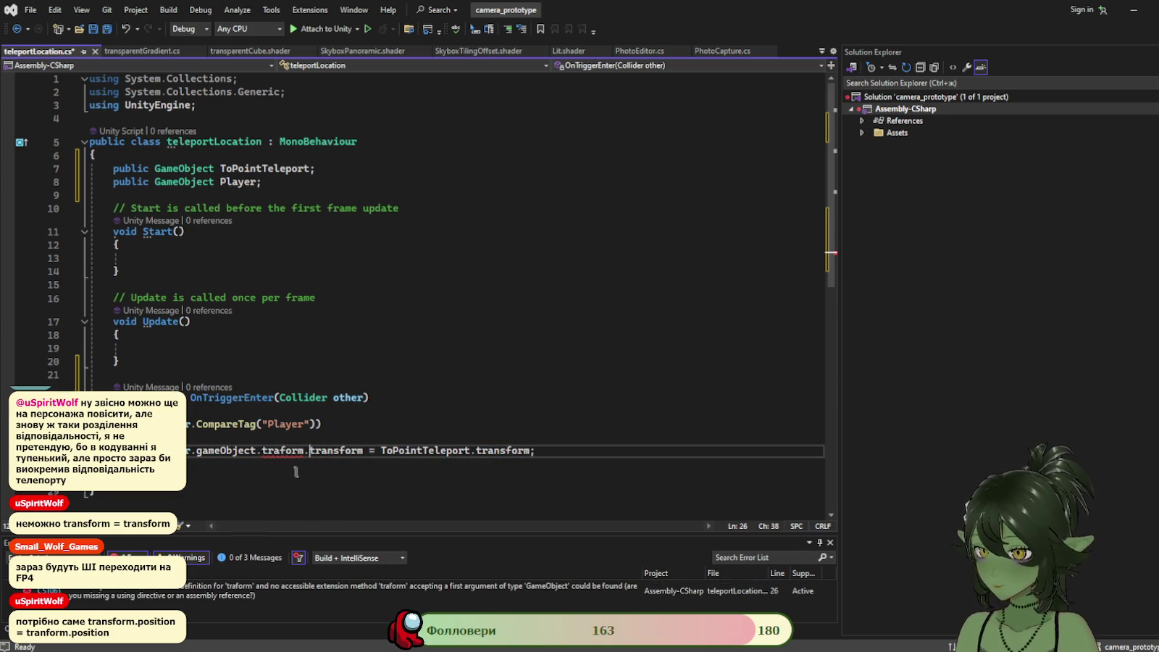
{"action": "key", "text": "Left"}
{"action": "key", "text": "Left"}
{"action": "key", "text": "Left"}
{"action": "type", "text": "s"}
Remove the extra 'trasform' so line 26 reads other.gameObject.transform = ToPointTeleport.transform;.
{"action": "left_click", "coordinate": [407, 423]}
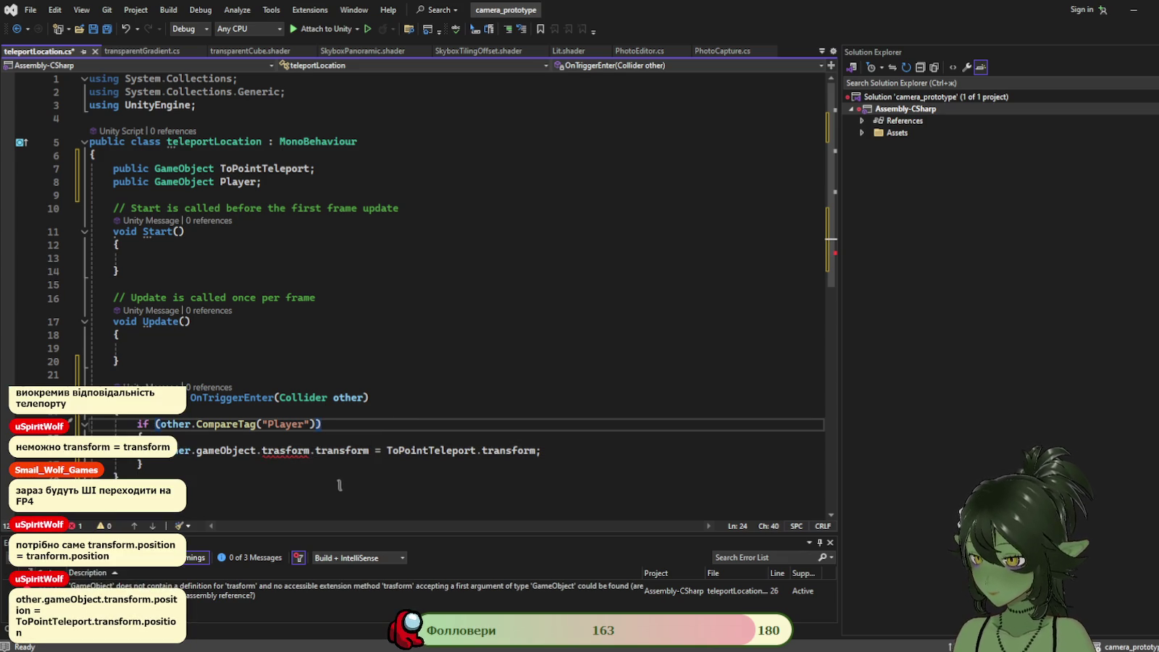
{"action": "left_click", "coordinate": [286, 452]}
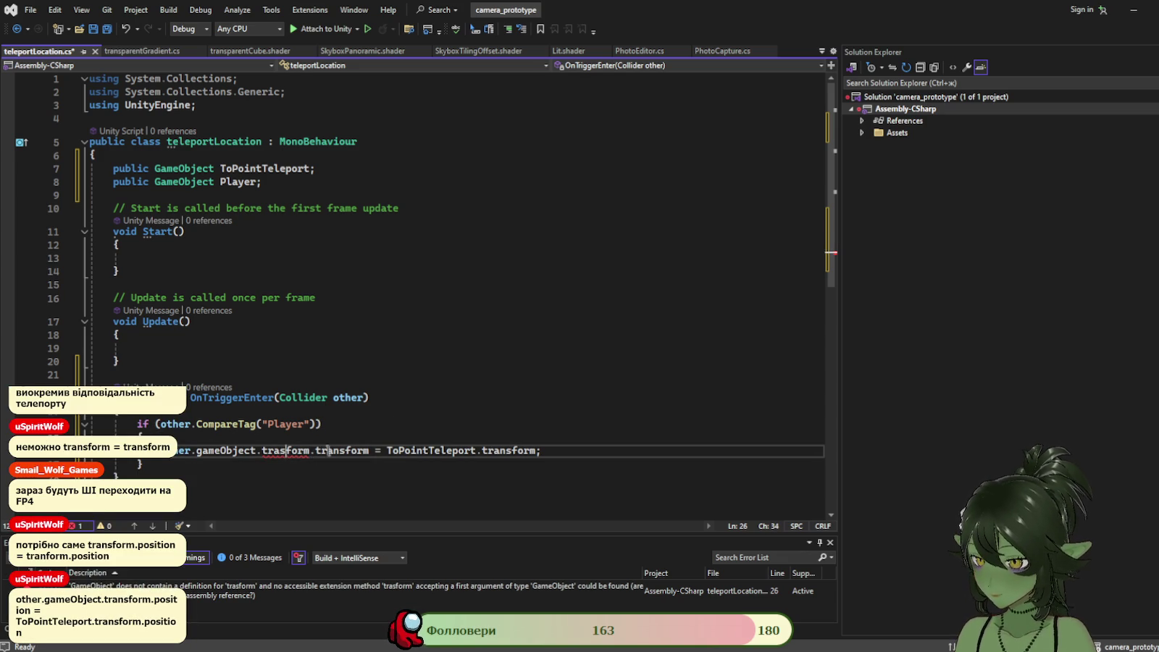
{"action": "left_click_drag", "start_coordinate": [316, 451], "coordinate": [264, 459]}
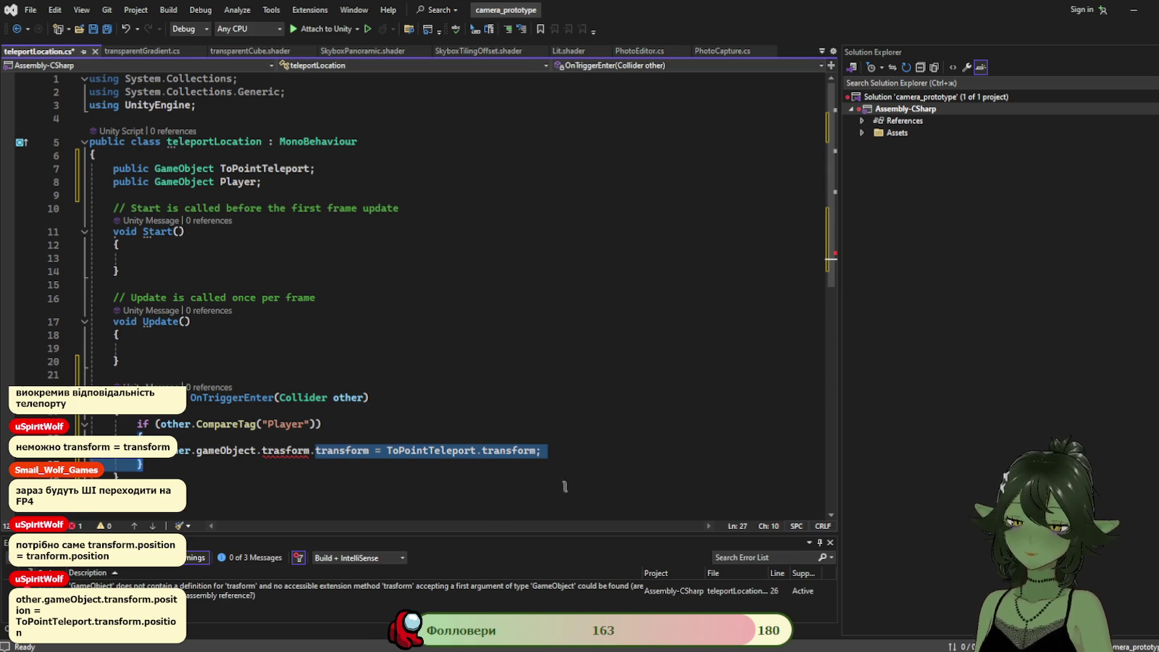
{"action": "left_click", "coordinate": [313, 450]}
{"action": "key", "text": "BackSpace"}
{"action": "key", "text": "BackSpace"}
{"action": "key", "text": "BackSpace"}
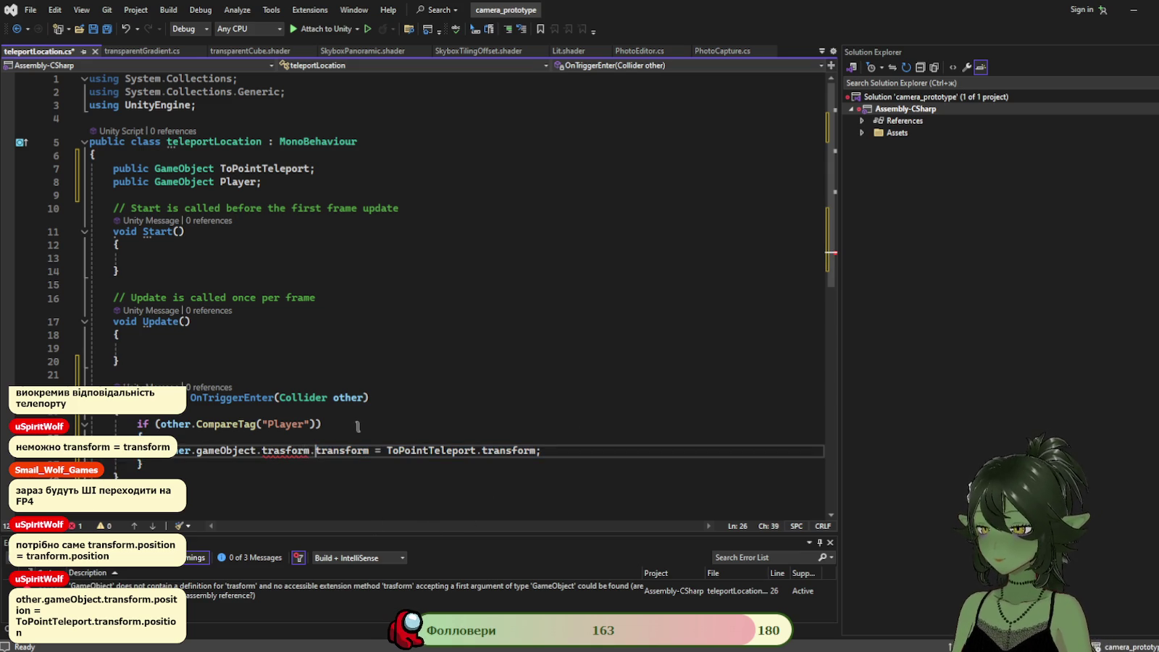
{"action": "type", "text": "."}
{"action": "key", "text": "Right"}
{"action": "key", "text": "Right"}
{"action": "key", "text": "Right"}
{"action": "key", "text": "Right"}
{"action": "key", "text": "Right"}
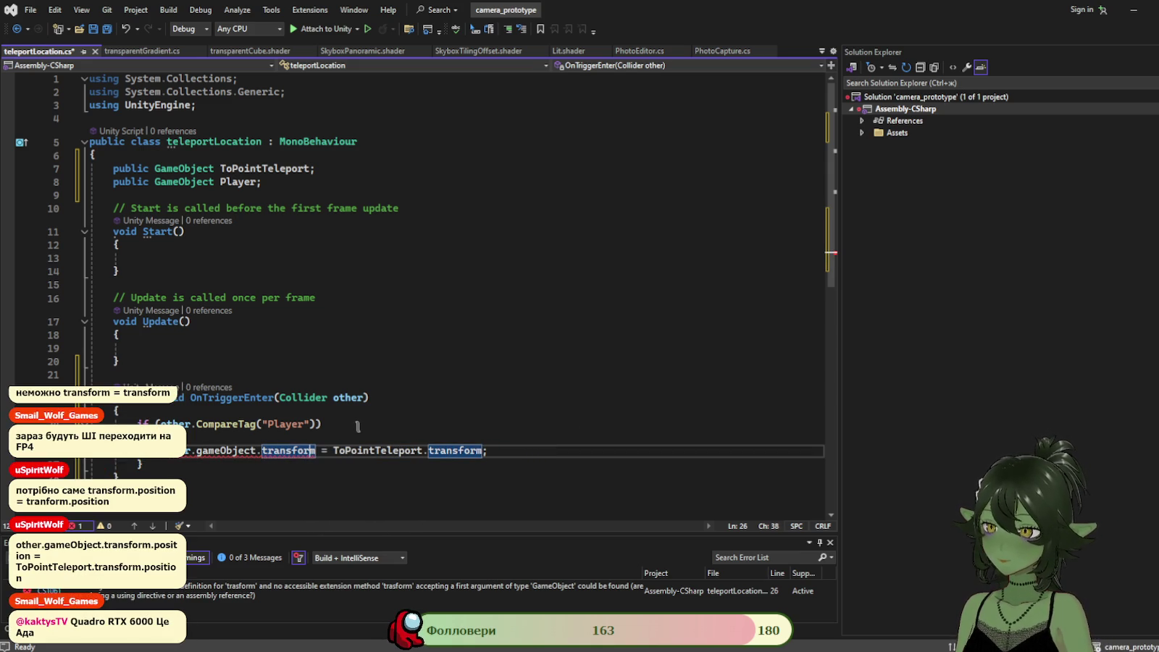
Append .position to both sides: other.gameObject.transform.position = ToPointTeleport.transform.position.
{"action": "type", "text": ".pro"}
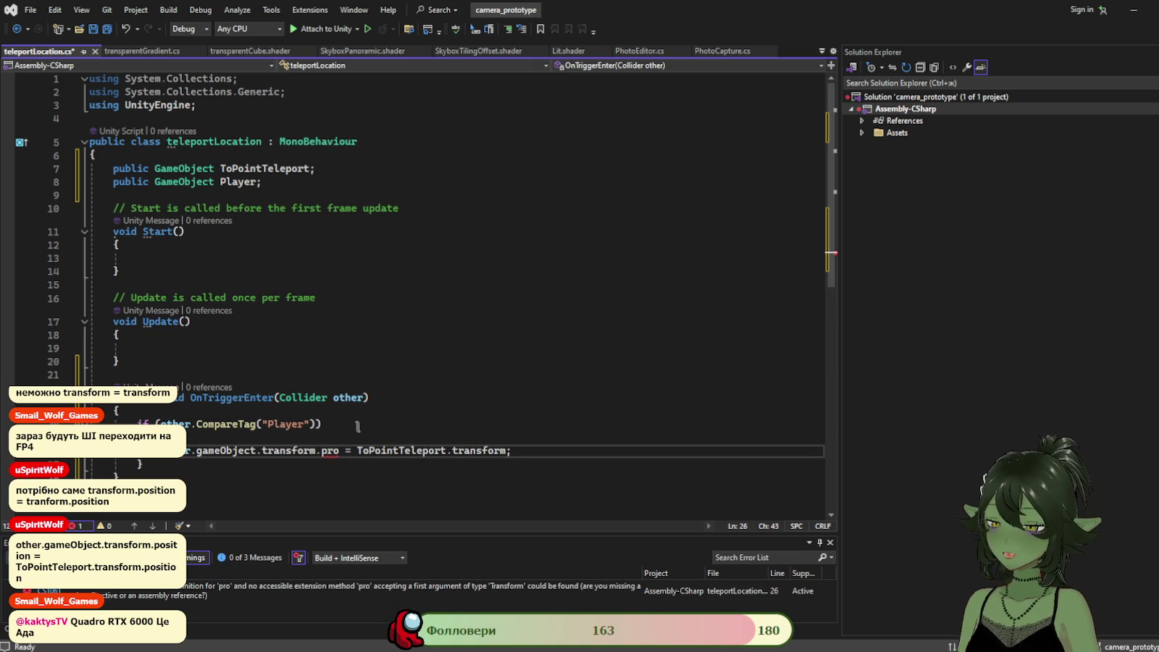
{"action": "type", "text": "s"}
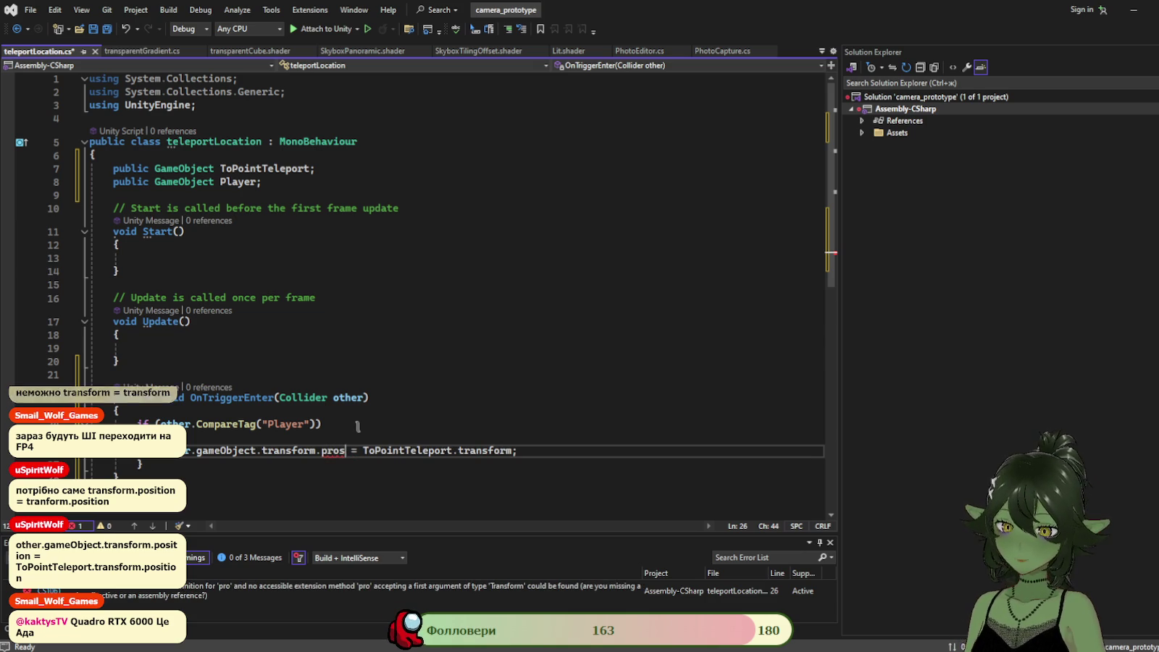
{"action": "key", "text": "BackSpace"}
{"action": "key", "text": "BackSpace"}
{"action": "key", "text": "BackSpace"}
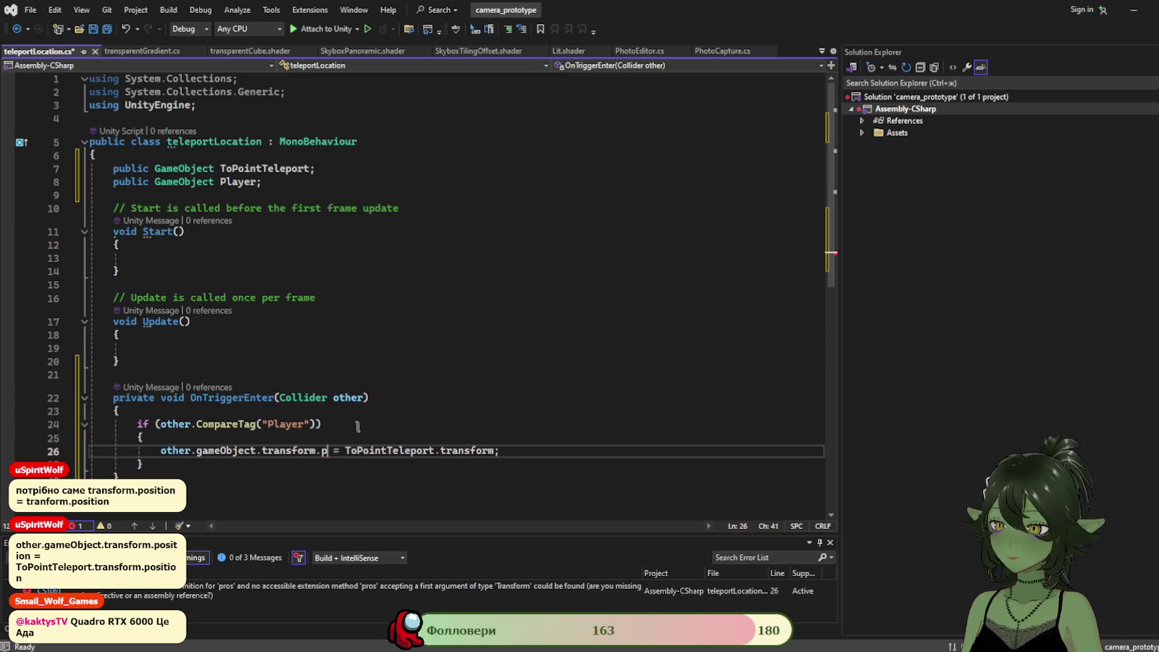
{"action": "type", "text": "ositio"}
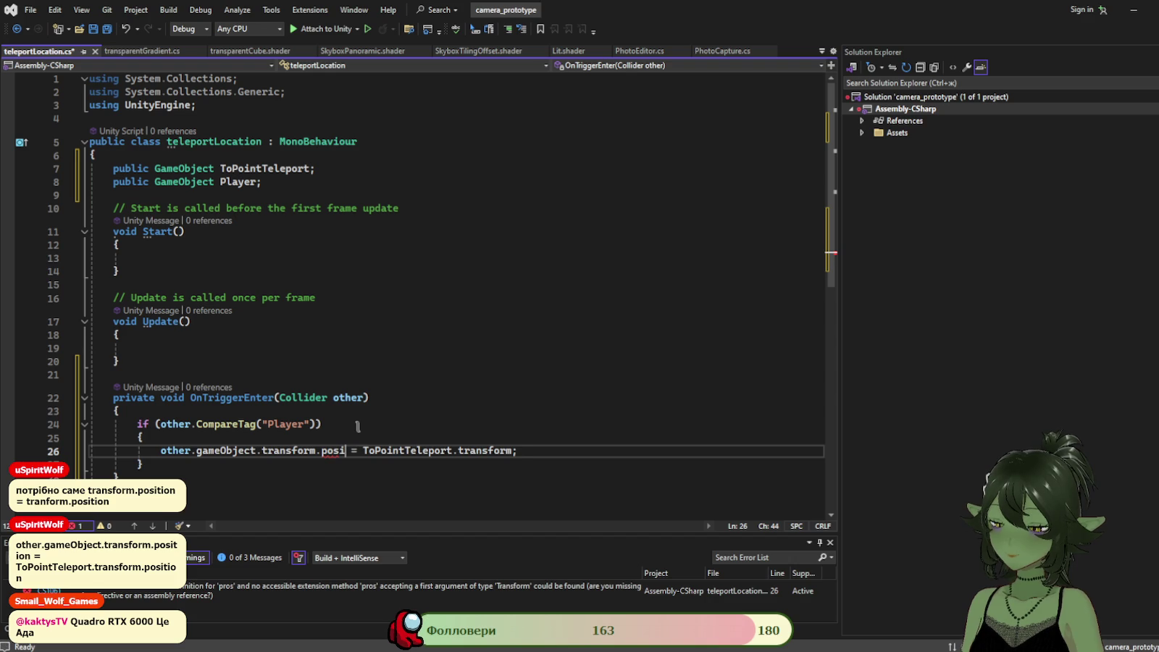
{"action": "type", "text": "n"}
{"action": "left_click", "coordinate": [376, 411]}
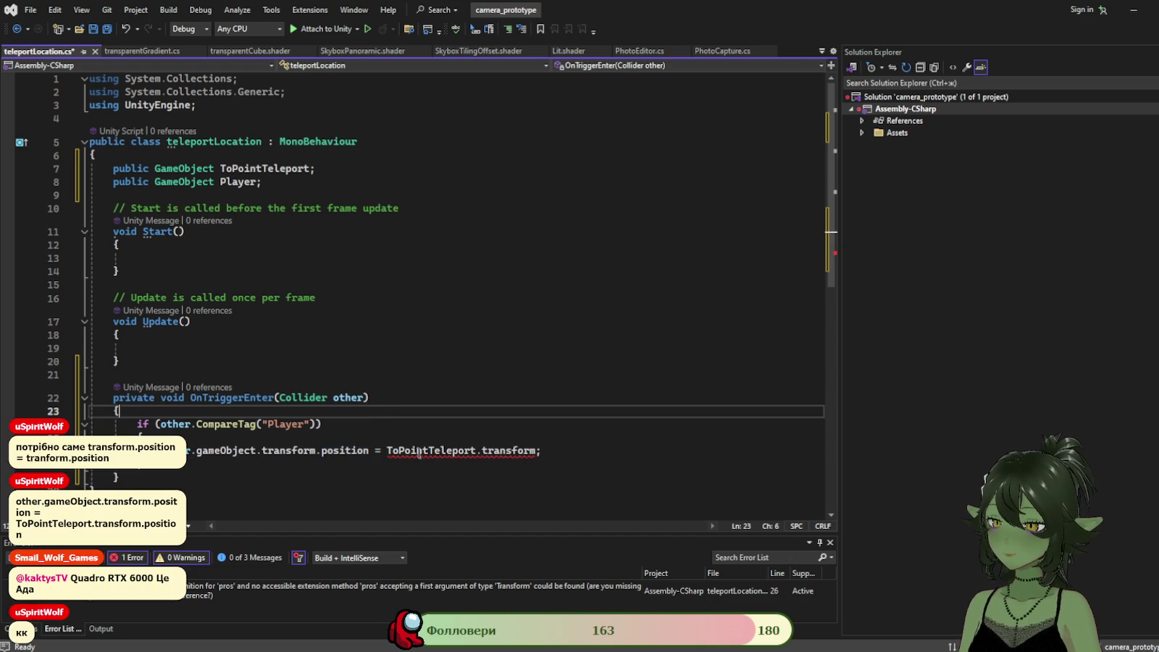
{"action": "left_click", "coordinate": [537, 450]}
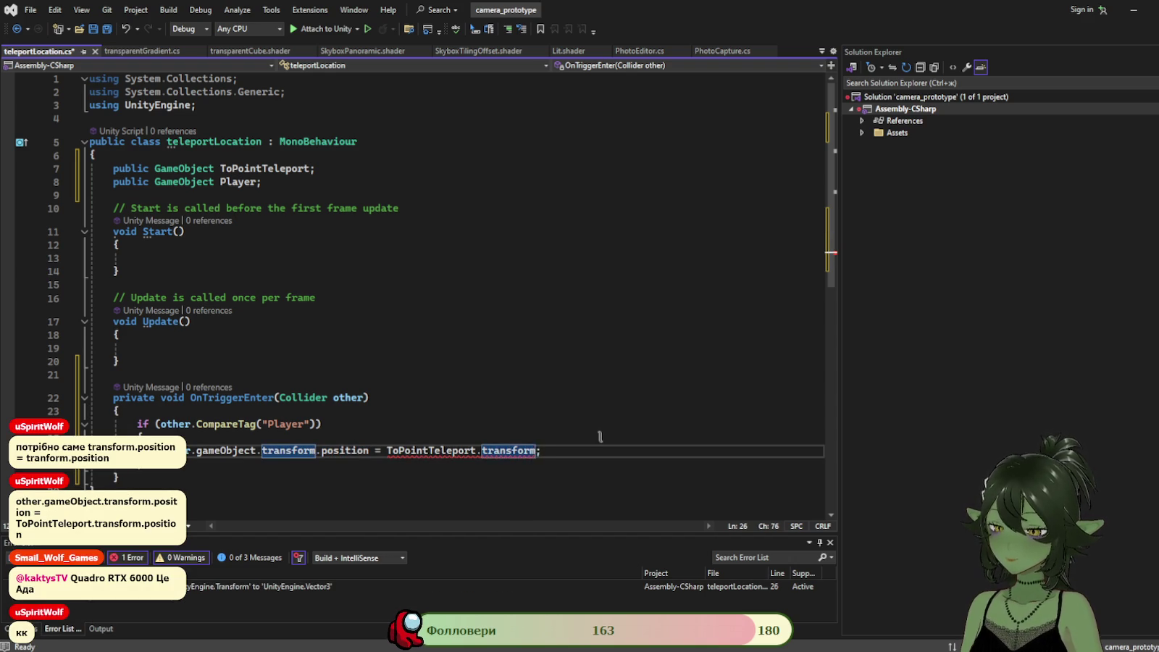
{"action": "type", "text": ".posi"}
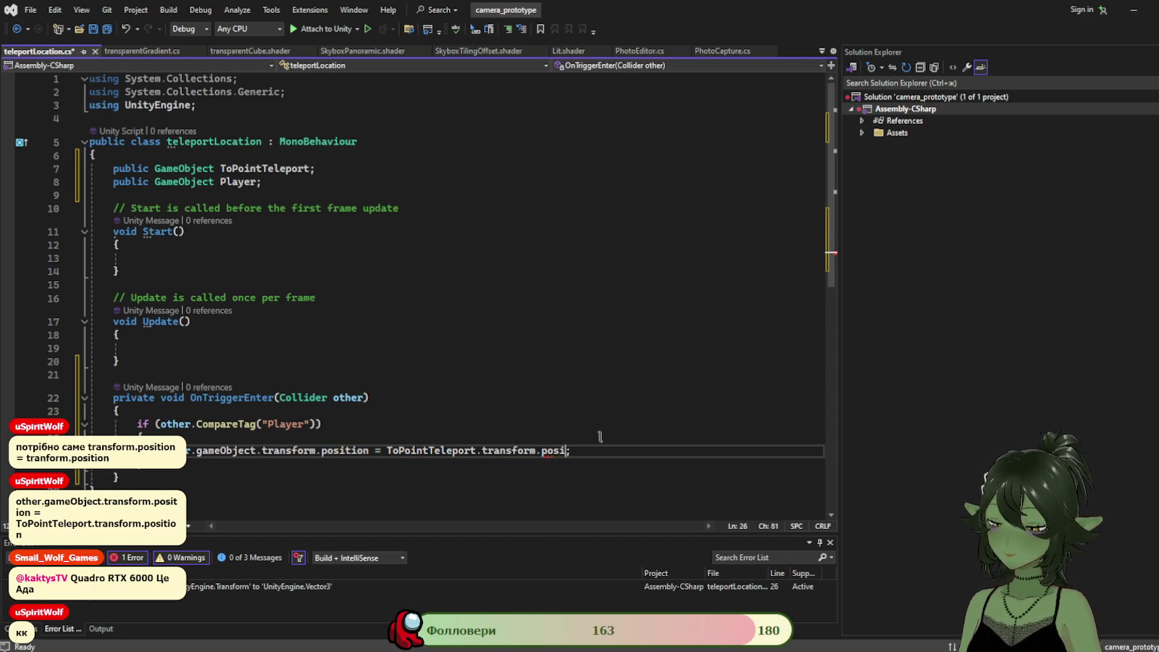
{"action": "type", "text": "tion"}
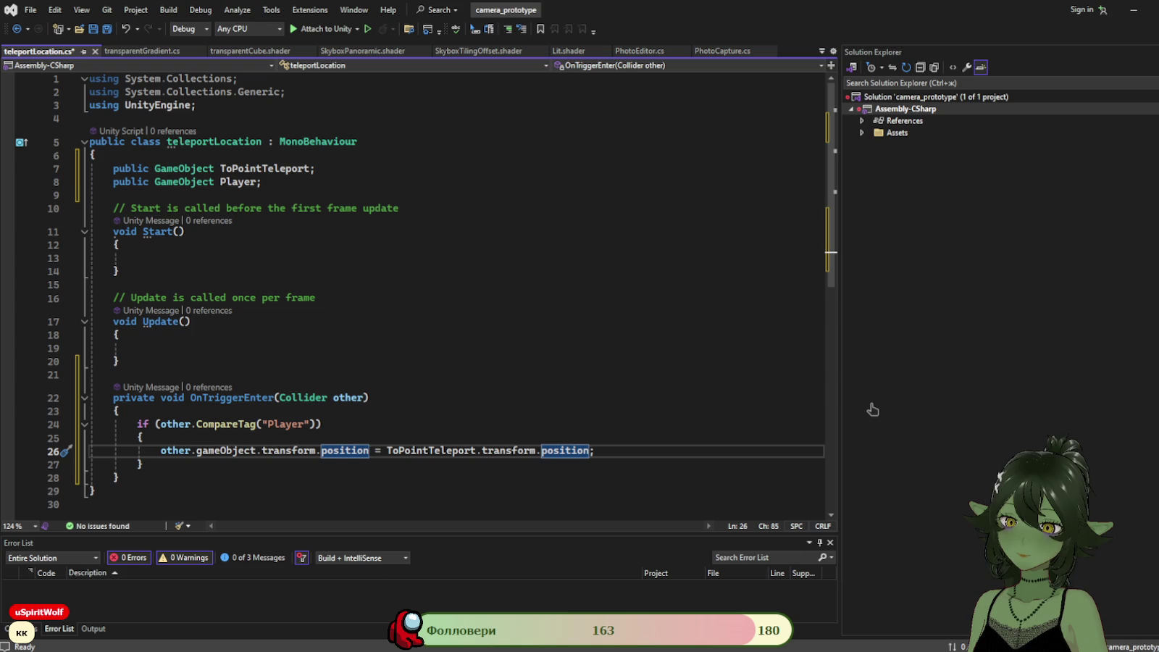
Save teleportLocation.cs with the position-based teleport line.
{"action": "left_click", "coordinate": [518, 377]}
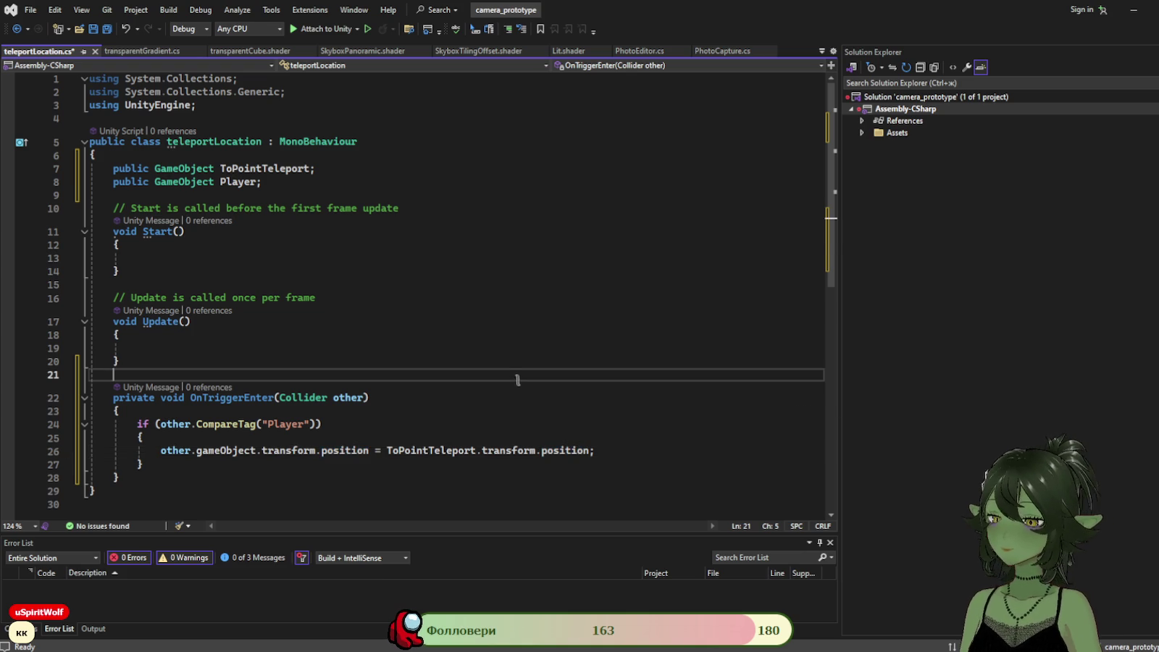
{"action": "key", "text": "ctrl+s"}
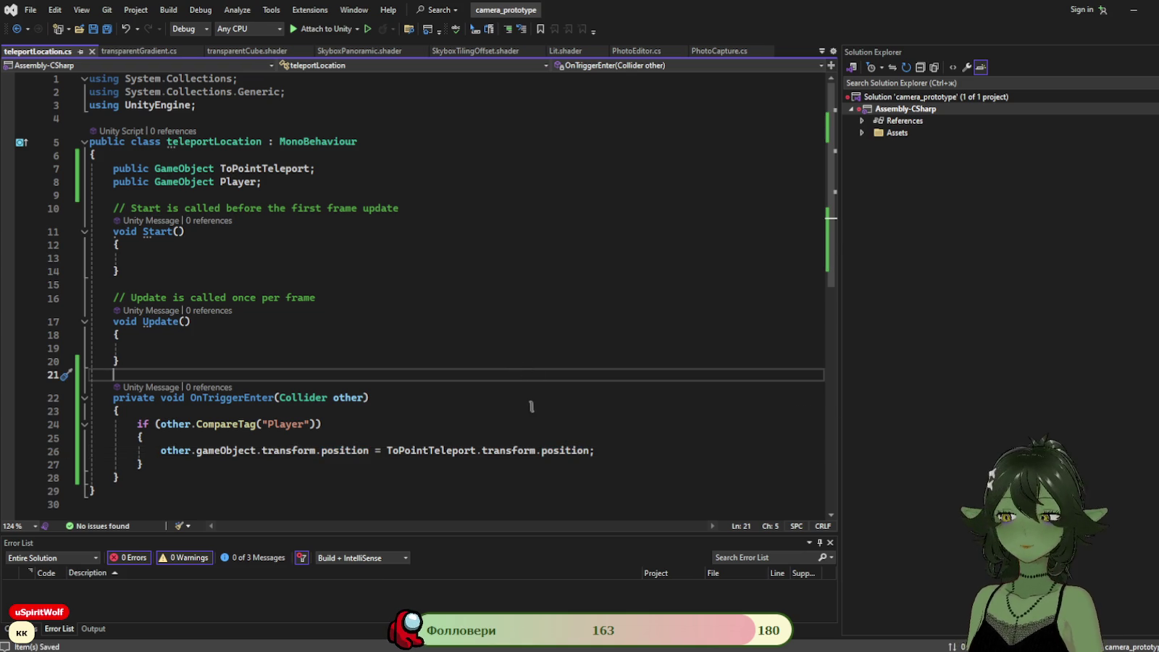
Delete the empty Start and Update methods and the unused Player field.
{"action": "left_click_drag", "start_coordinate": [157, 359], "coordinate": [116, 214]}
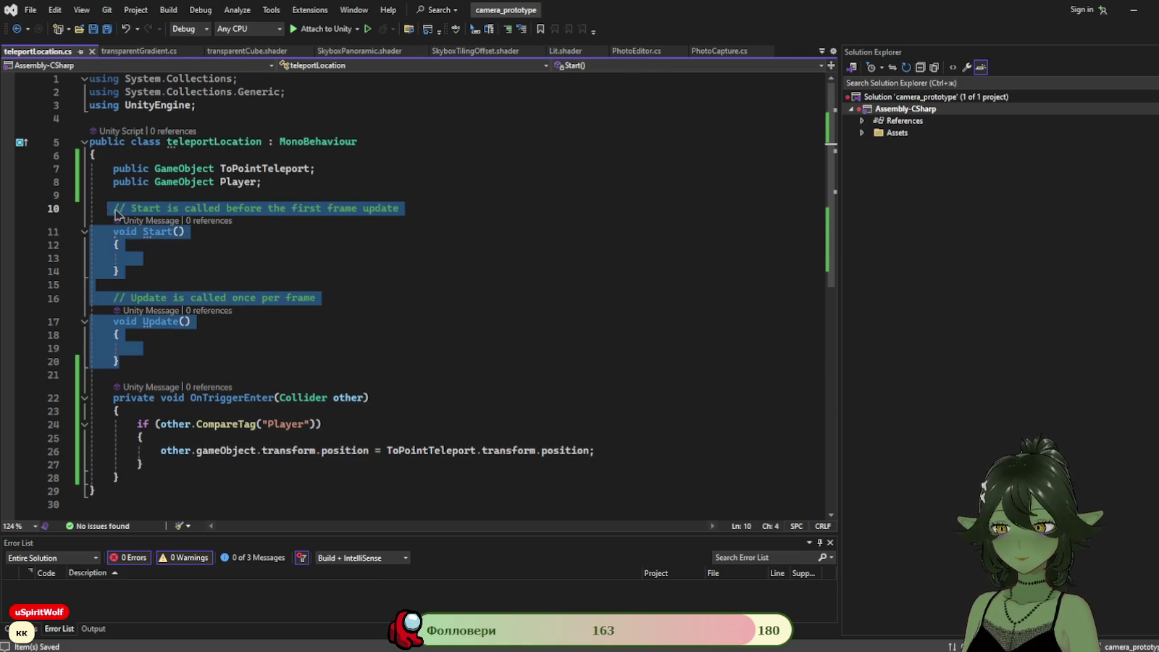
{"action": "key", "text": "Delete"}
{"action": "left_click_drag", "start_coordinate": [288, 182], "coordinate": [107, 169]}
{"action": "key", "text": "shift+End"}
{"action": "key", "text": "Delete"}
Remove leftover blank lines, save the script, and switch back to Unity.
{"action": "key", "text": "Down"}
{"action": "key", "text": "Down"}
{"action": "key", "text": "Down"}
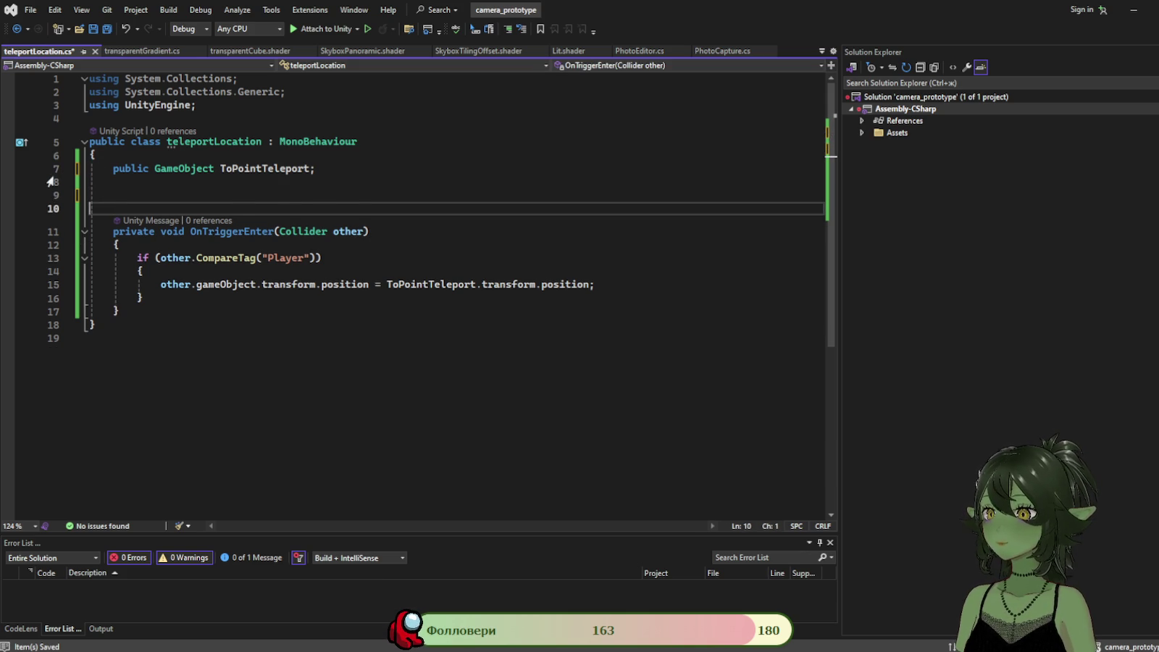
{"action": "key", "text": "BackSpace"}
{"action": "key", "text": "BackSpace"}
{"action": "key", "text": "ctrl+s"}
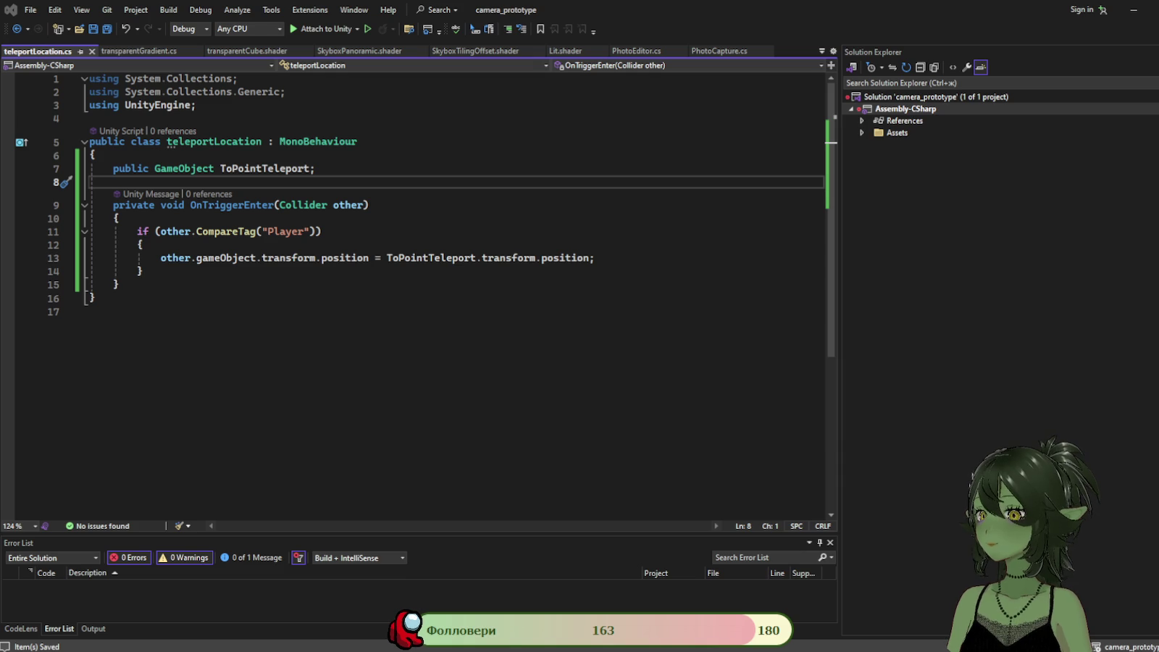
{"action": "key", "text": "alt+Tab"}
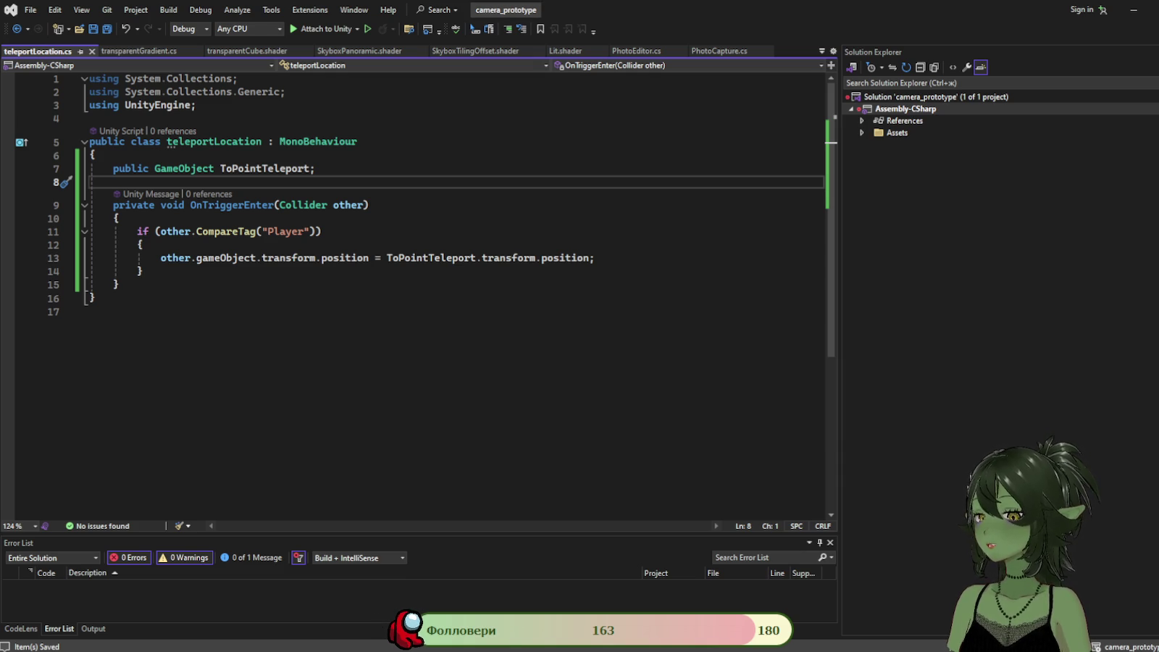
{"action": "key", "text": "alt+Tab"}
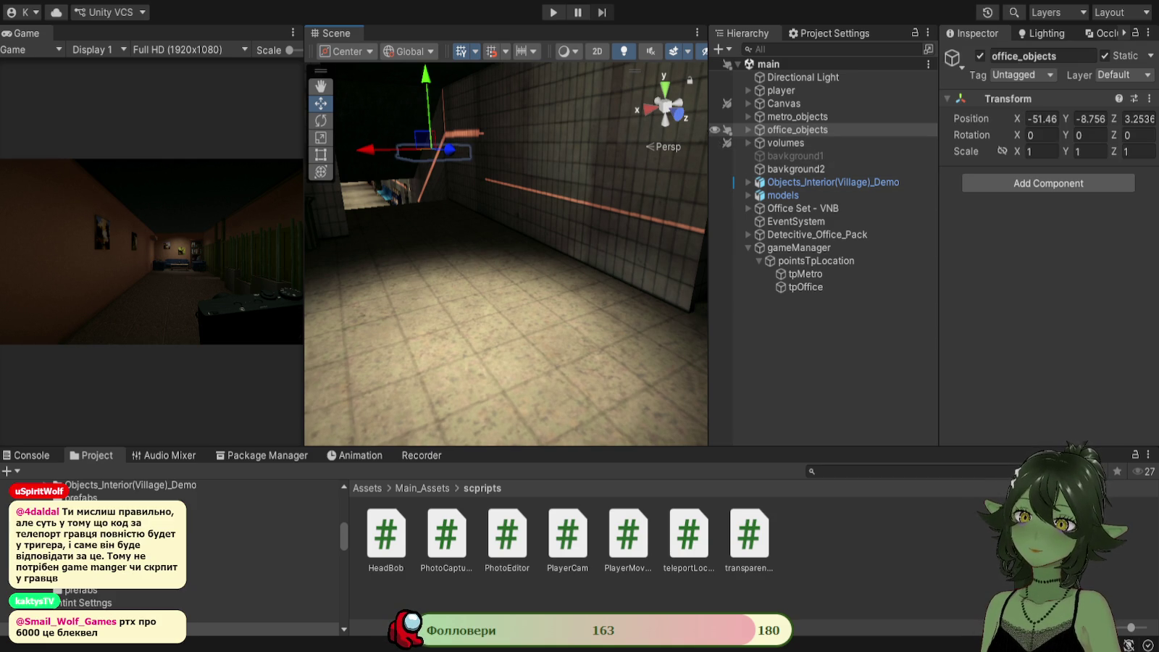
Add the teleportLocation script to Cube (3) and set To Point Teleport to tpOffice.
{"action": "left_click", "coordinate": [650, 108]}
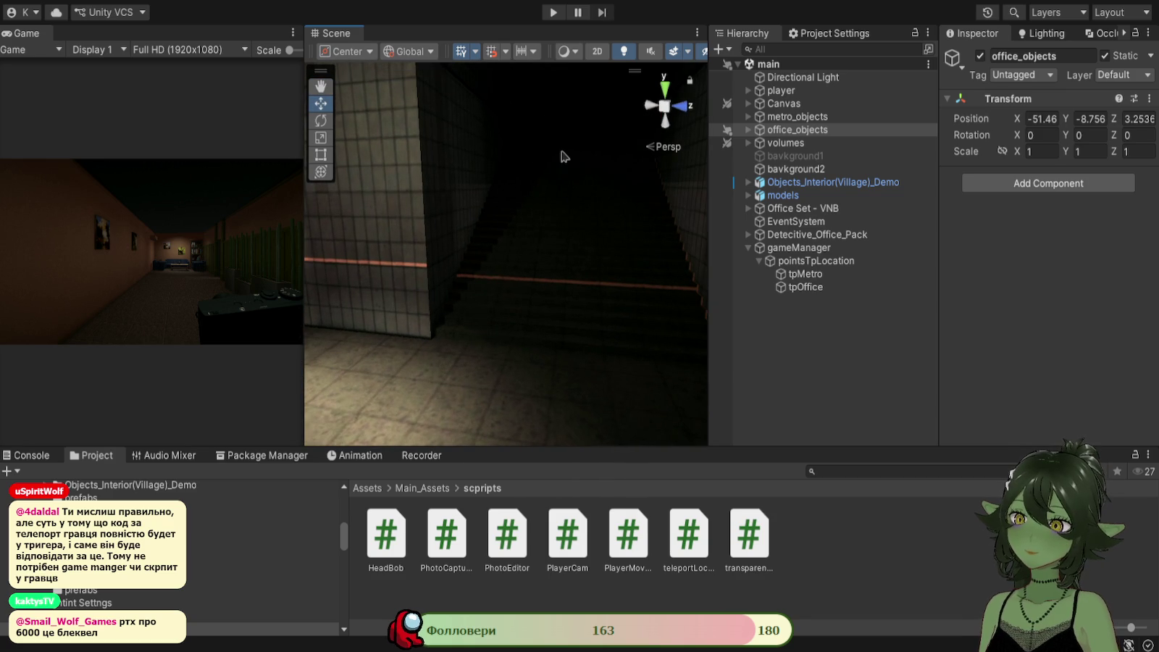
{"action": "left_click", "coordinate": [564, 157]}
{"action": "scroll", "coordinate": [1062, 384], "scroll_direction": "down", "scroll_amount": 10}
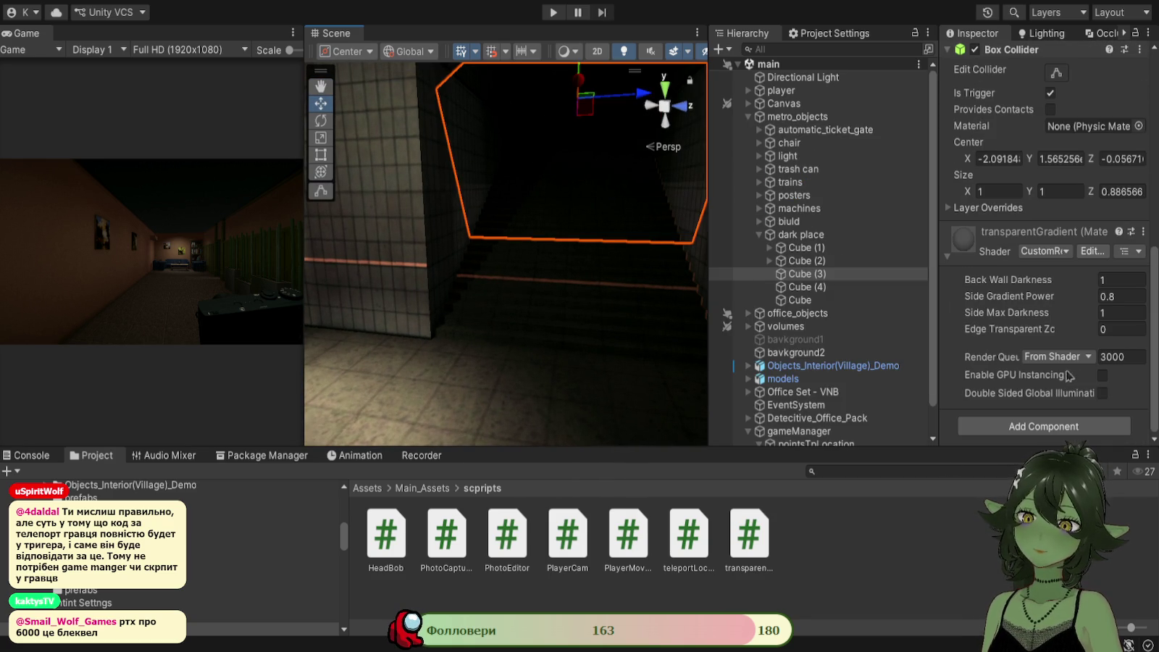
{"action": "mouse_move", "coordinate": [688, 540]}
{"action": "left_mouse_down"}
{"action": "mouse_move", "coordinate": [884, 442]}
{"action": "mouse_move", "coordinate": [953, 422]}
{"action": "left_mouse_up"}
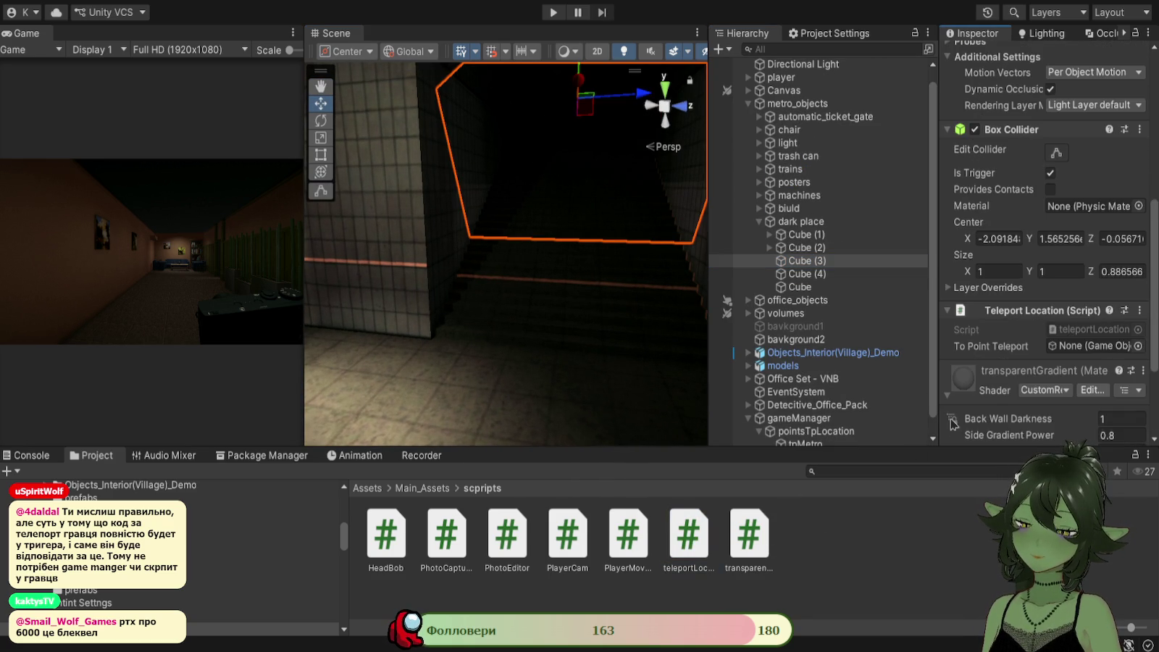
{"action": "scroll", "coordinate": [971, 395], "scroll_direction": "down", "scroll_amount": 3}
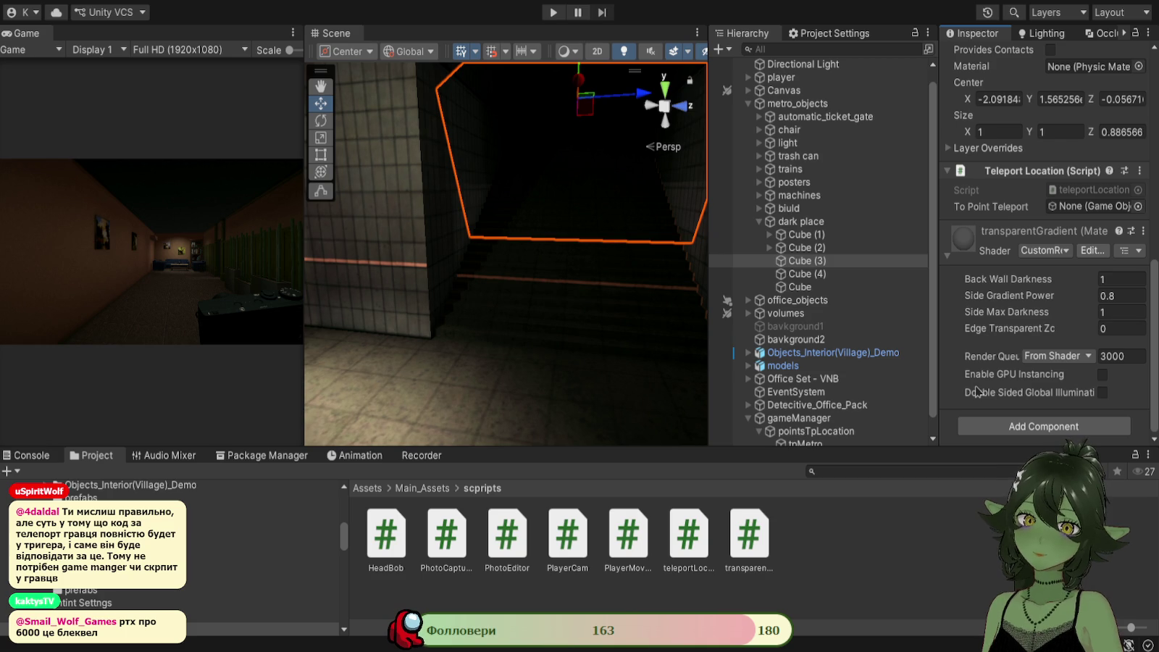
{"action": "scroll", "coordinate": [881, 366], "scroll_direction": "down", "scroll_amount": 1}
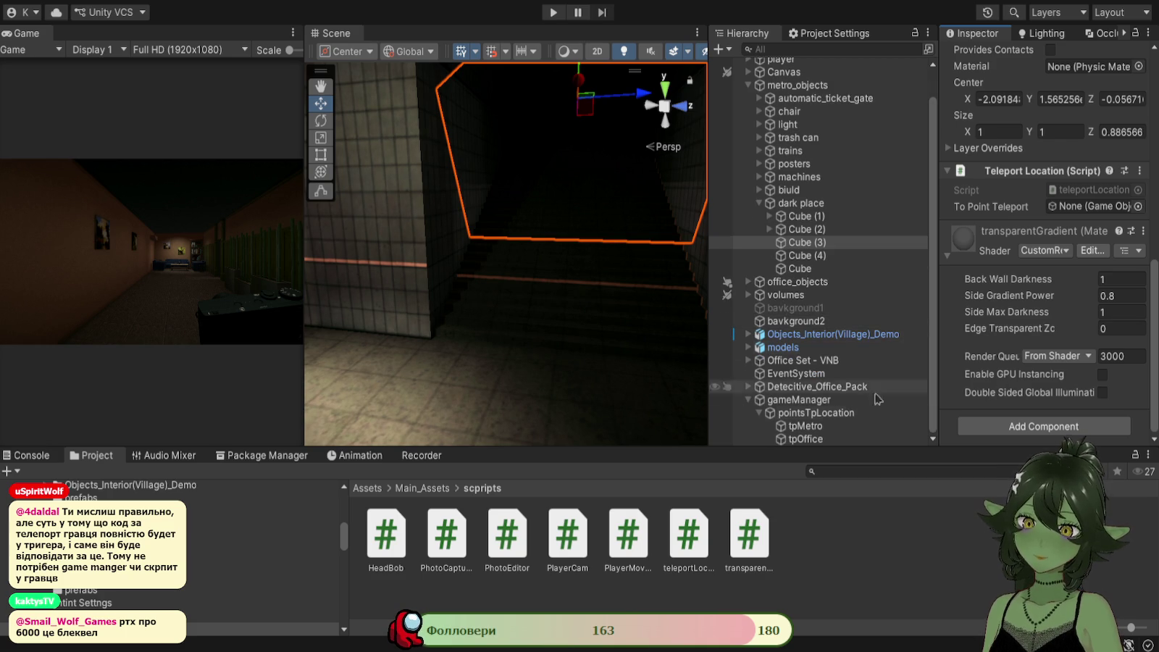
{"action": "mouse_move", "coordinate": [817, 442]}
{"action": "left_mouse_down"}
{"action": "mouse_move", "coordinate": [1062, 247]}
{"action": "mouse_move", "coordinate": [1078, 208]}
{"action": "left_mouse_up"}
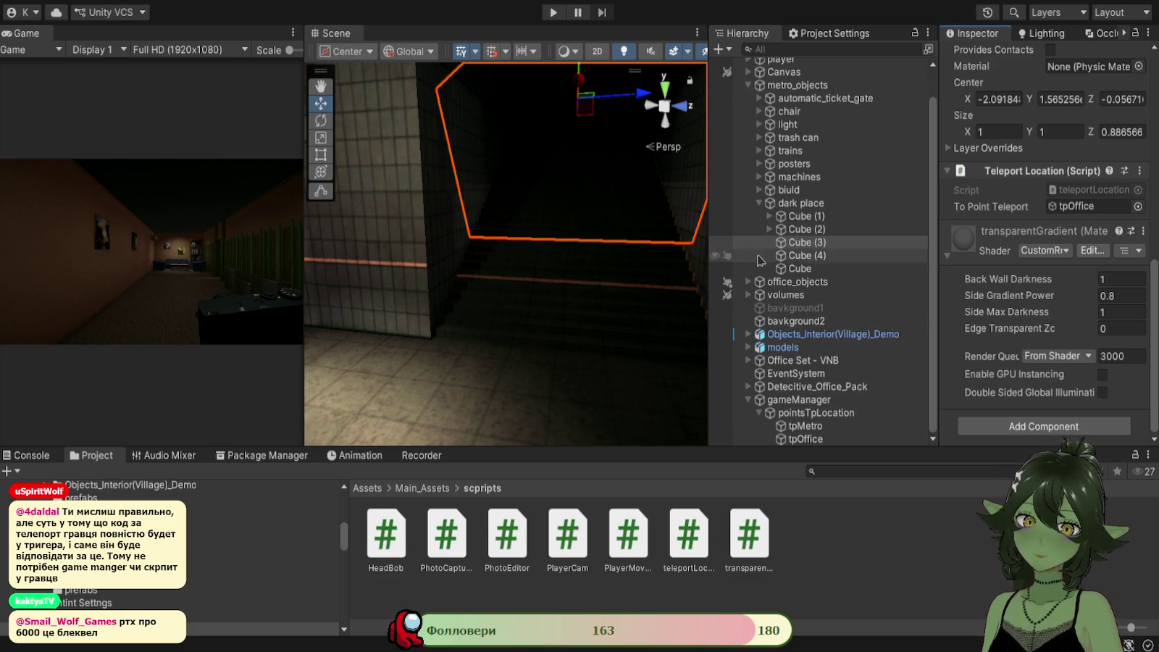
Select Cube (2) under dark place, orbit the scene view, and collapse metro_objects.
{"action": "scroll", "coordinate": [766, 251], "scroll_direction": "up", "scroll_amount": 3}
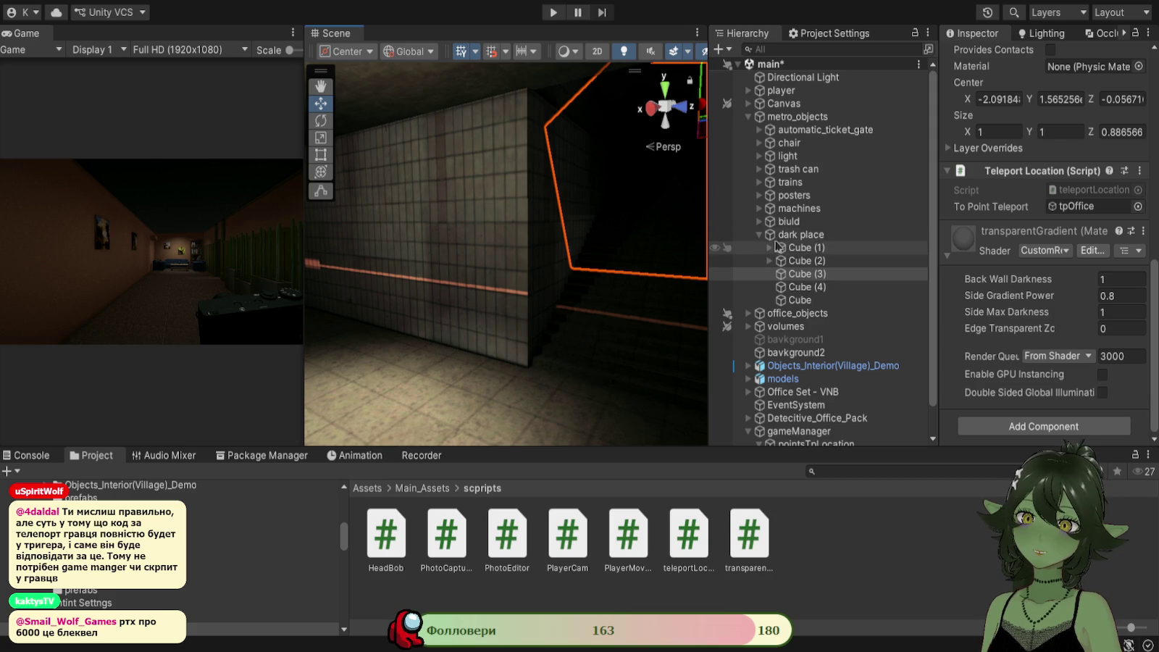
{"action": "left_click", "coordinate": [801, 264]}
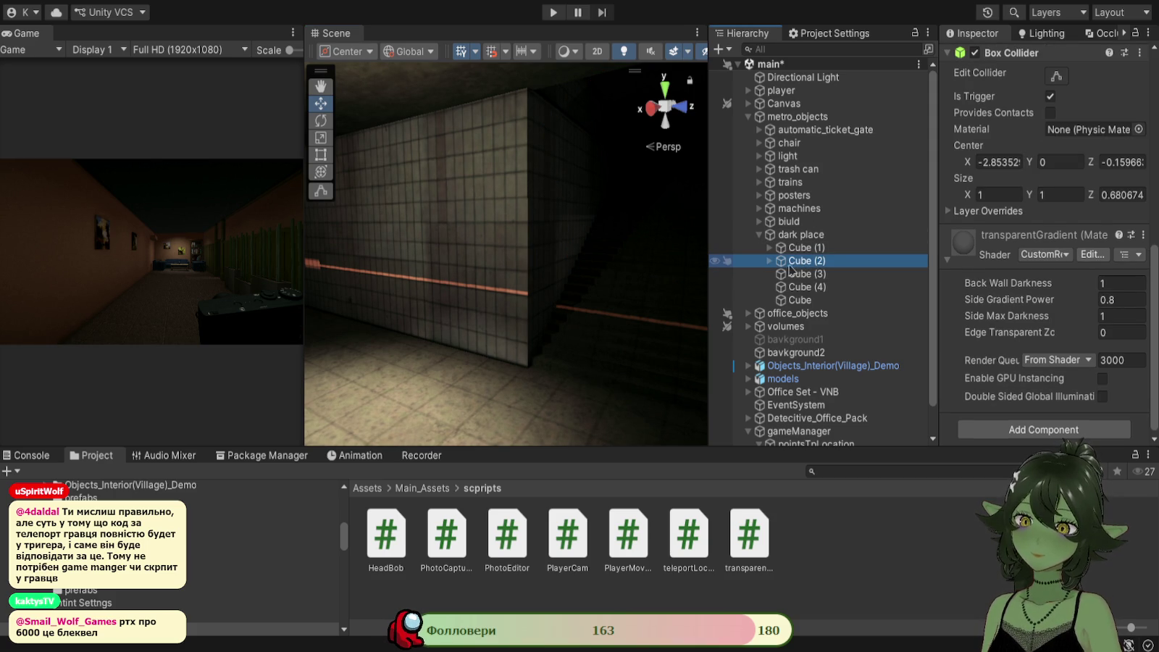
{"action": "left_click_drag", "start_coordinate": [603, 287], "coordinate": [528, 265]}
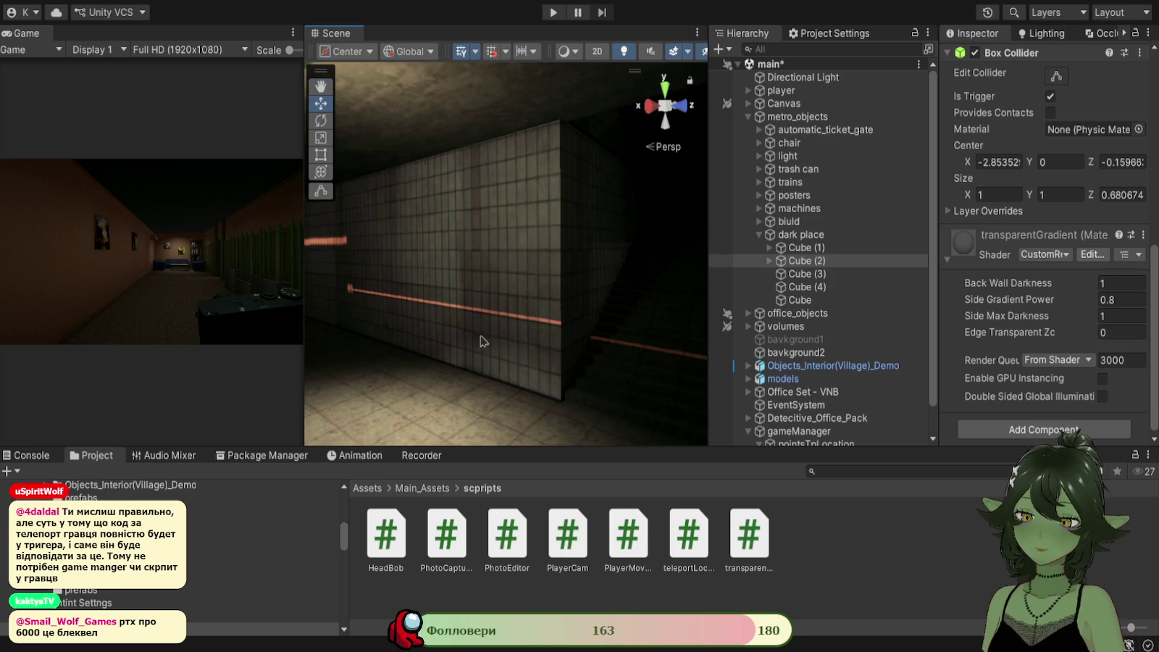
{"action": "left_click_drag", "start_coordinate": [483, 340], "coordinate": [449, 330]}
{"action": "left_click", "coordinate": [749, 117]}
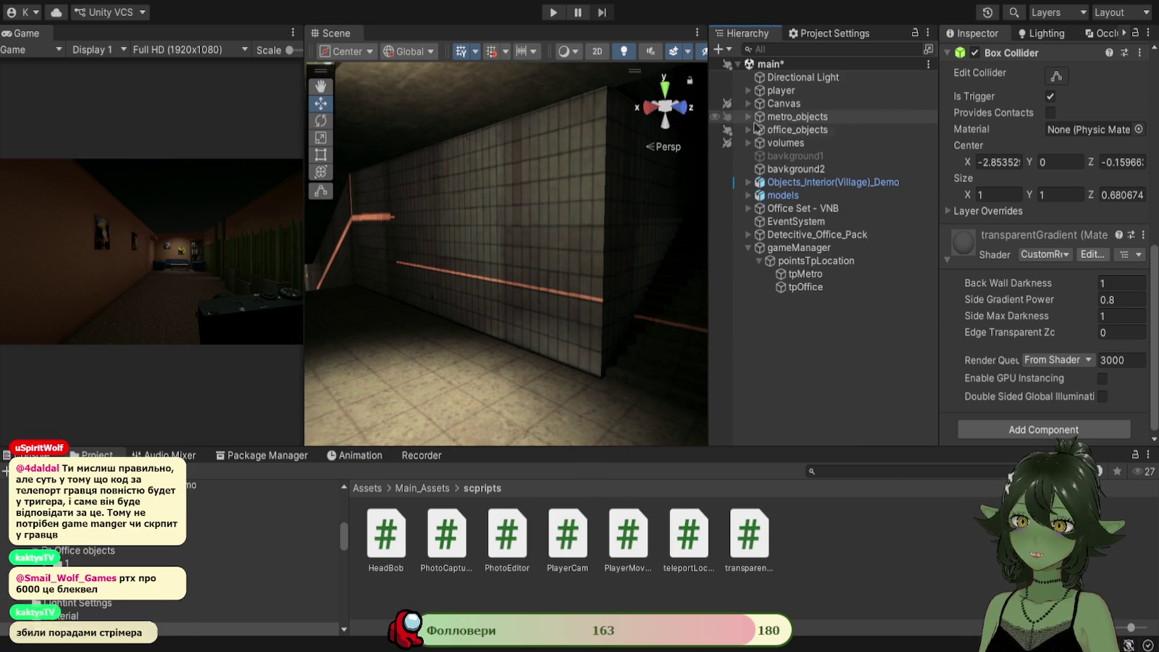
Expand office_objects, select Cube (1) under end location, and frame it in the scene.
{"action": "left_click", "coordinate": [748, 130]}
{"action": "left_click", "coordinate": [810, 366]}
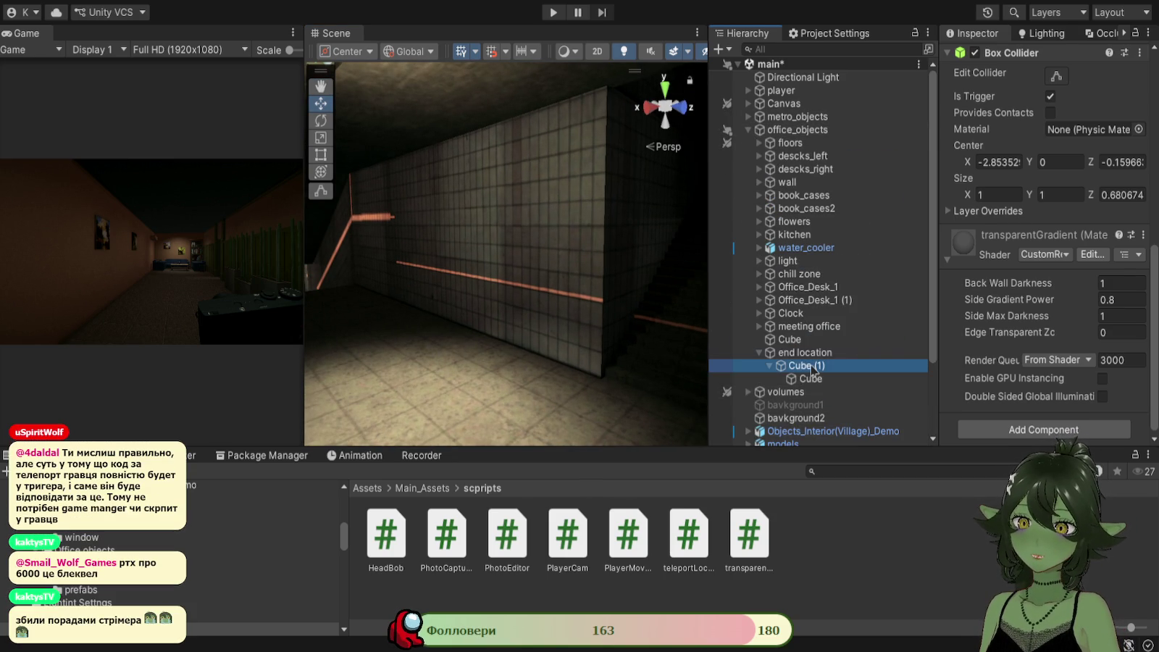
{"action": "double_click", "coordinate": [811, 366]}
{"action": "mouse_move", "coordinate": [572, 399]}
{"action": "left_mouse_down"}
{"action": "mouse_move", "coordinate": [444, 362]}
{"action": "mouse_move", "coordinate": [544, 366]}
{"action": "left_mouse_up"}
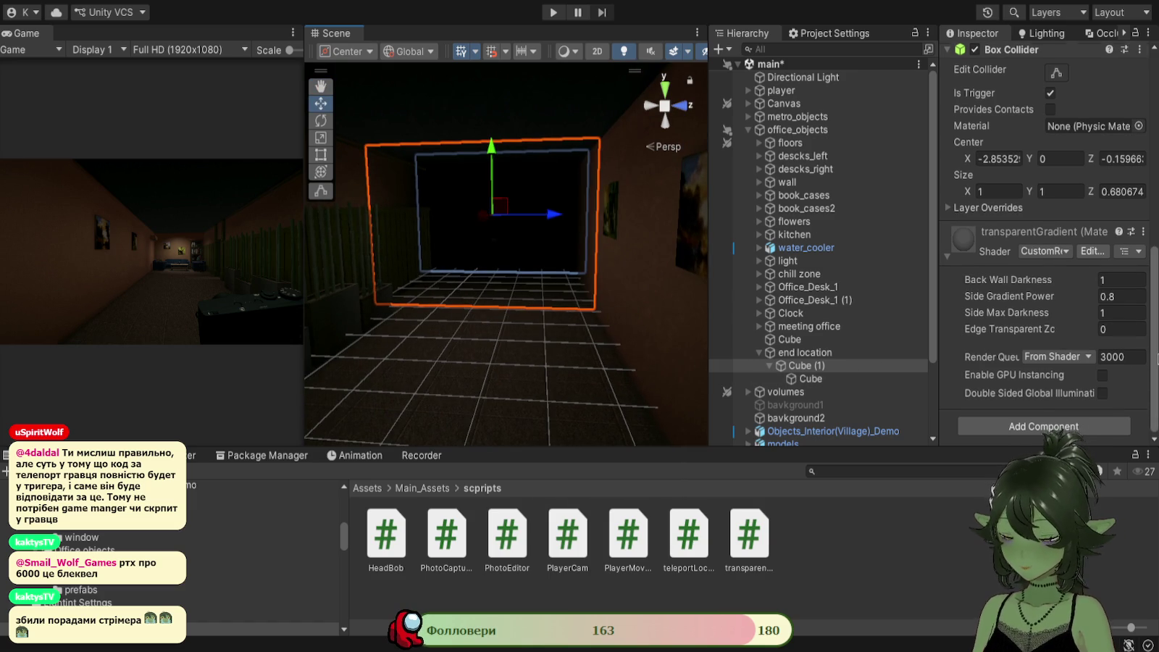
{"action": "scroll", "coordinate": [1025, 333], "scroll_direction": "up", "scroll_amount": 5}
{"action": "scroll", "coordinate": [1022, 334], "scroll_direction": "up", "scroll_amount": 3}
{"action": "scroll", "coordinate": [1051, 311], "scroll_direction": "down", "scroll_amount": 7}
{"action": "scroll", "coordinate": [1078, 291], "scroll_direction": "down", "scroll_amount": 1}
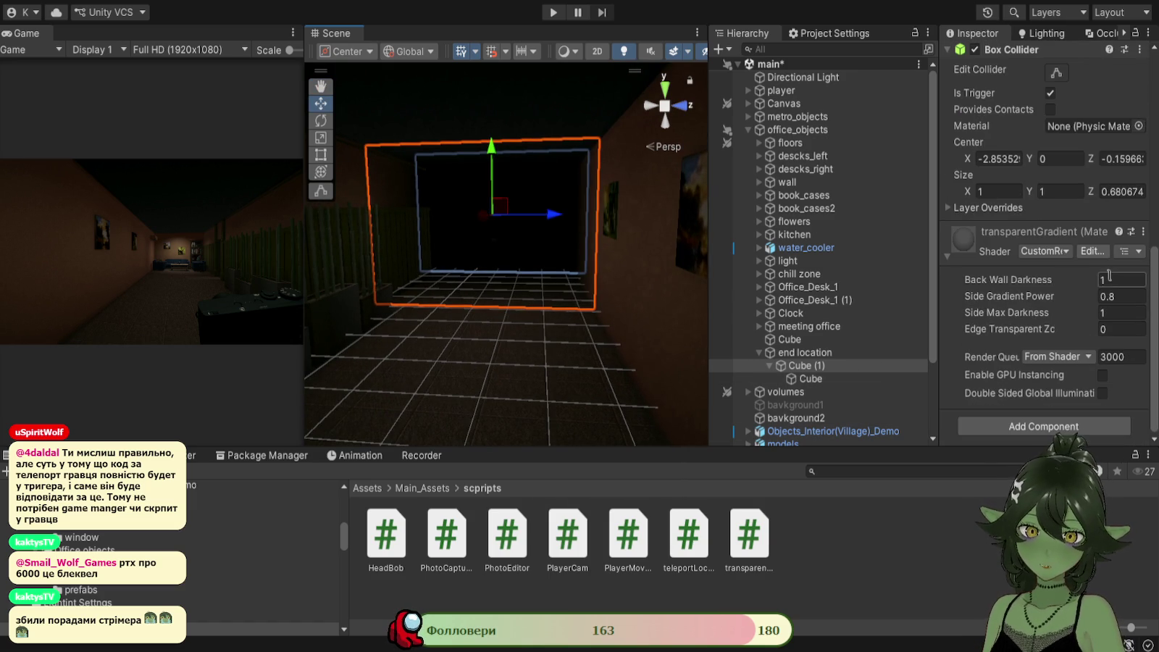
Add teleportLocation to Cube (1) with tpMetro as its To Point Teleport target.
{"action": "left_click_drag", "start_coordinate": [966, 239], "coordinate": [968, 222]}
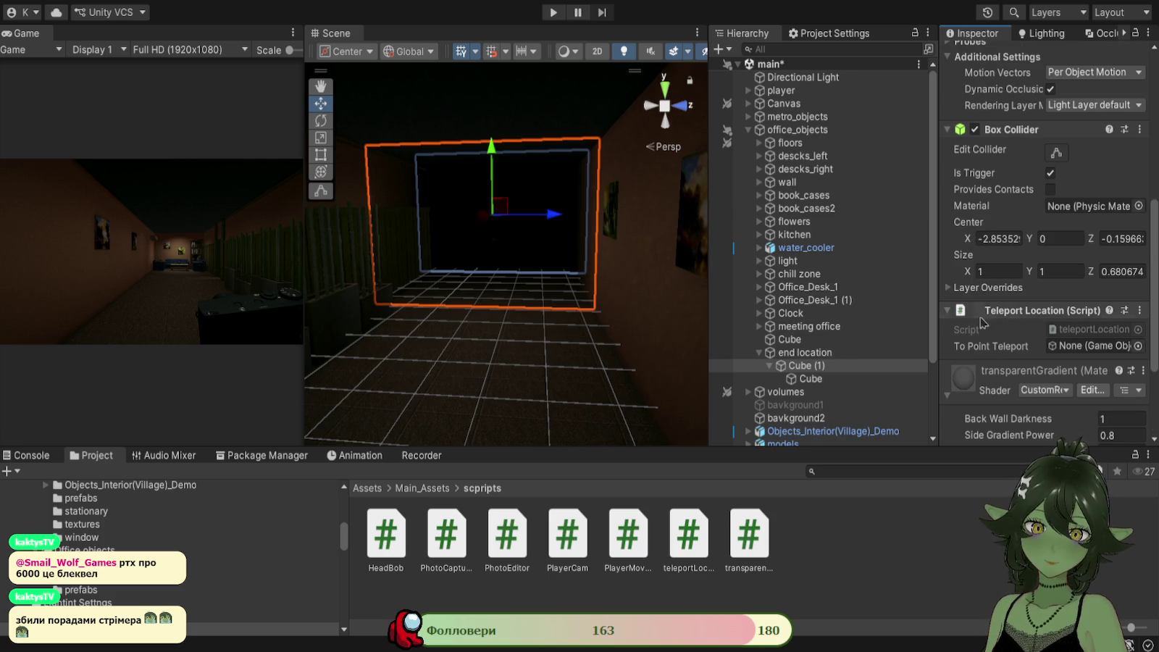
{"action": "scroll", "coordinate": [834, 395], "scroll_direction": "down", "scroll_amount": 3}
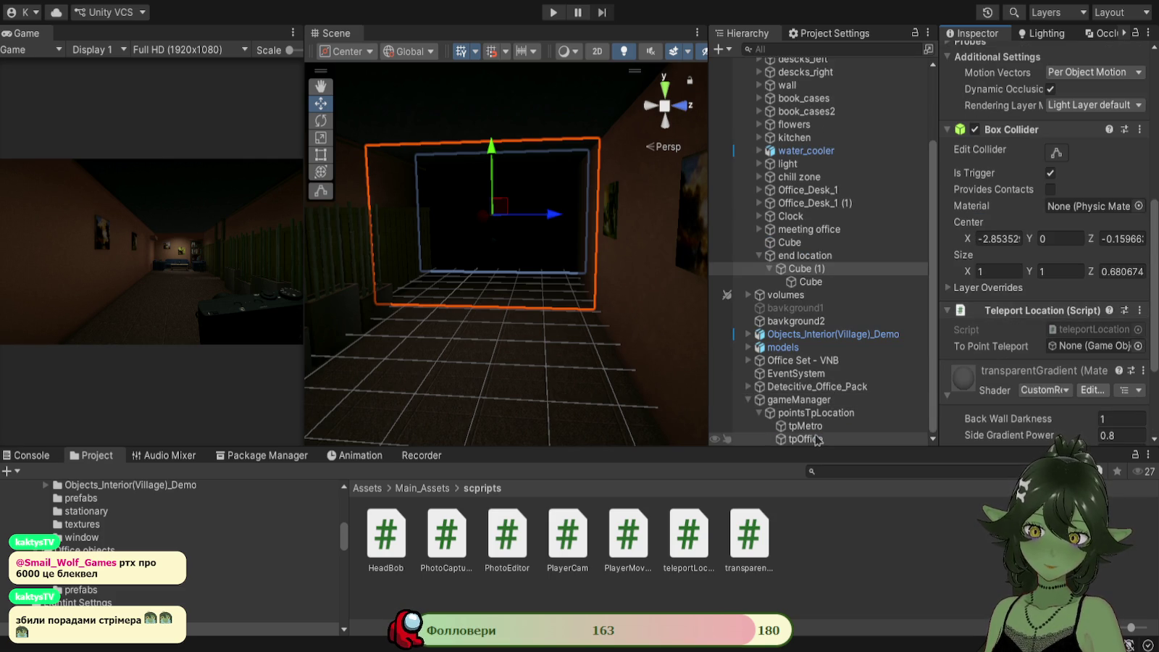
{"action": "left_click_drag", "start_coordinate": [806, 426], "coordinate": [1059, 353]}
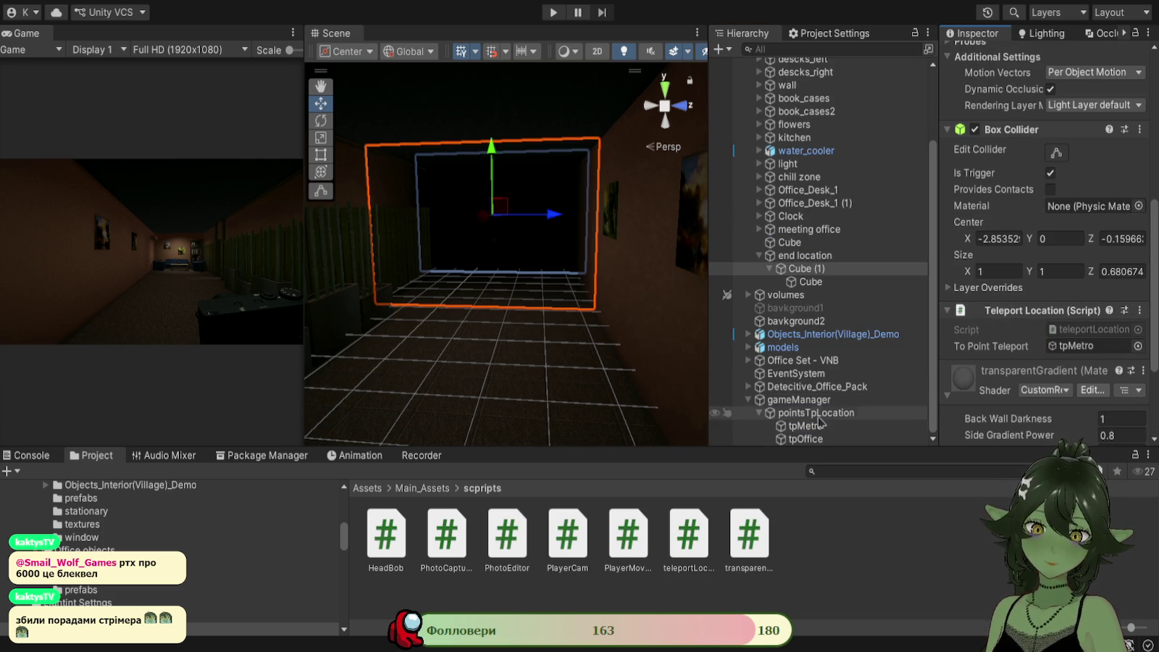
{"action": "scroll", "coordinate": [761, 417], "scroll_direction": "up", "scroll_amount": 1}
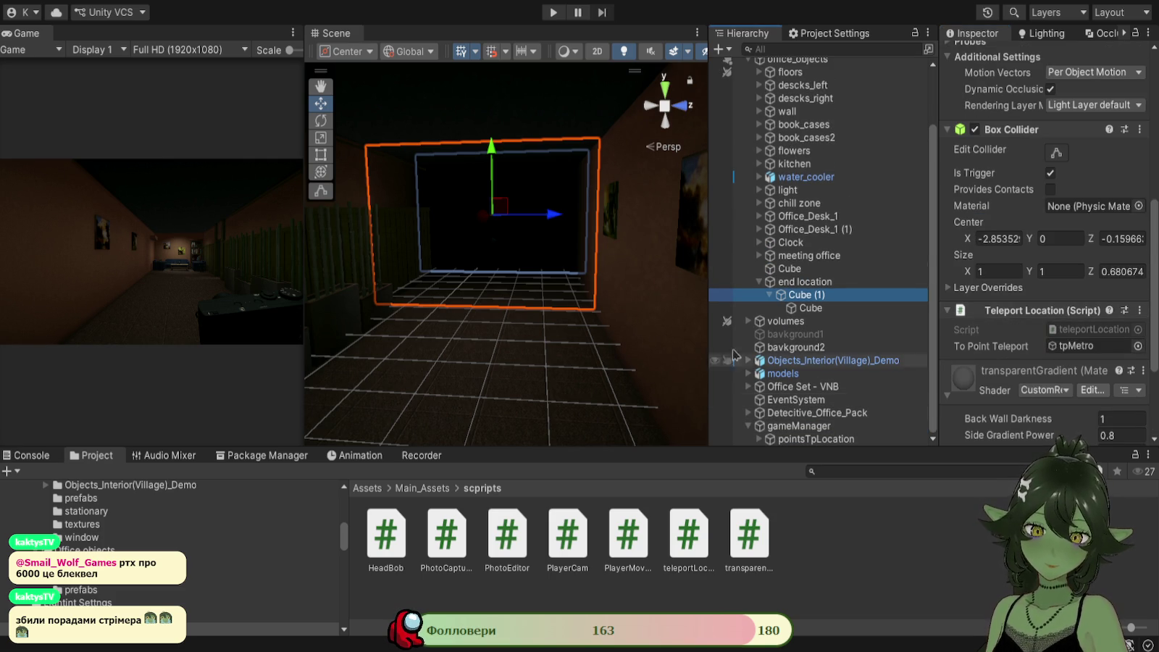
{"action": "left_click_drag", "start_coordinate": [583, 276], "coordinate": [585, 337]}
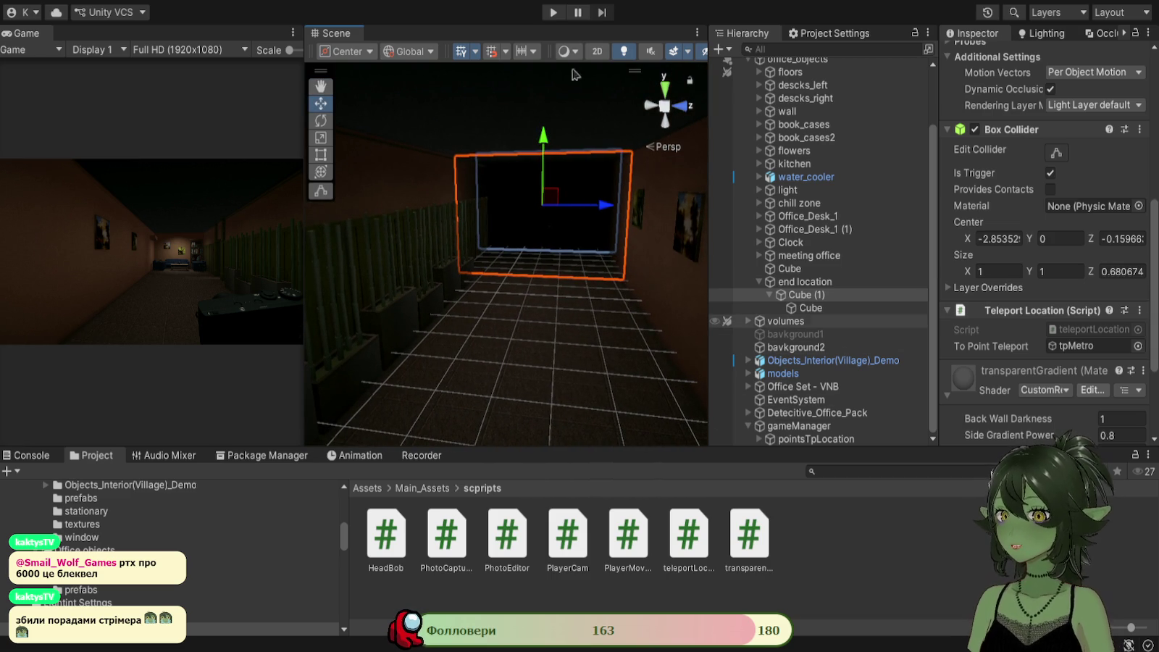
{"action": "key", "text": "ctrl+p"}
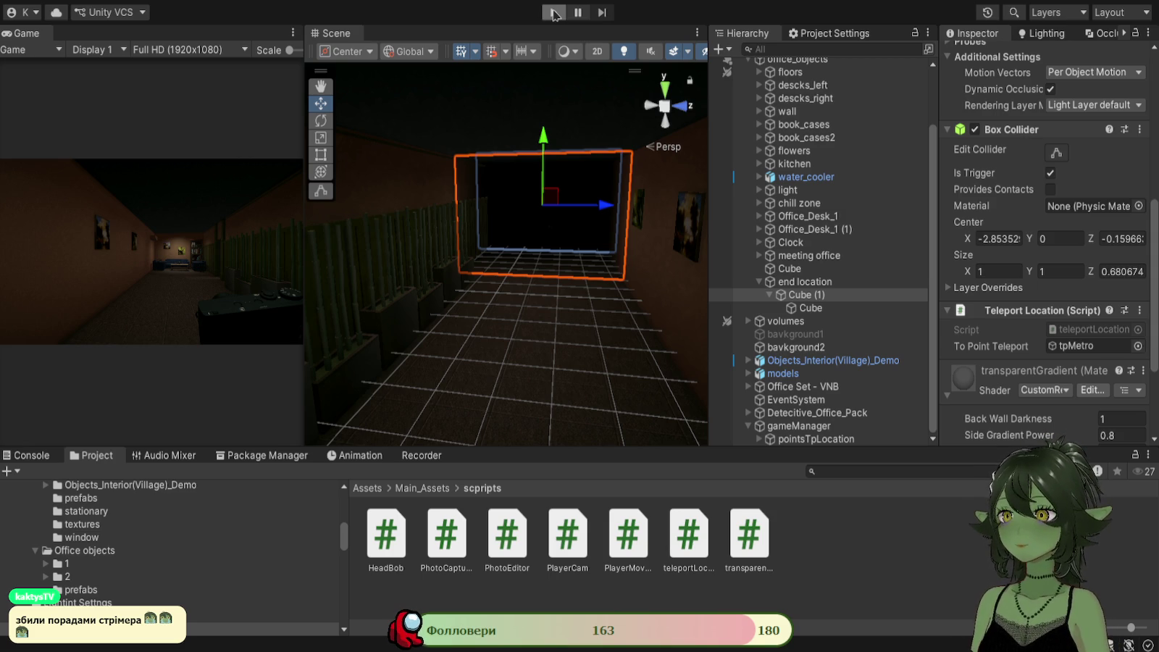
Play-test the teleport in a widened Game view, then stop play mode.
{"action": "left_click", "coordinate": [554, 13]}
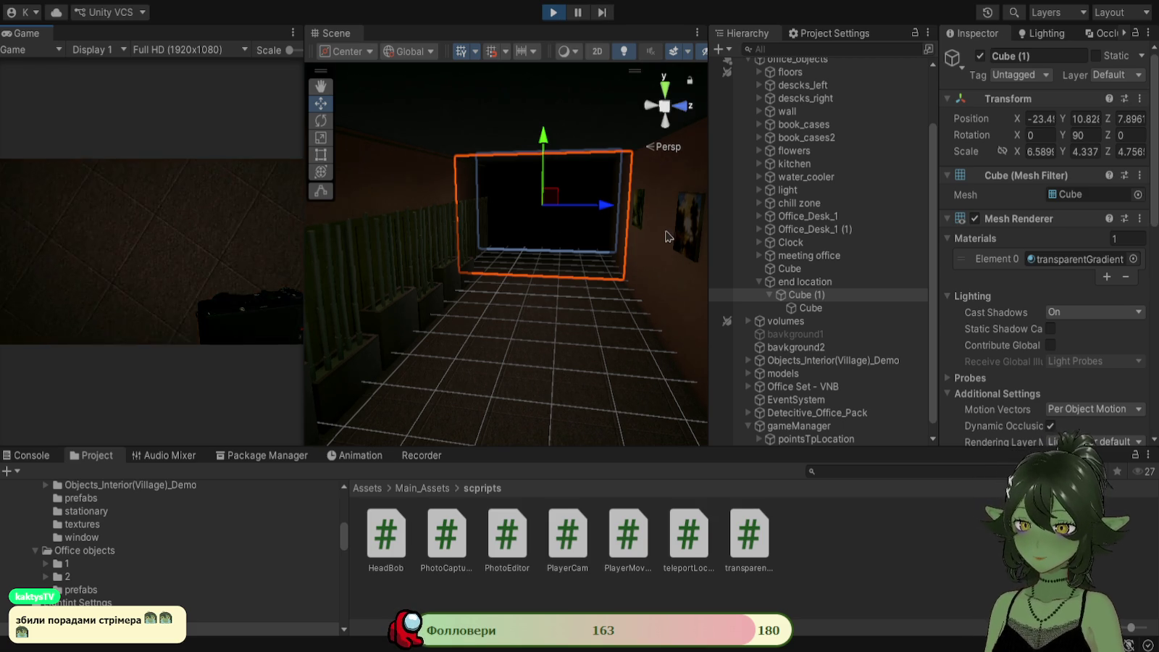
{"action": "left_click_drag", "start_coordinate": [305, 250], "coordinate": [518, 250]}
{"action": "left_click", "coordinate": [414, 297]}
{"action": "left_click", "coordinate": [255, 248]}
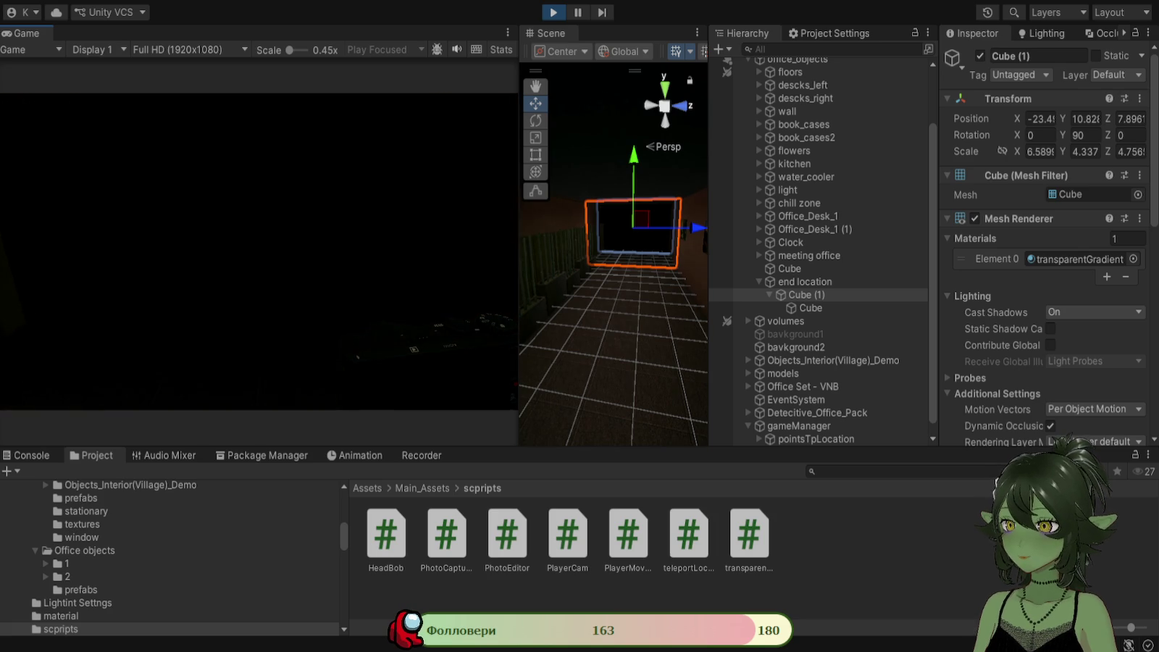
{"action": "left_click", "coordinate": [555, 14]}
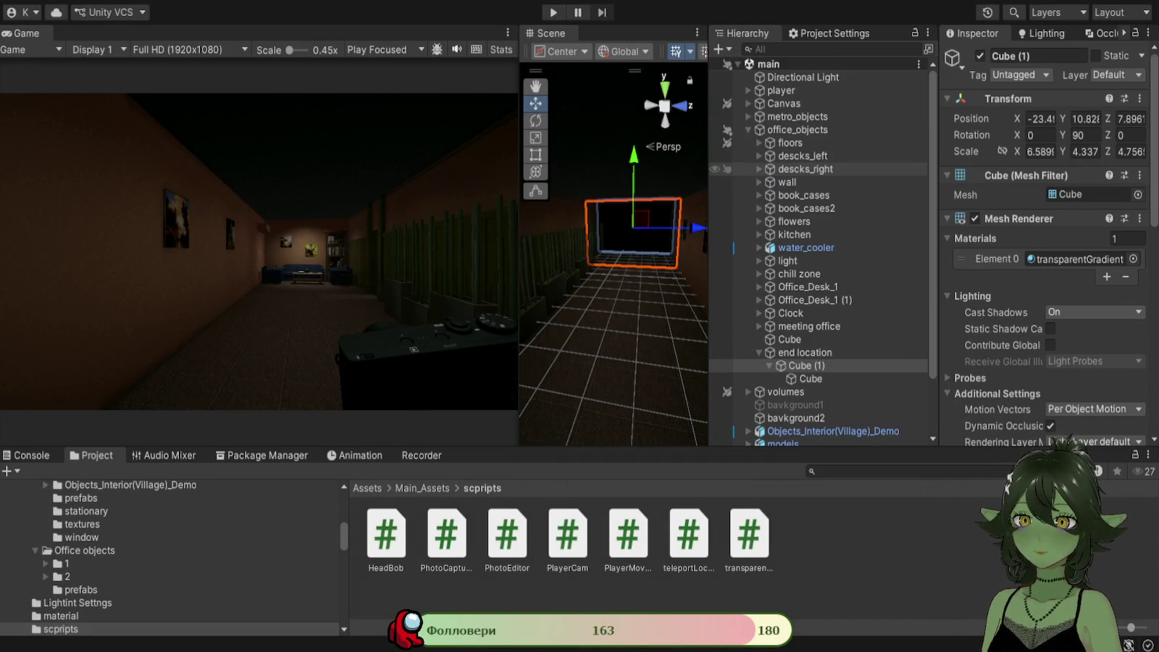
Select the player object and switch to teleportLocation.cs in Visual Studio.
{"action": "left_click", "coordinate": [781, 90]}
{"action": "scroll", "coordinate": [834, 254], "scroll_direction": "down", "scroll_amount": 3}
{"action": "key", "text": "alt+Tab"}
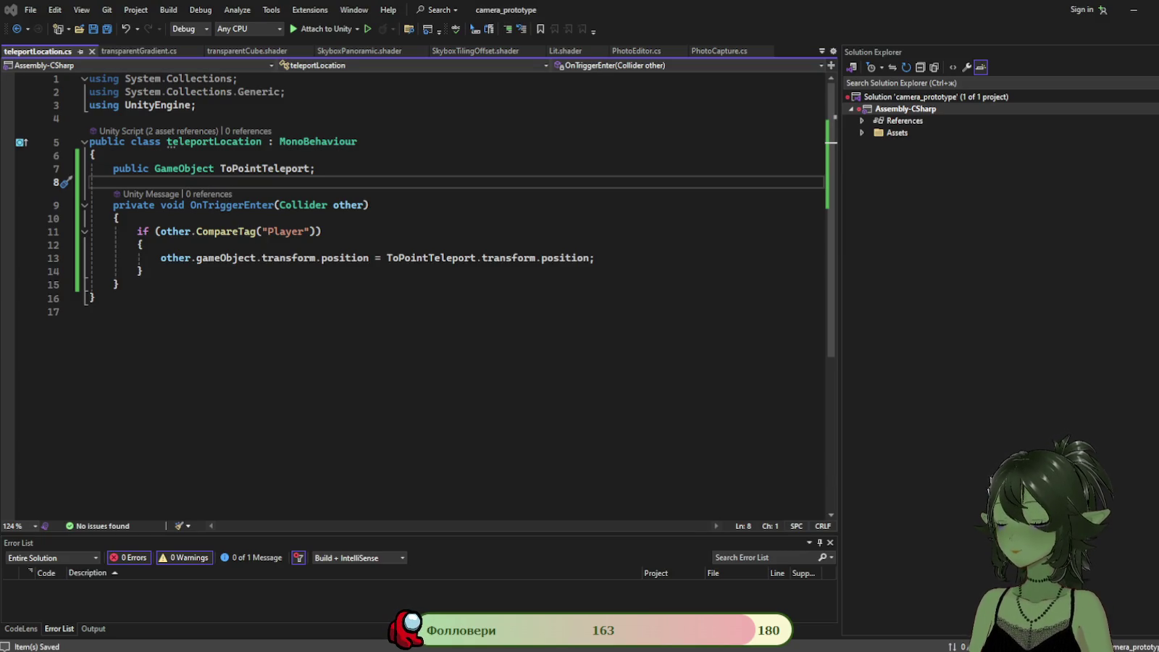
Insert Debug.Log("lol"); above the teleport line in the if block and save.
{"action": "left_click", "coordinate": [264, 245]}
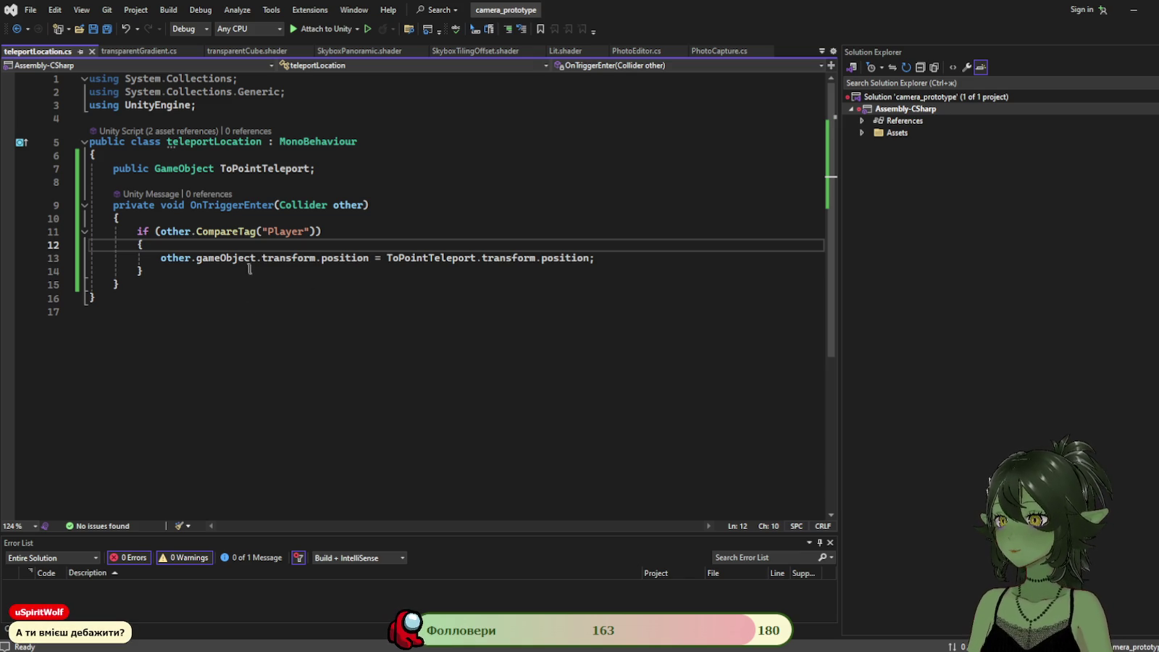
{"action": "key", "text": "Return"}
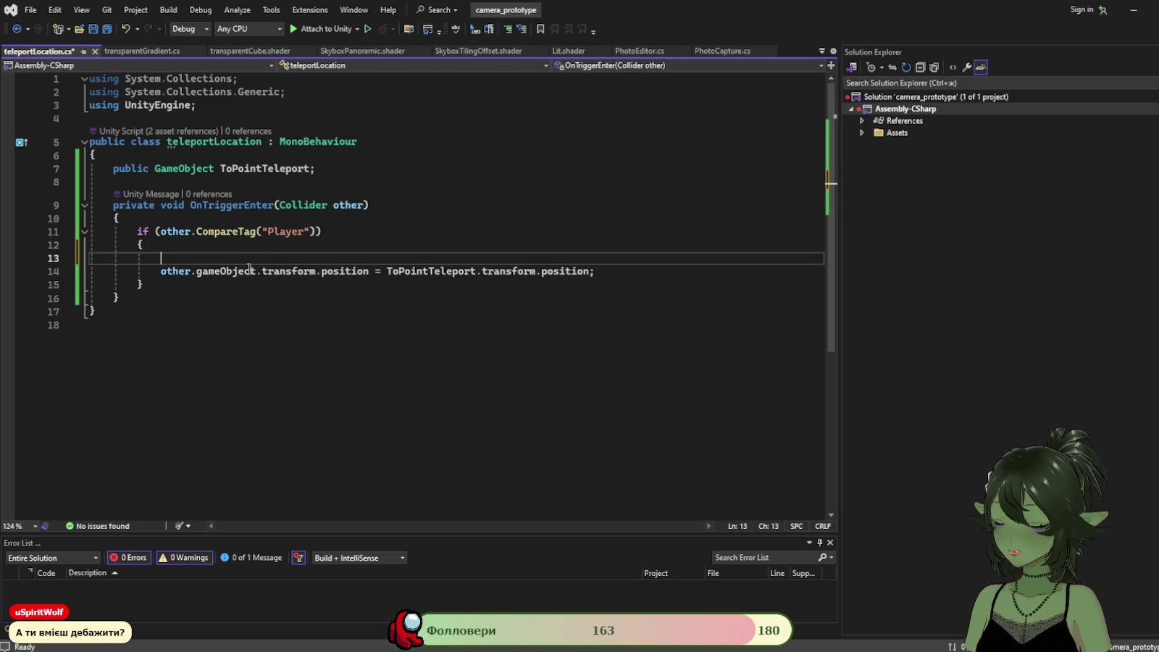
{"action": "type", "text": "Debug.L"}
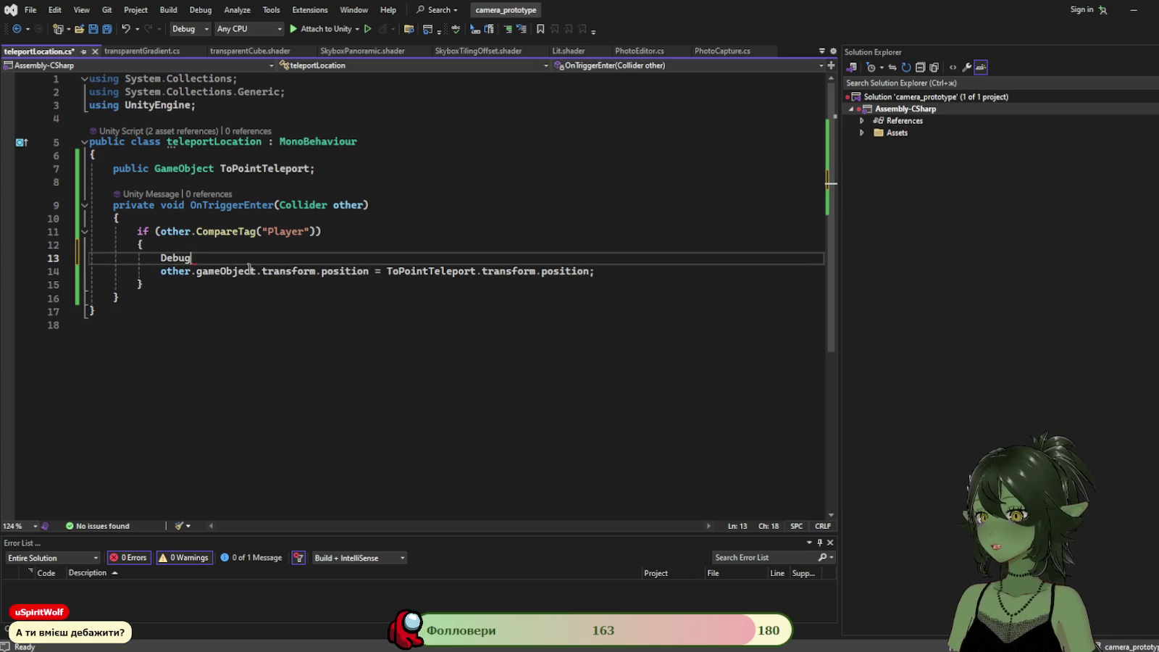
{"action": "type", "text": "og()"}
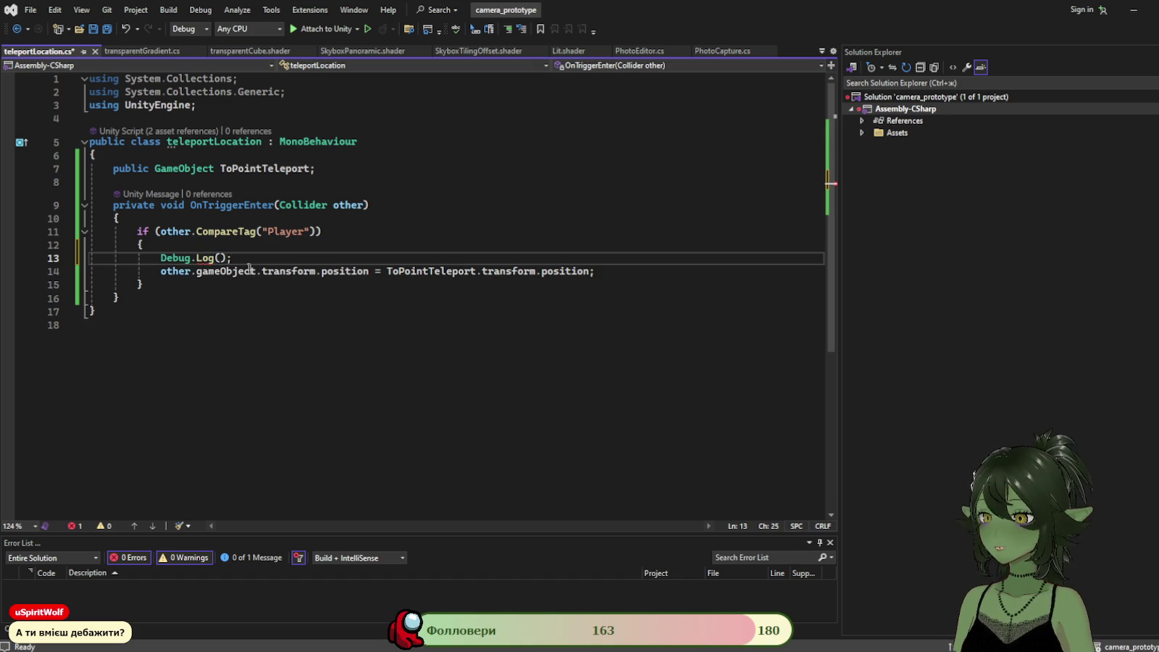
{"action": "type", "text": "\"lol"}
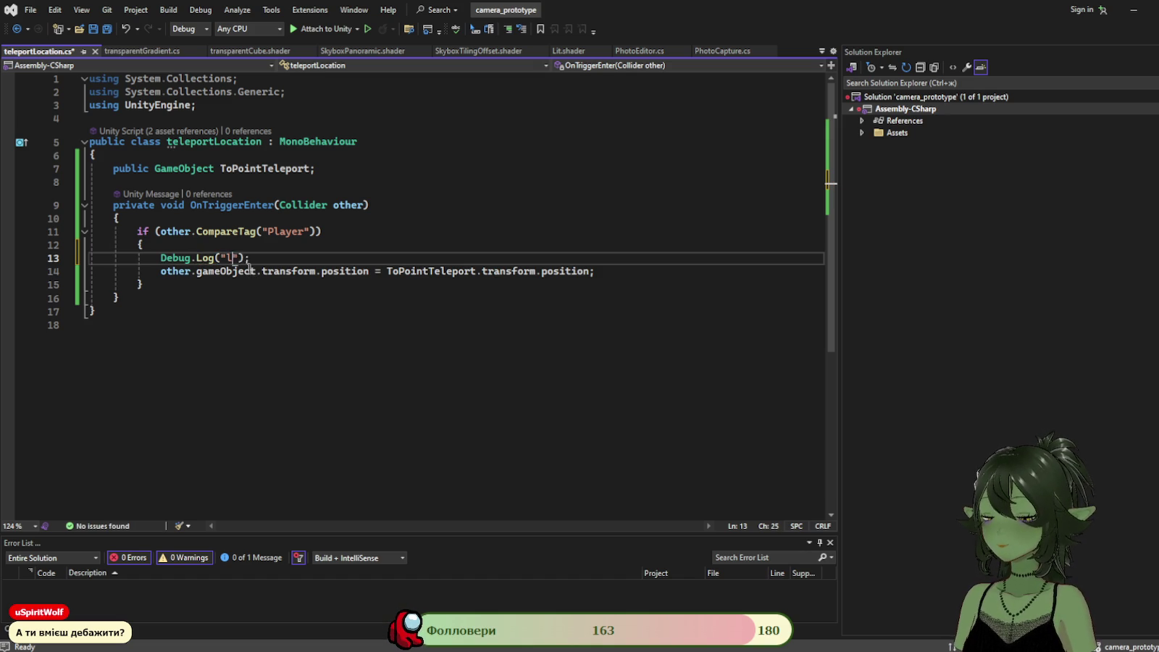
{"action": "left_click", "coordinate": [378, 247]}
{"action": "key", "text": "ctrl+s"}
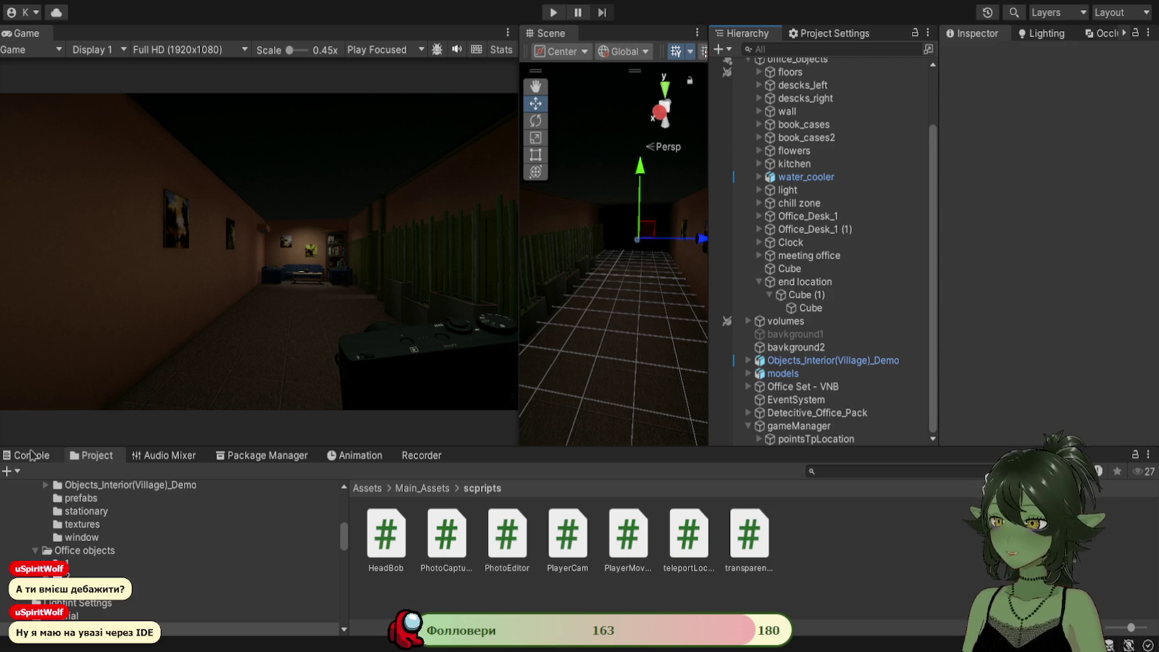
With the Console shown, play-test walking the player via W, A, S toward the trigger, then stop.
{"action": "left_click", "coordinate": [30, 457]}
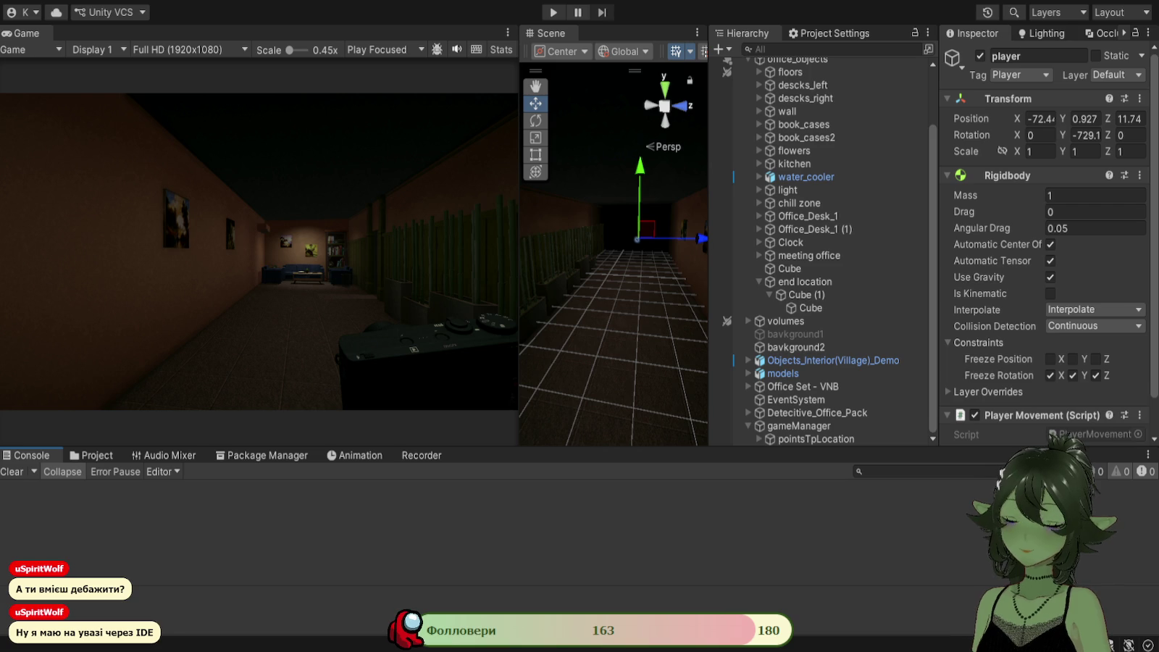
{"action": "left_click", "coordinate": [553, 13]}
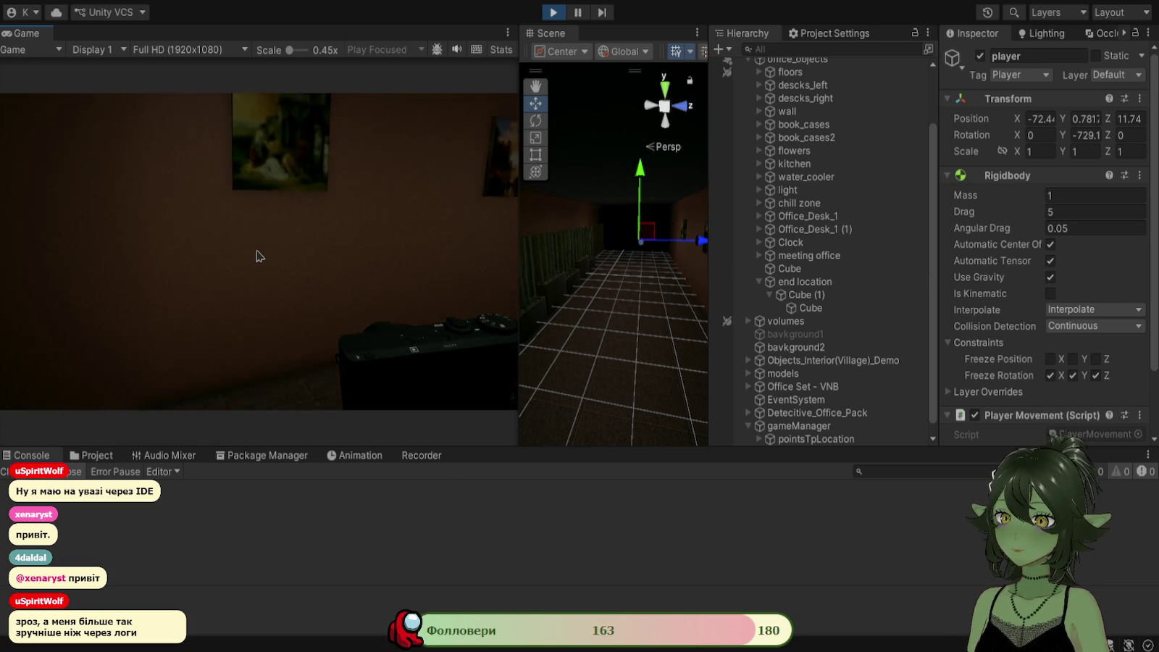
{"action": "key", "text": "w"}
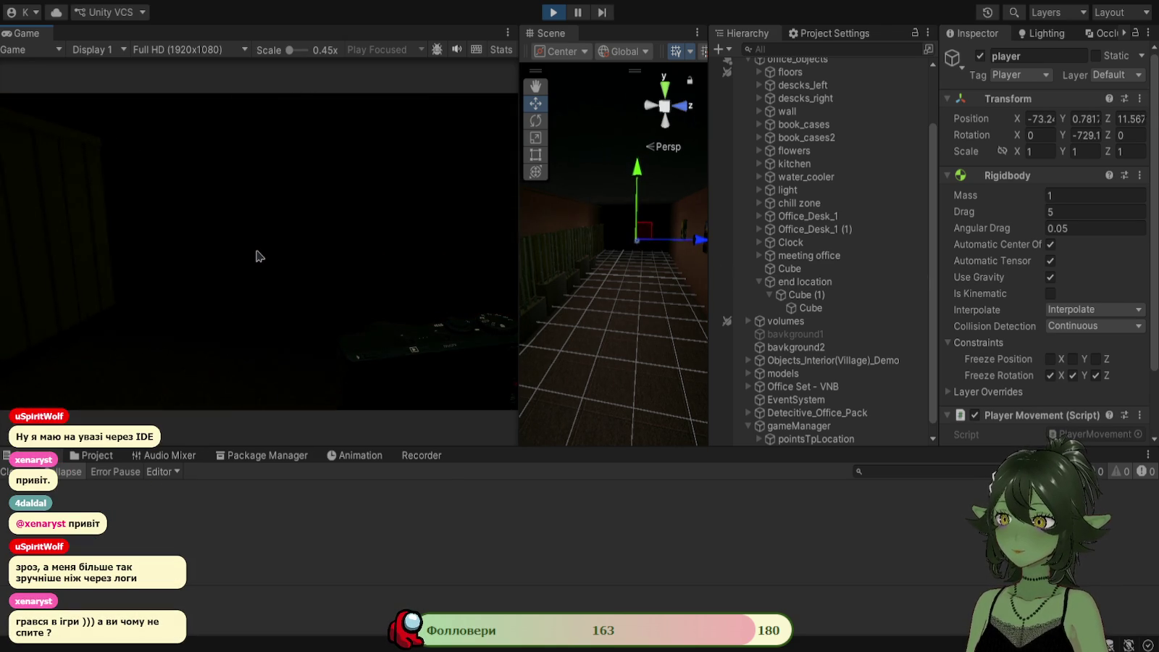
{"action": "key", "text": "a"}
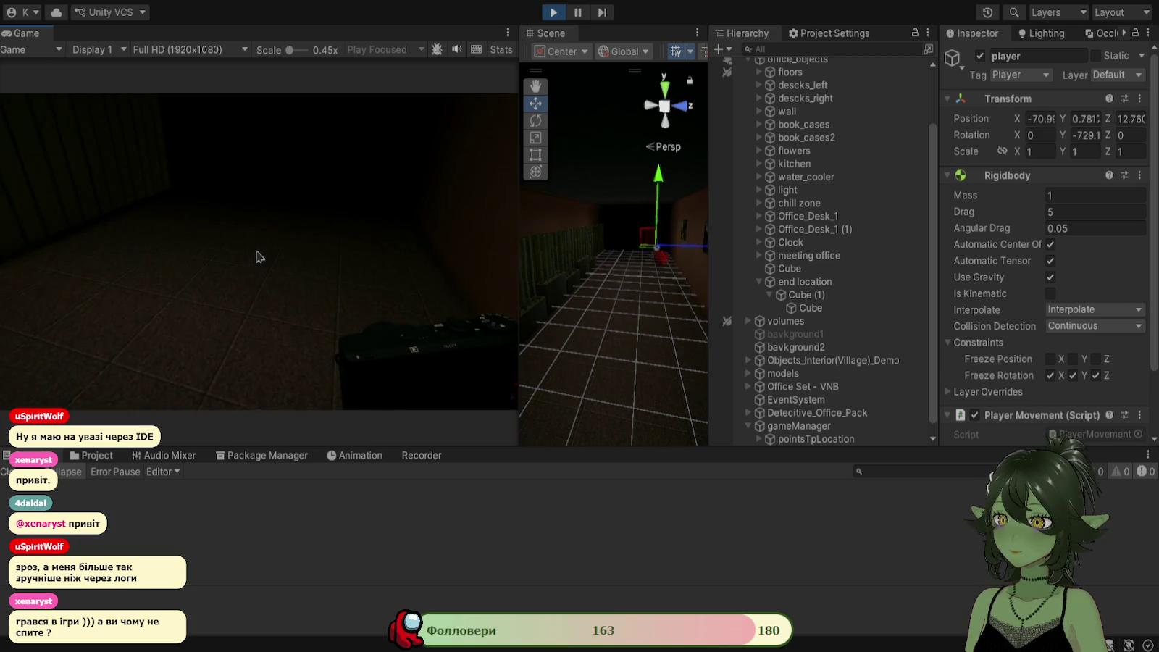
{"action": "key", "text": "w"}
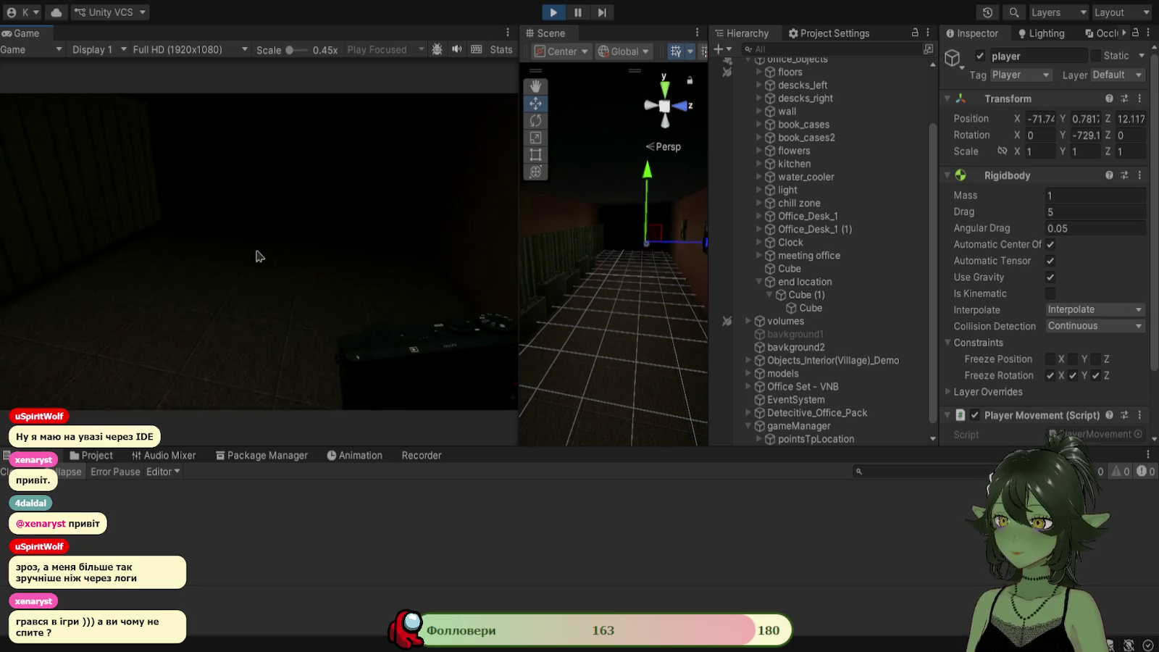
{"action": "key", "text": "w"}
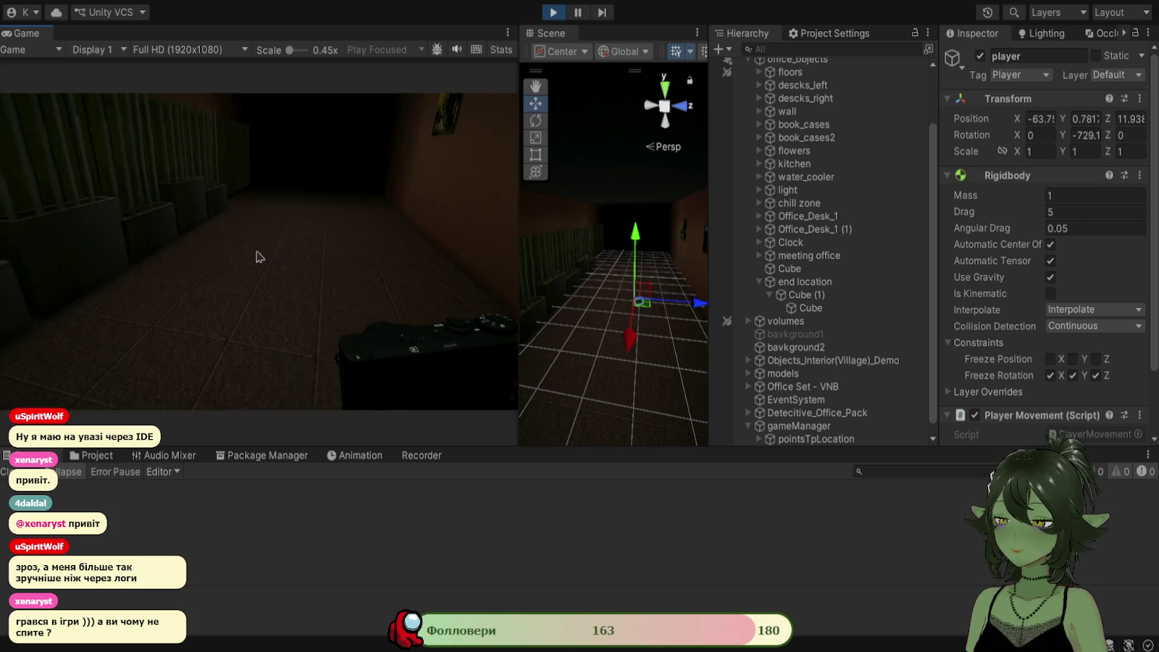
{"action": "key", "text": "s"}
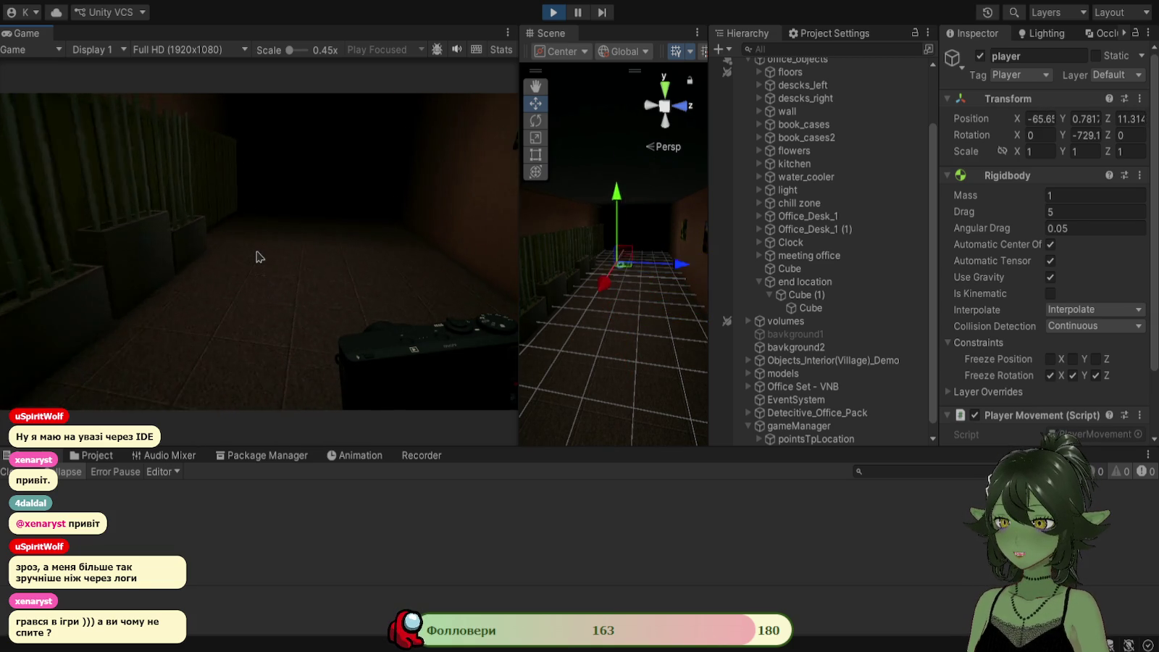
{"action": "key", "text": "s"}
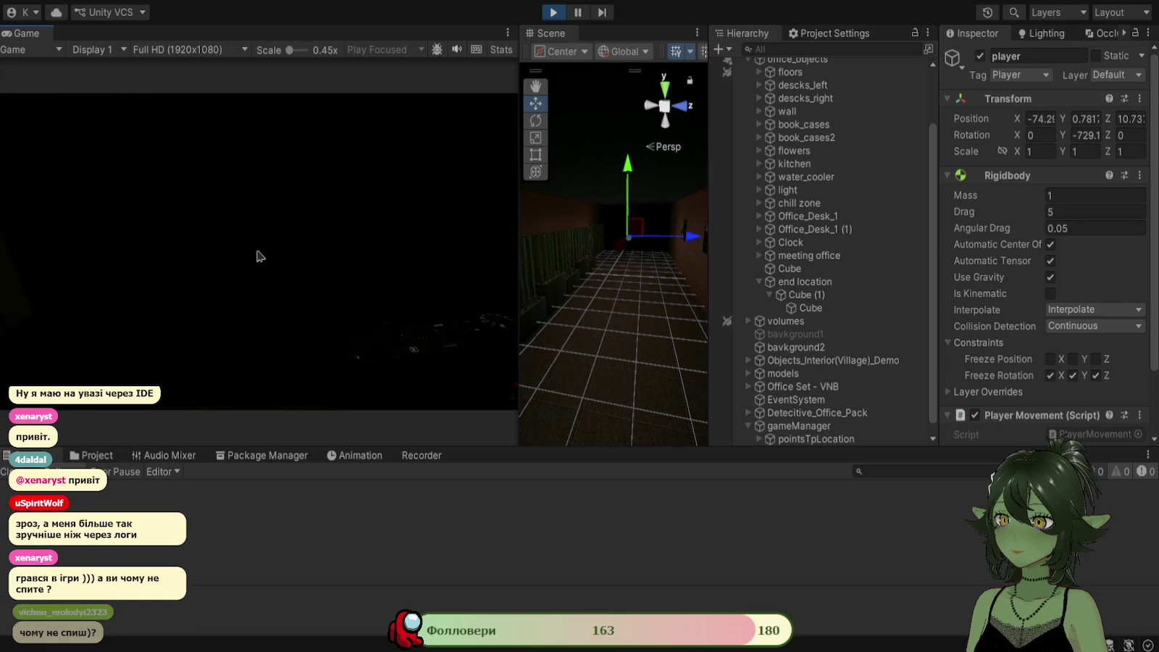
{"action": "key", "text": "s"}
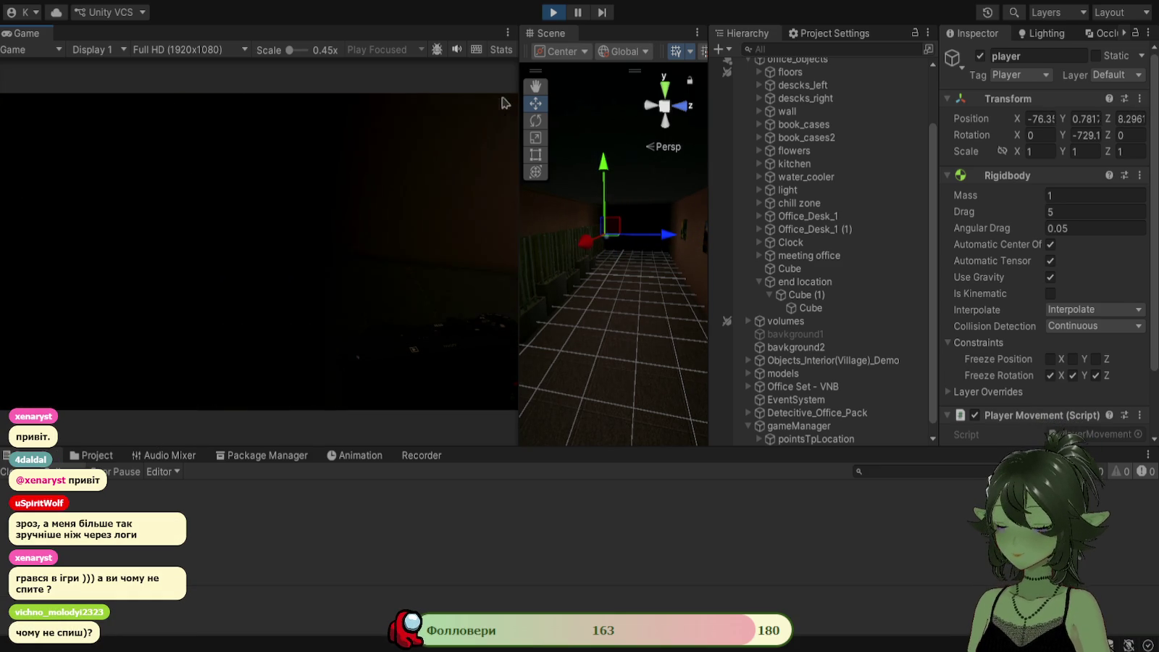
{"action": "left_click", "coordinate": [555, 13]}
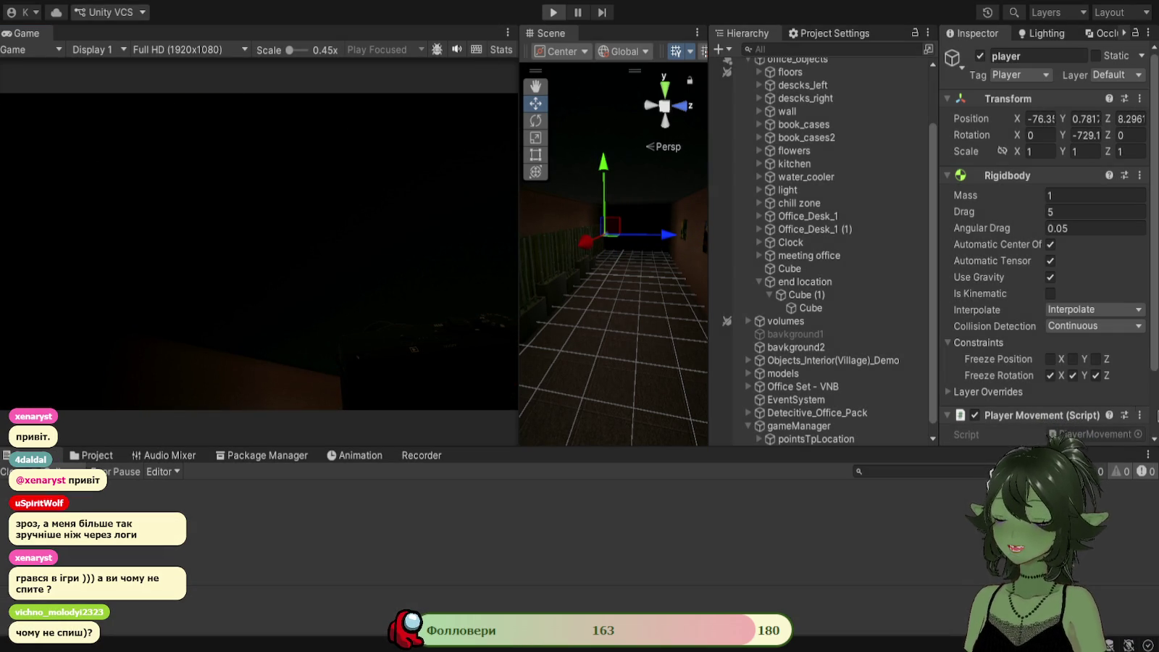
Select the trigger cube Cube (1) and review its collider settings in the Inspector.
{"action": "scroll", "coordinate": [1042, 374], "scroll_direction": "down", "scroll_amount": 5}
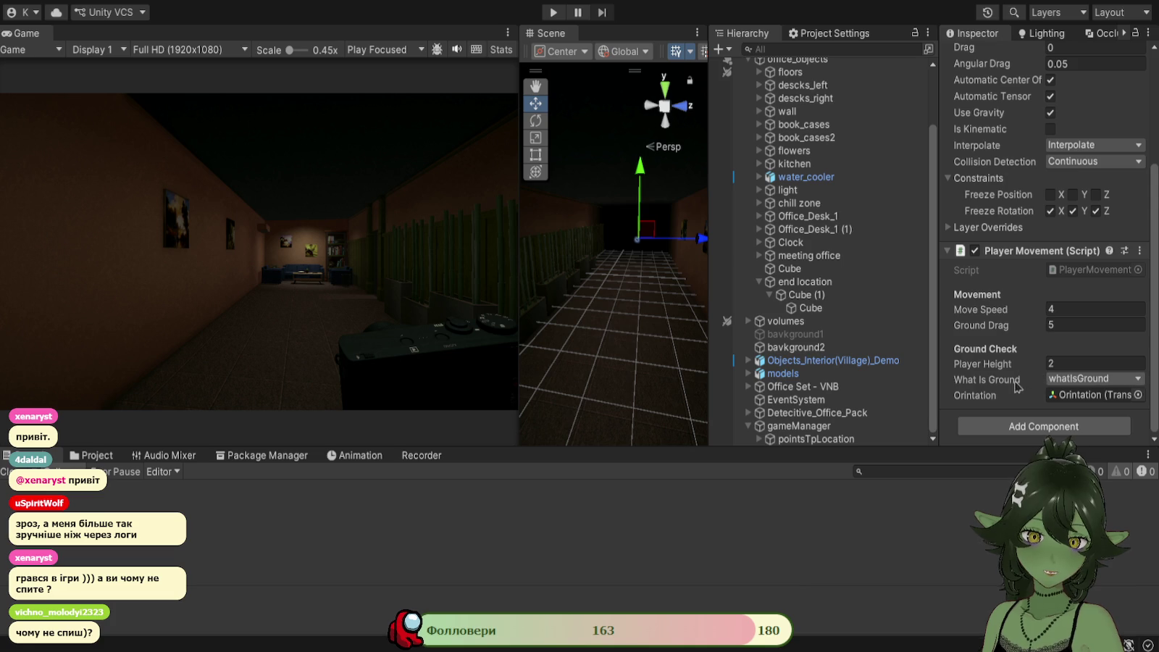
{"action": "mouse_move", "coordinate": [642, 312]}
{"action": "left_mouse_down"}
{"action": "mouse_move", "coordinate": [660, 362]}
{"action": "mouse_move", "coordinate": [664, 290]}
{"action": "left_mouse_up"}
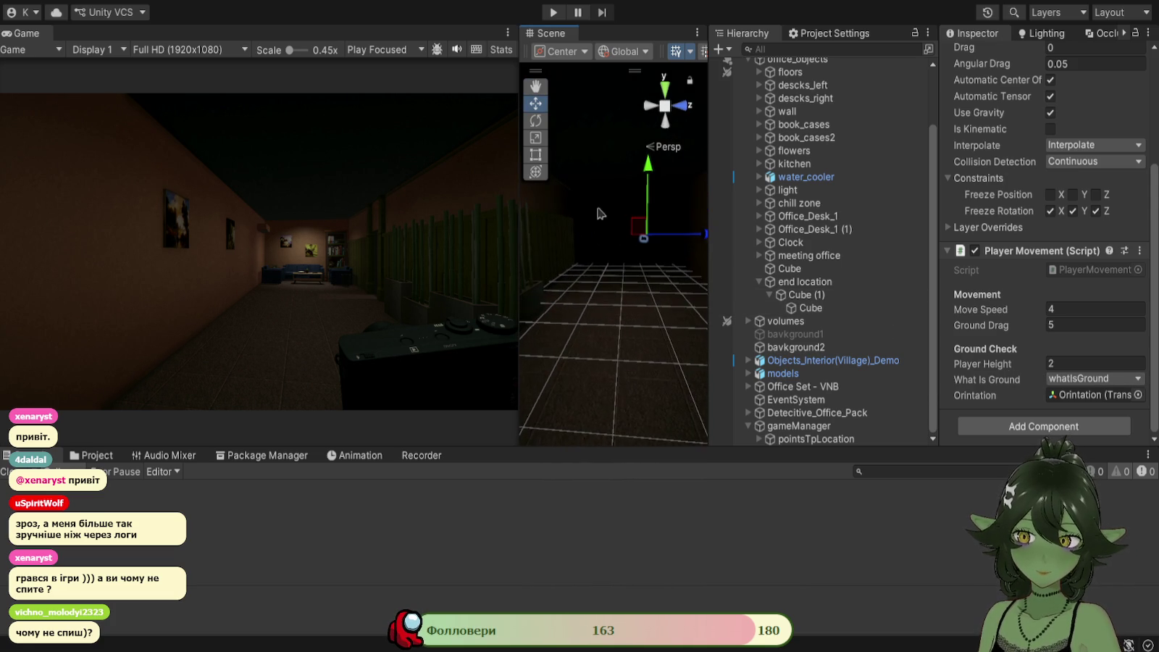
{"action": "left_click", "coordinate": [625, 210]}
{"action": "scroll", "coordinate": [1014, 358], "scroll_direction": "down", "scroll_amount": 3}
{"action": "scroll", "coordinate": [1014, 357], "scroll_direction": "down", "scroll_amount": 3}
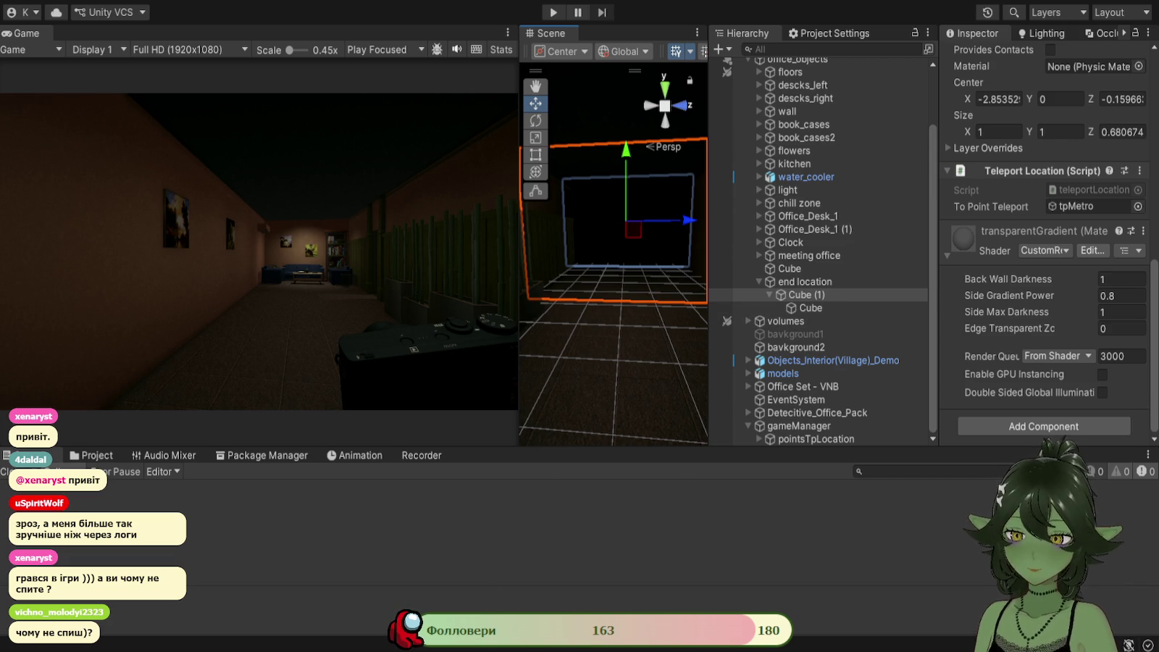
Confirm the player object's Tag is Player, then bring up the teleportLocation script.
{"action": "key", "text": "alt+Tab"}
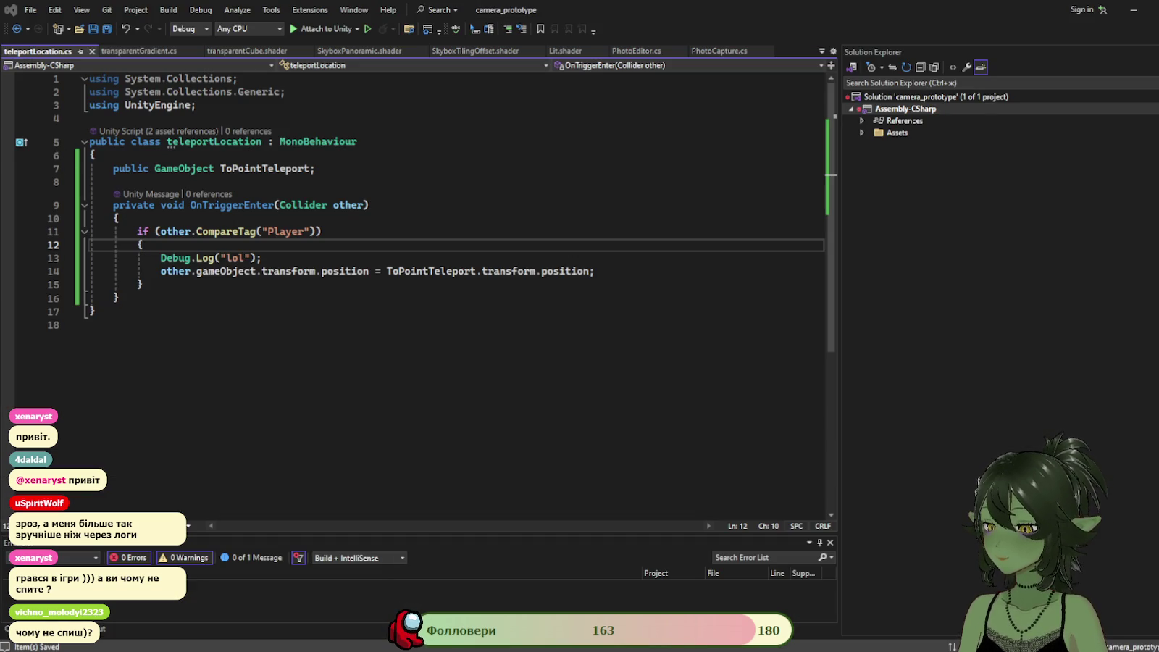
{"action": "key", "text": "alt+Tab"}
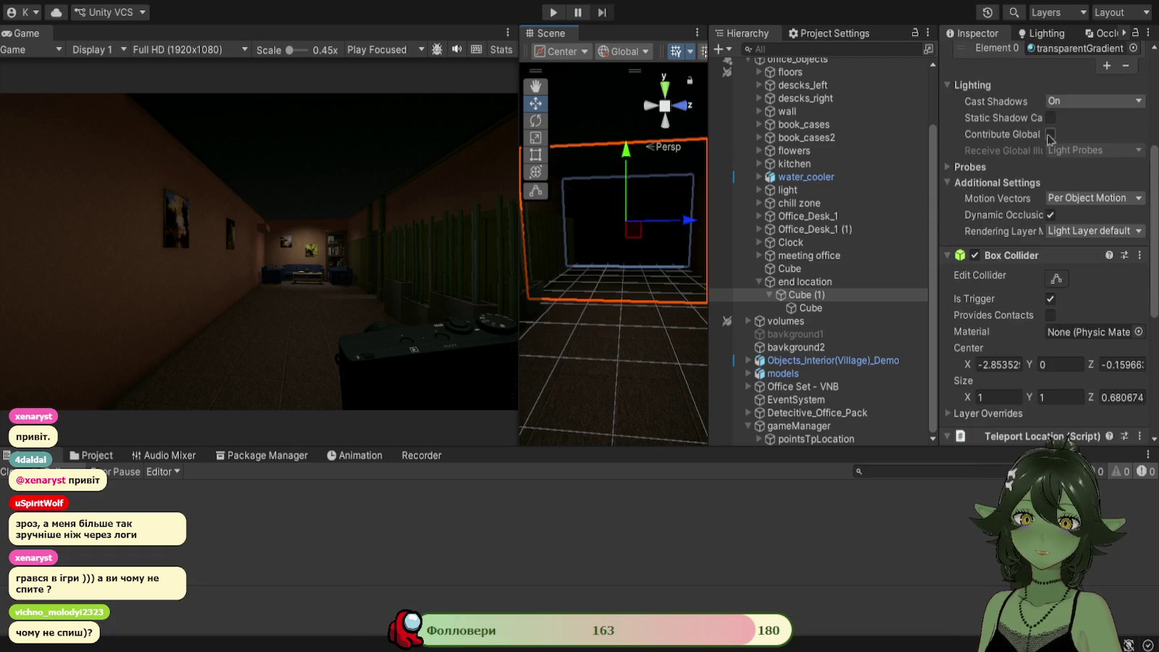
{"action": "scroll", "coordinate": [797, 109], "scroll_direction": "up", "scroll_amount": 5}
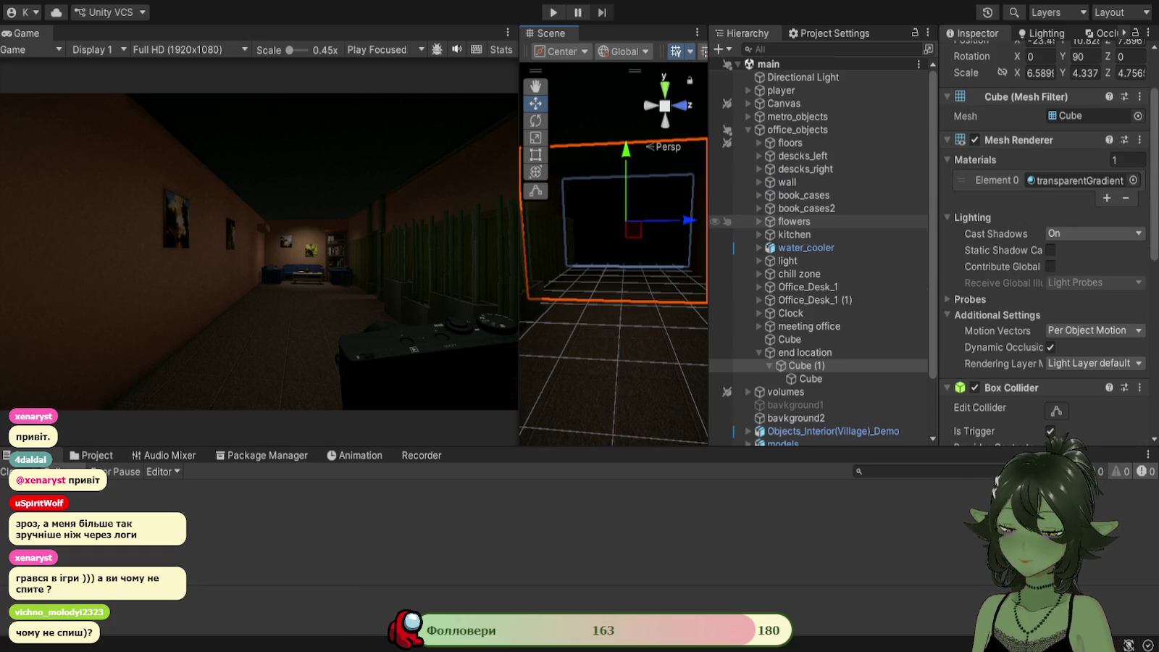
{"action": "left_click", "coordinate": [783, 91]}
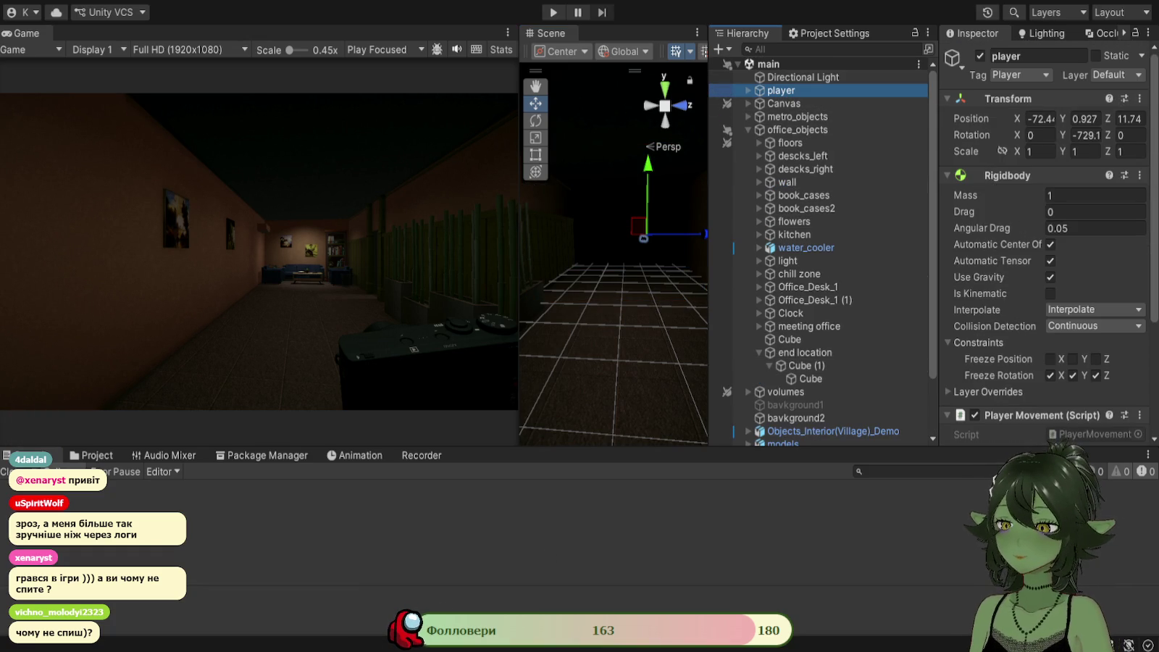
{"action": "key", "text": "alt+Tab"}
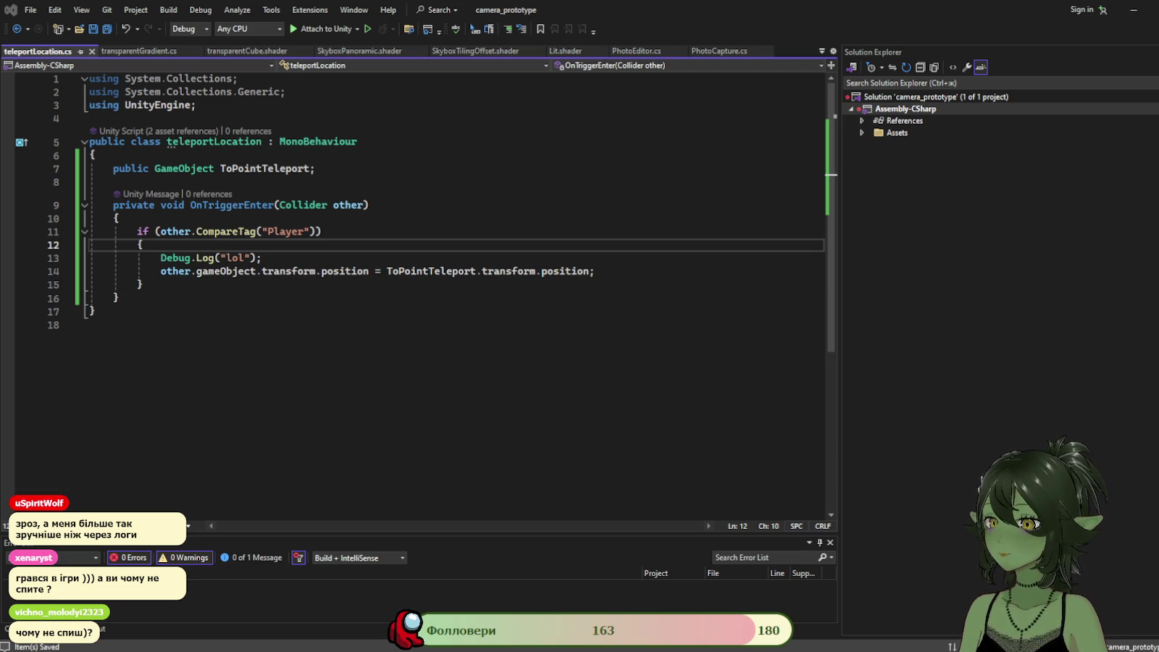
Add an empty OnTriggerStay method below OnTriggerEnter via IntelliSense completion of 'Tri'.
{"action": "left_click", "coordinate": [188, 292]}
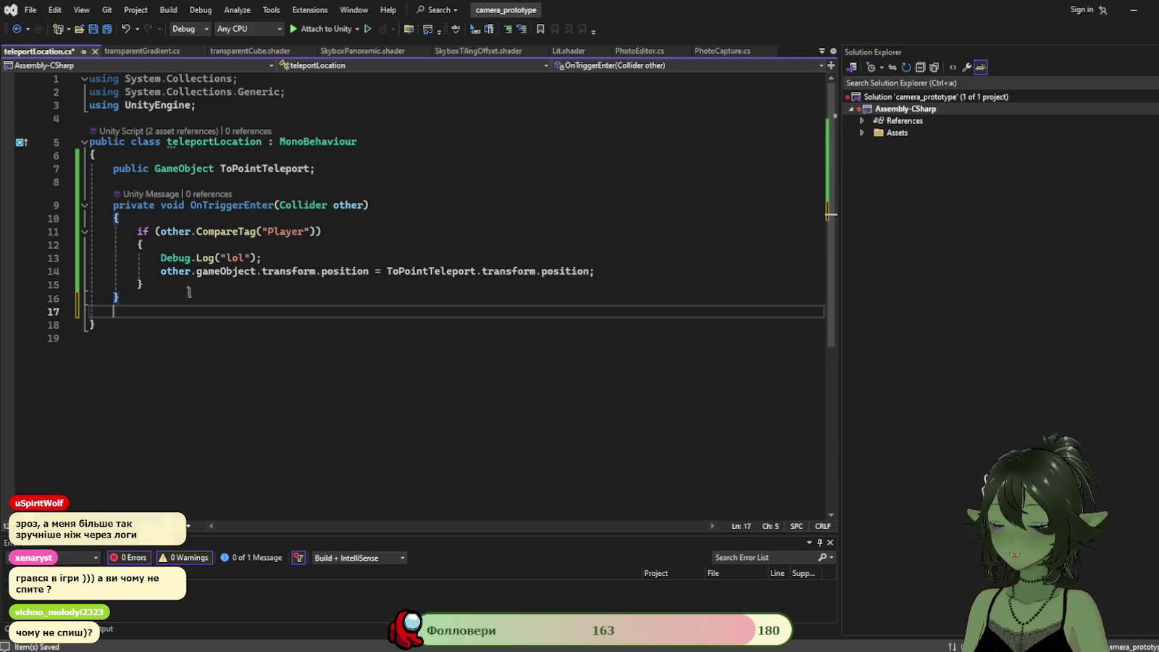
{"action": "key", "text": "Return"}
{"action": "key", "text": "Return"}
{"action": "type", "text": "Tr"}
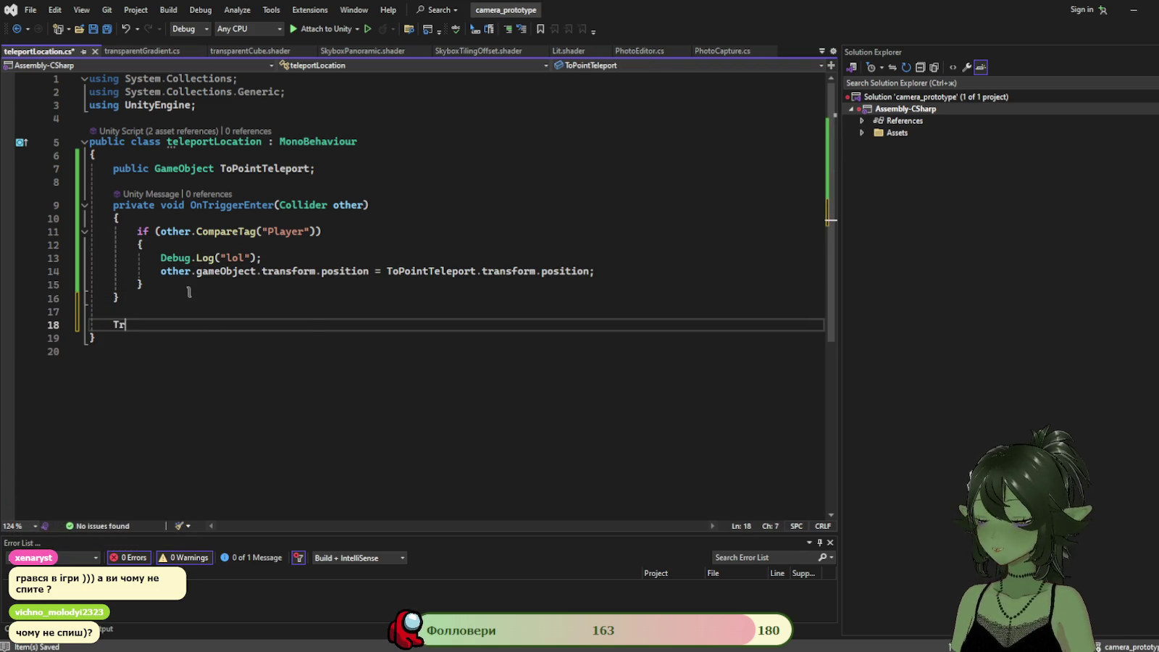
{"action": "type", "text": "i"}
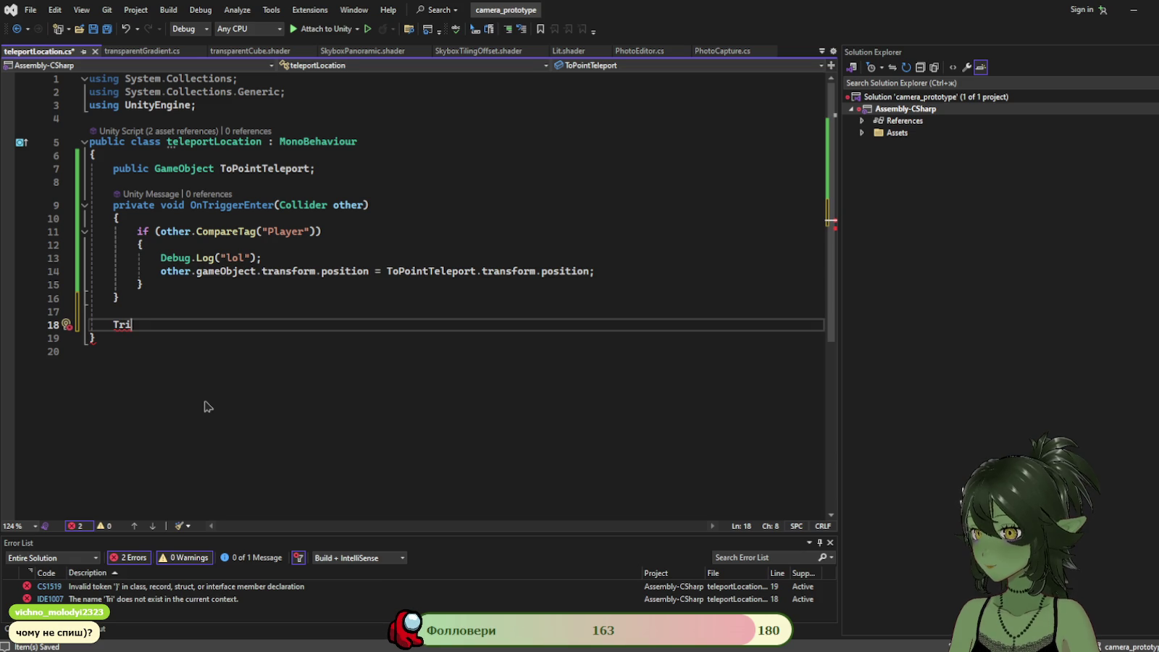
{"action": "key", "text": "Tab"}
Copy the Player-tag if-block from OnTriggerEnter into OnTriggerStay and save the script.
{"action": "mouse_move", "coordinate": [145, 285]}
{"action": "left_mouse_down"}
{"action": "mouse_move", "coordinate": [147, 231]}
{"action": "mouse_move", "coordinate": [137, 231]}
{"action": "left_mouse_up"}
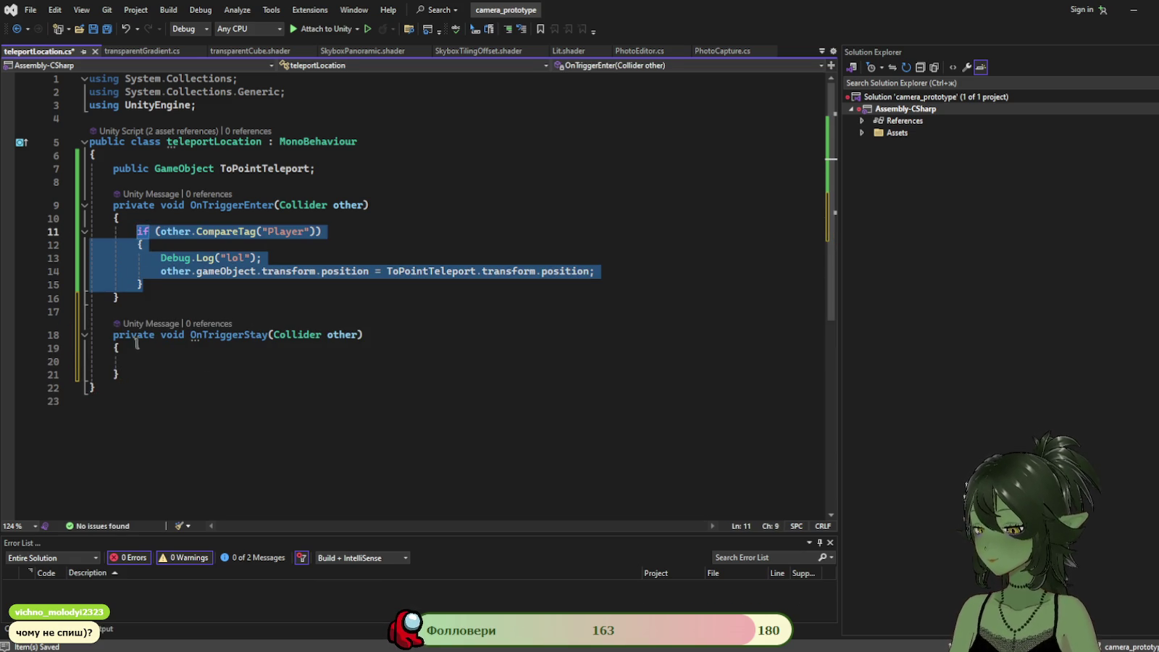
{"action": "key", "text": "ctrl+c"}
{"action": "left_click", "coordinate": [150, 364]}
{"action": "key", "text": "ctrl+v"}
{"action": "key", "text": "ctrl+s"}
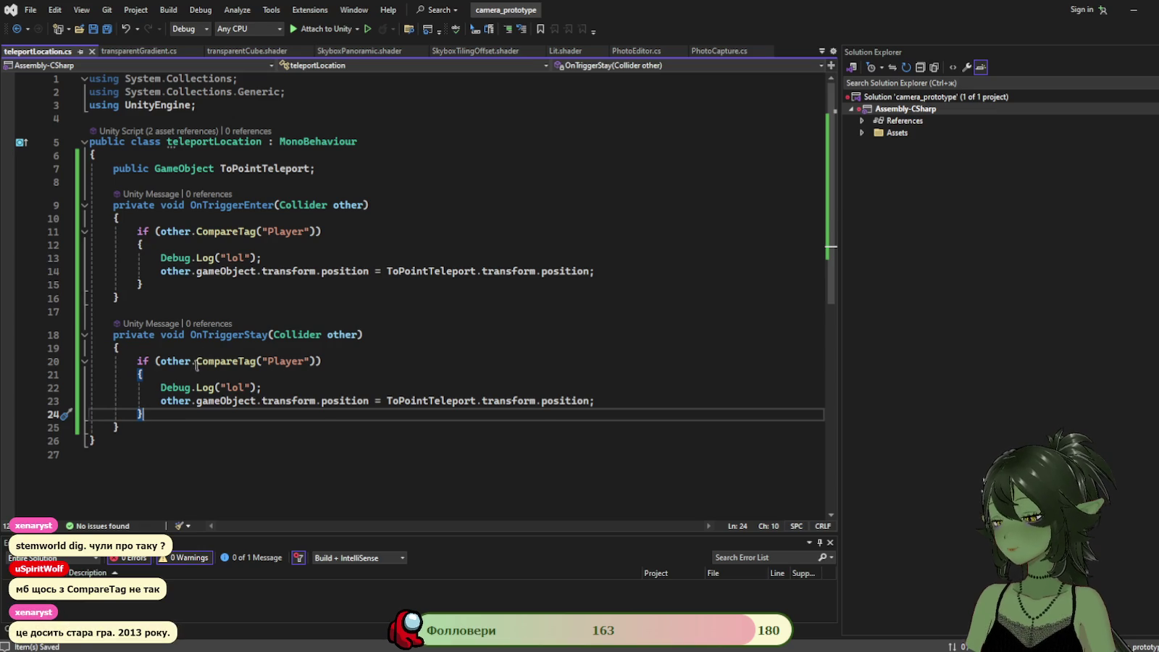
{"action": "left_click", "coordinate": [198, 361]}
Change the OnTriggerEnter condition to call CompareTag on other.gameObject.
{"action": "type", "text": "gCompareTag(\"Player\"))"}
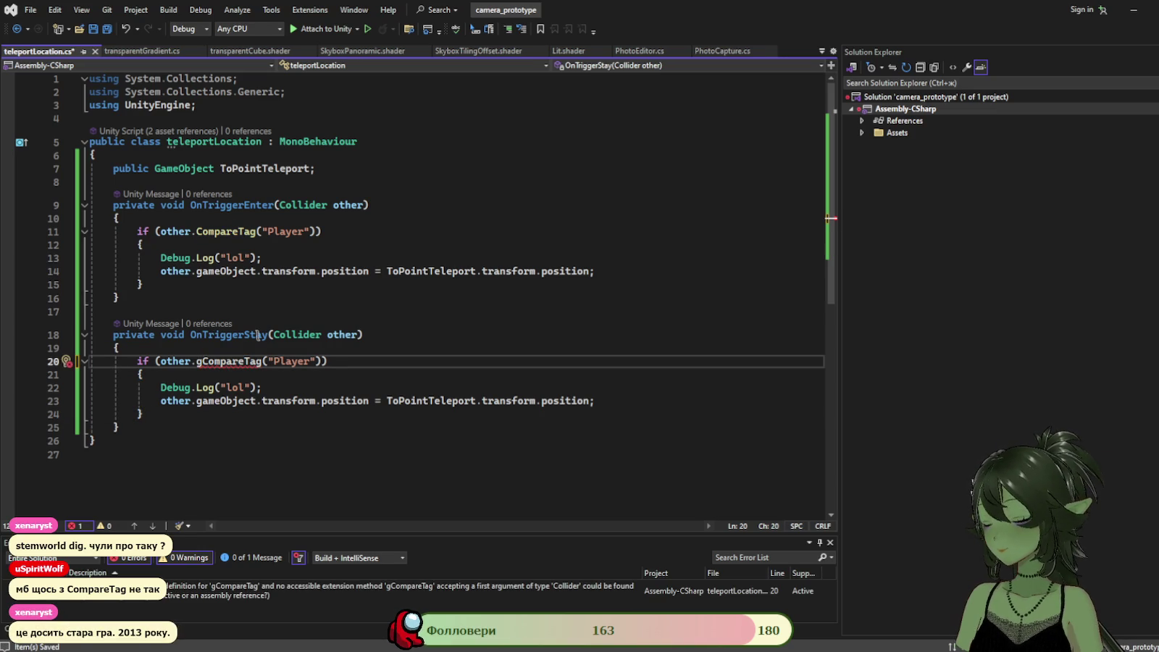
{"action": "key", "text": "BackSpace"}
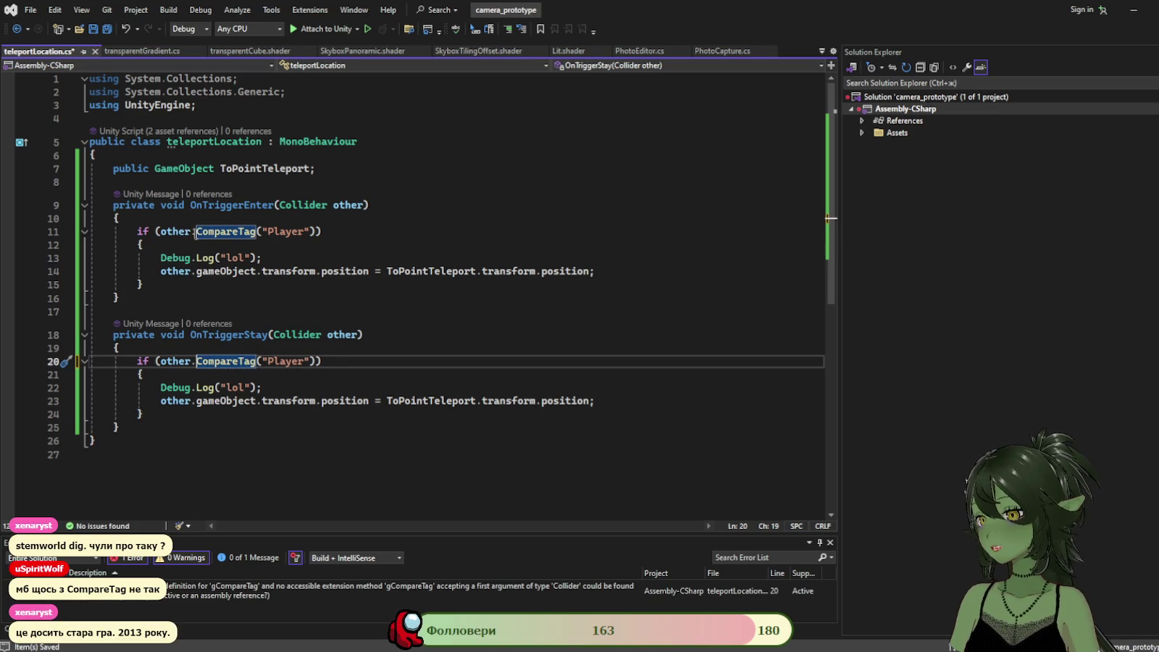
{"action": "left_click", "coordinate": [197, 231]}
{"action": "type", "text": "gameObject."}
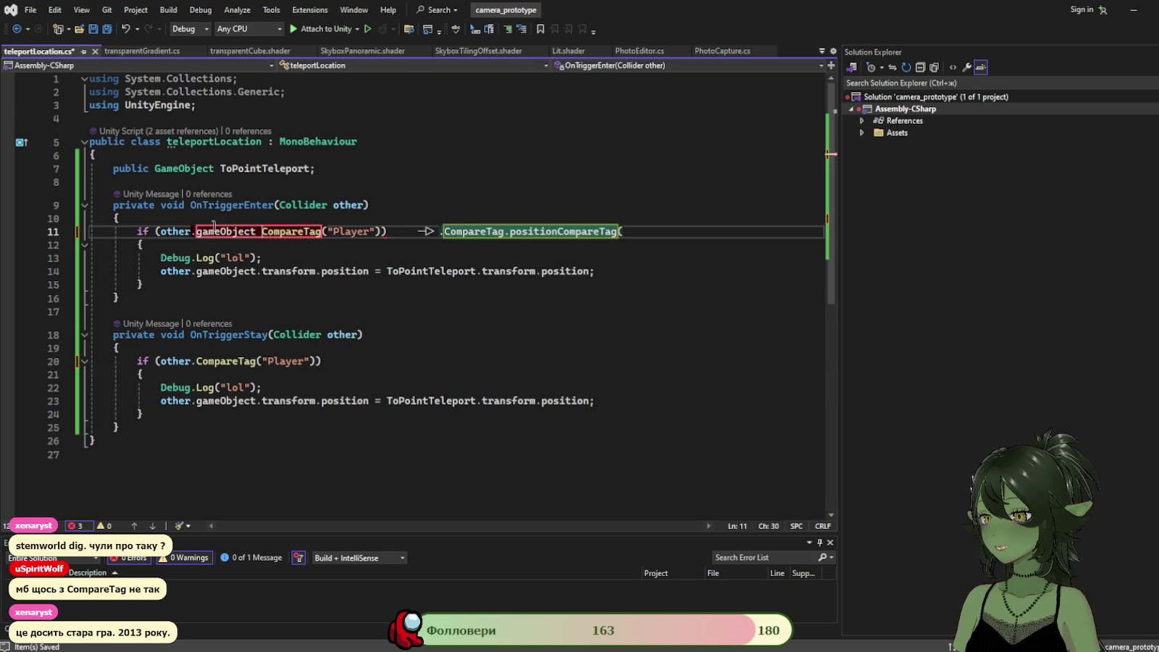
{"action": "left_click", "coordinate": [409, 207]}
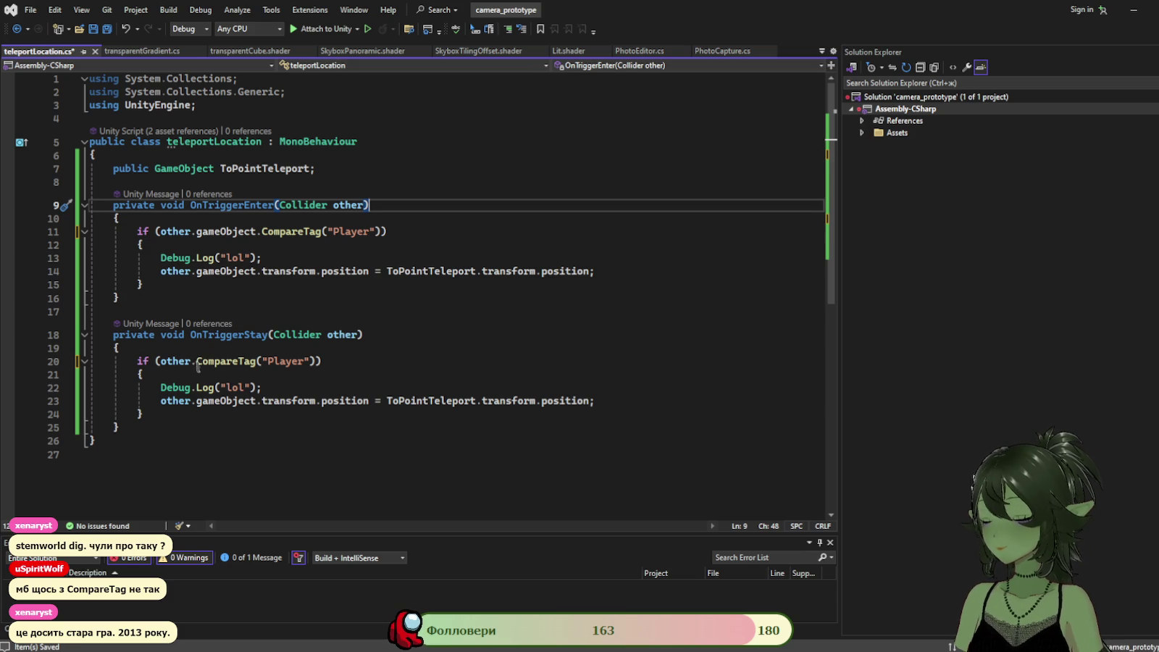
Delete the OnTriggerStay method, save the script, and return to Unity.
{"action": "mouse_move", "coordinate": [119, 427]}
{"action": "left_mouse_down"}
{"action": "mouse_move", "coordinate": [138, 361]}
{"action": "mouse_move", "coordinate": [114, 335]}
{"action": "left_mouse_up"}
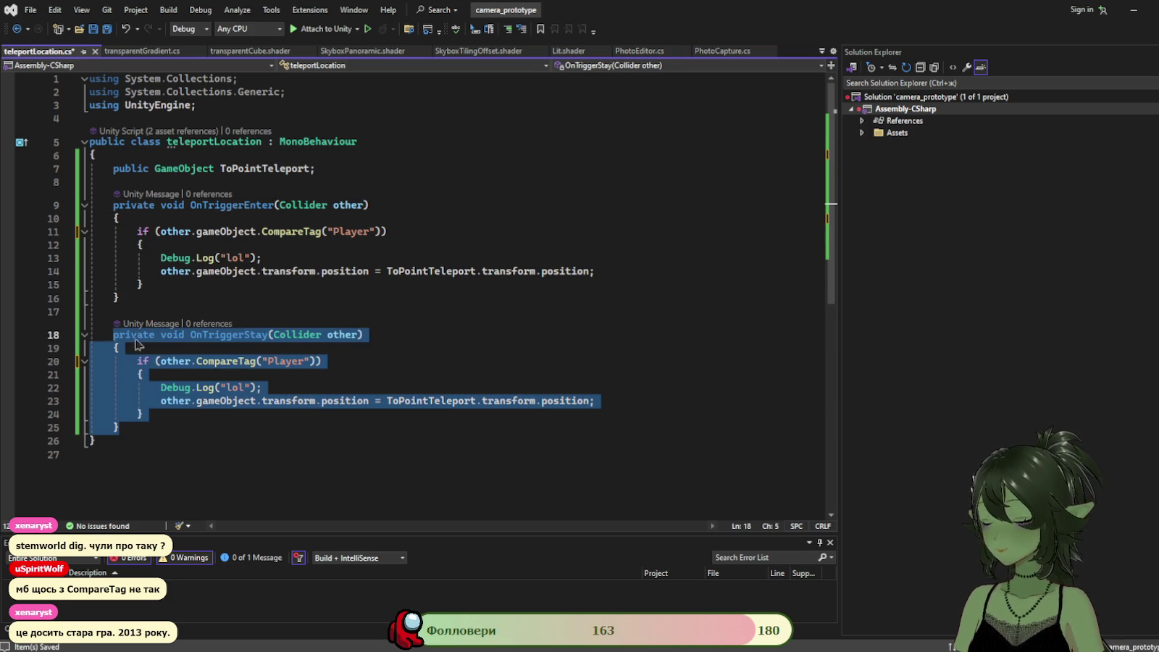
{"action": "key", "text": "Delete"}
{"action": "key", "text": "ctrl+s"}
{"action": "left_click", "coordinate": [362, 642]}
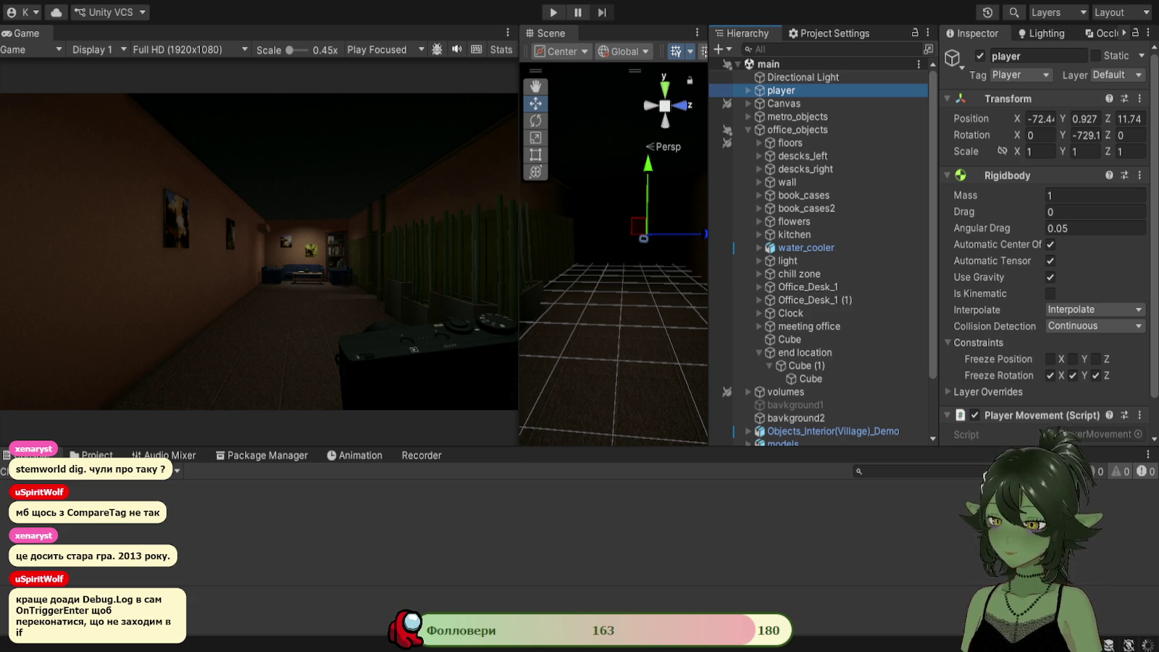
Duplicate the Debug.Log call onto a new first line of OnTriggerEnter.
{"action": "key", "text": "alt+Tab"}
{"action": "mouse_move", "coordinate": [263, 257]}
{"action": "left_mouse_down"}
{"action": "mouse_move", "coordinate": [166, 272]}
{"action": "mouse_move", "coordinate": [161, 259]}
{"action": "left_mouse_up"}
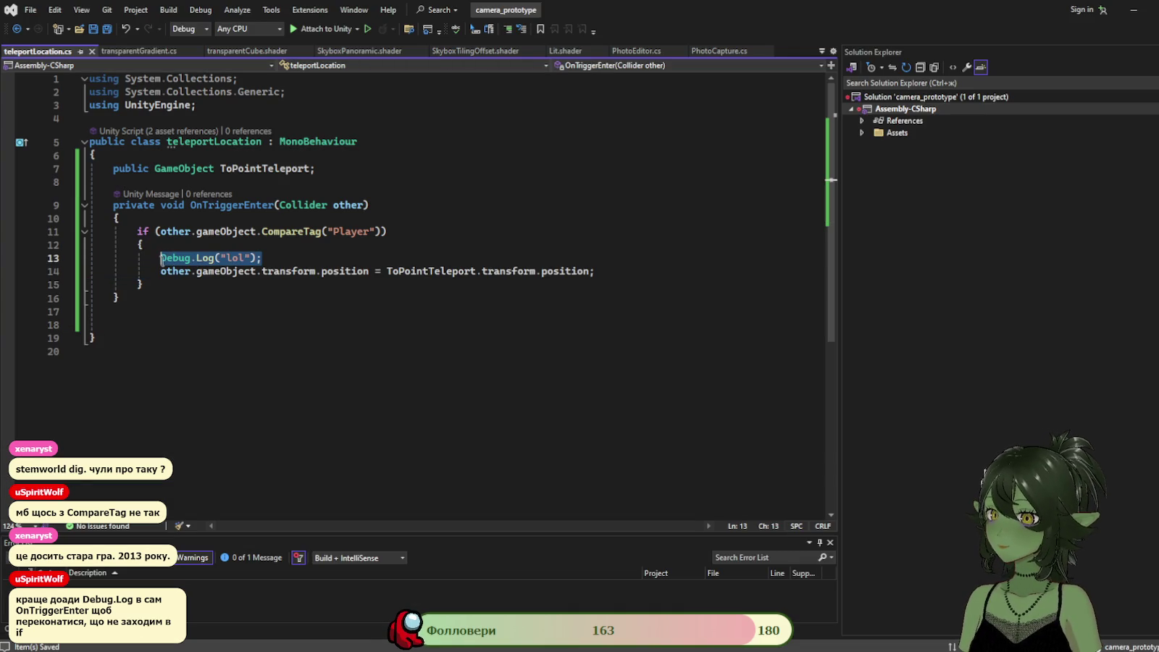
{"action": "left_click", "coordinate": [165, 219]}
{"action": "key", "text": "Return"}
{"action": "key", "text": "ctrl+v"}
Make that new line log 'pop', save the script, and switch back to Unity.
{"action": "key", "text": "Left"}
{"action": "key", "text": "Left"}
{"action": "key", "text": "Left"}
{"action": "key", "text": "BackSpace"}
{"action": "key", "text": "BackSpace"}
{"action": "key", "text": "BackSpace"}
{"action": "type", "text": "lol"}
{"action": "key", "text": "BackSpace"}
{"action": "key", "text": "BackSpace"}
{"action": "key", "text": "BackSpace"}
{"action": "type", "text": "pop"}
{"action": "key", "text": "ctrl+s"}
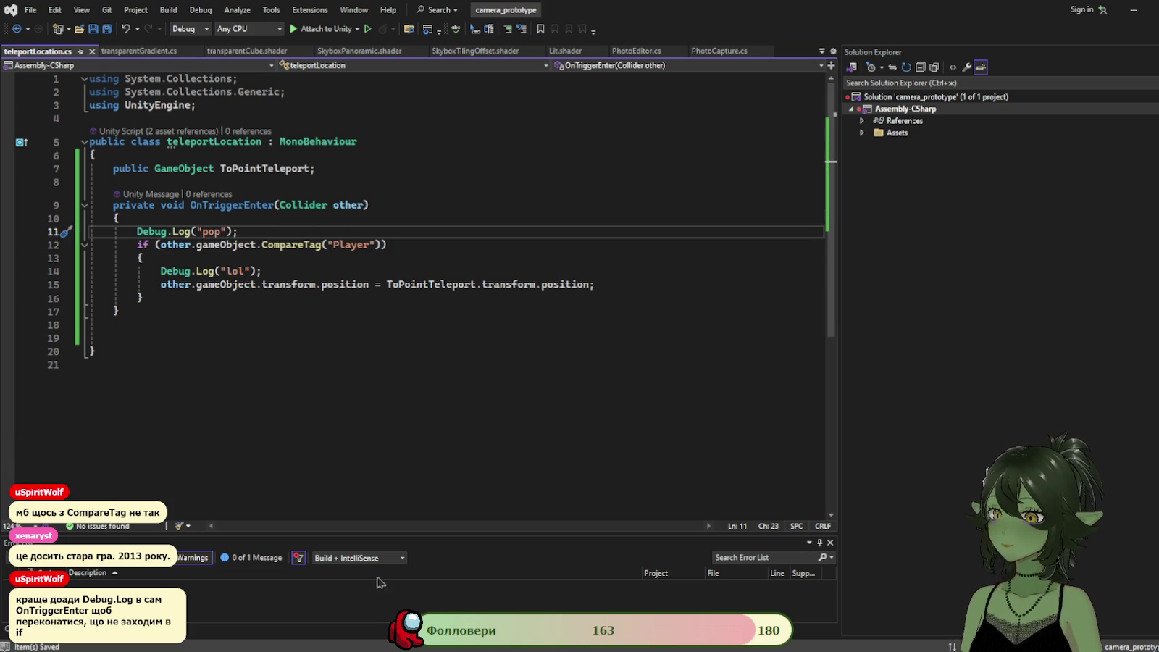
{"action": "key", "text": "alt+Tab"}
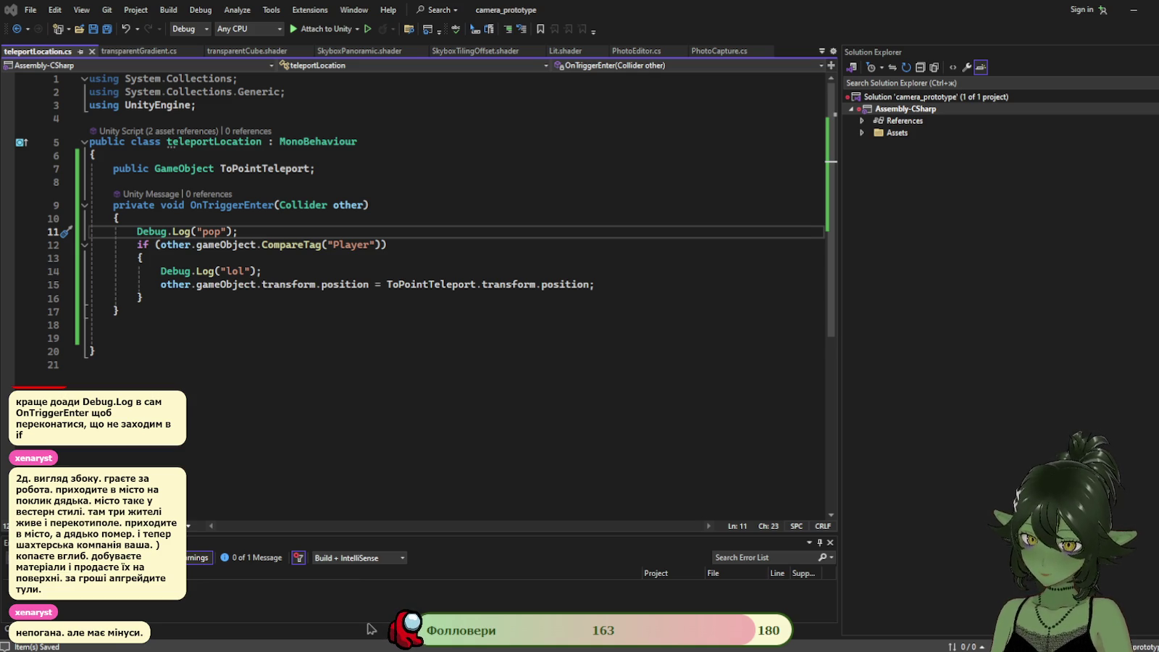
{"action": "key", "text": "alt+Tab"}
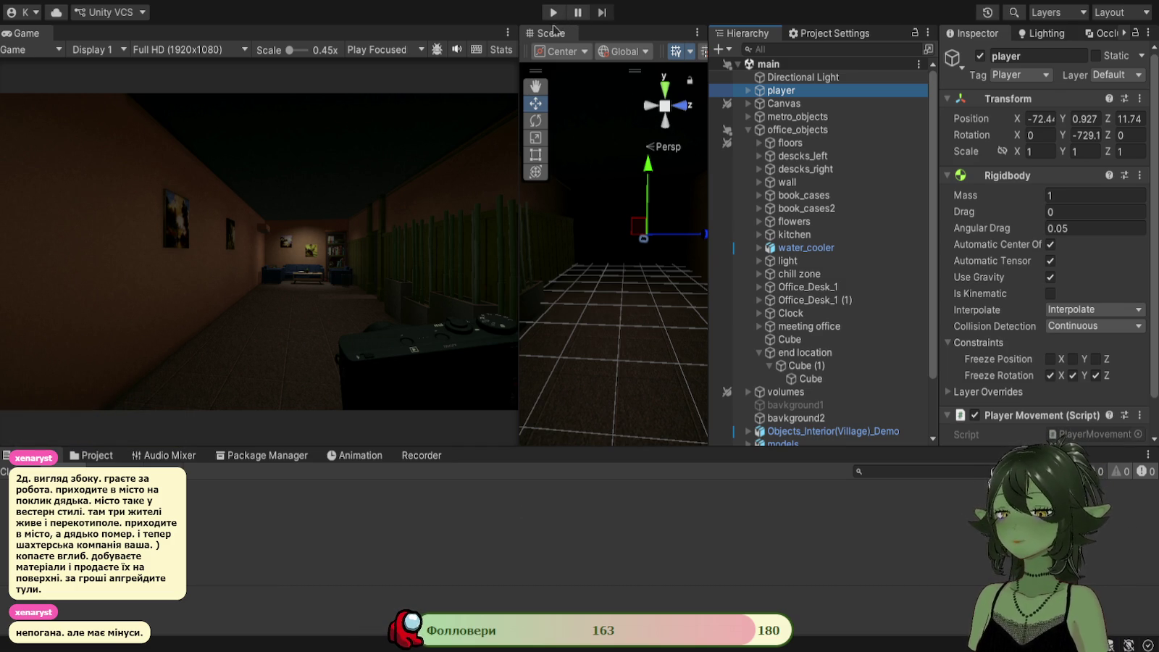
Play the scene, walk the player back and forth along the office corridor with A, D and W, then stop.
{"action": "left_click", "coordinate": [554, 12]}
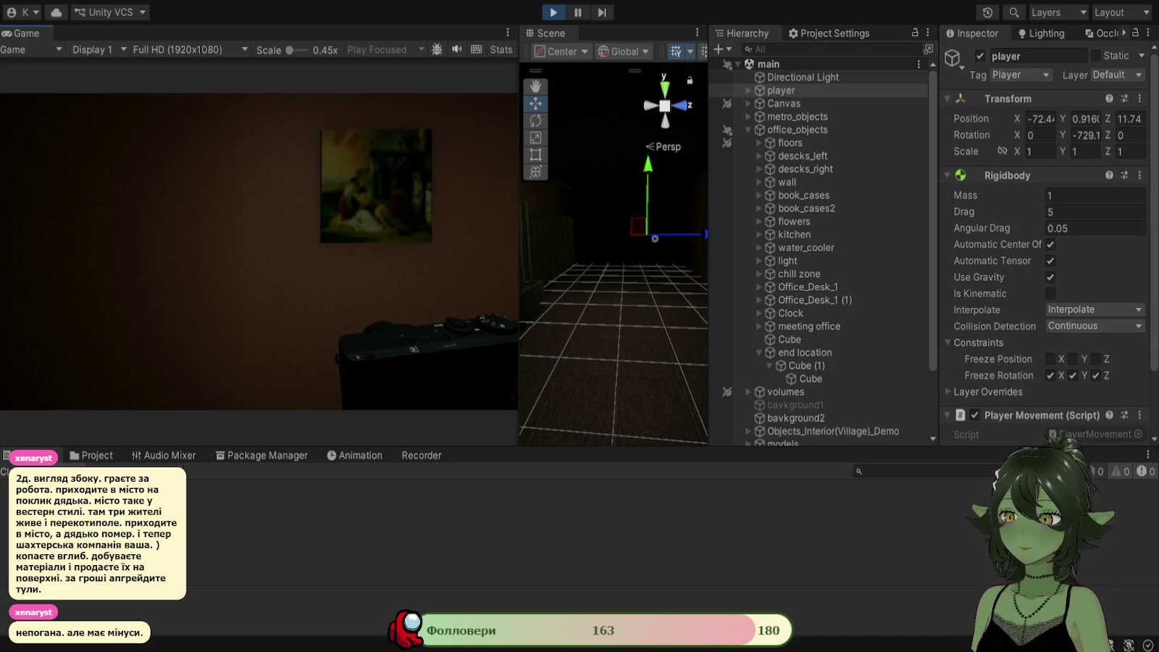
{"action": "key", "text": "d"}
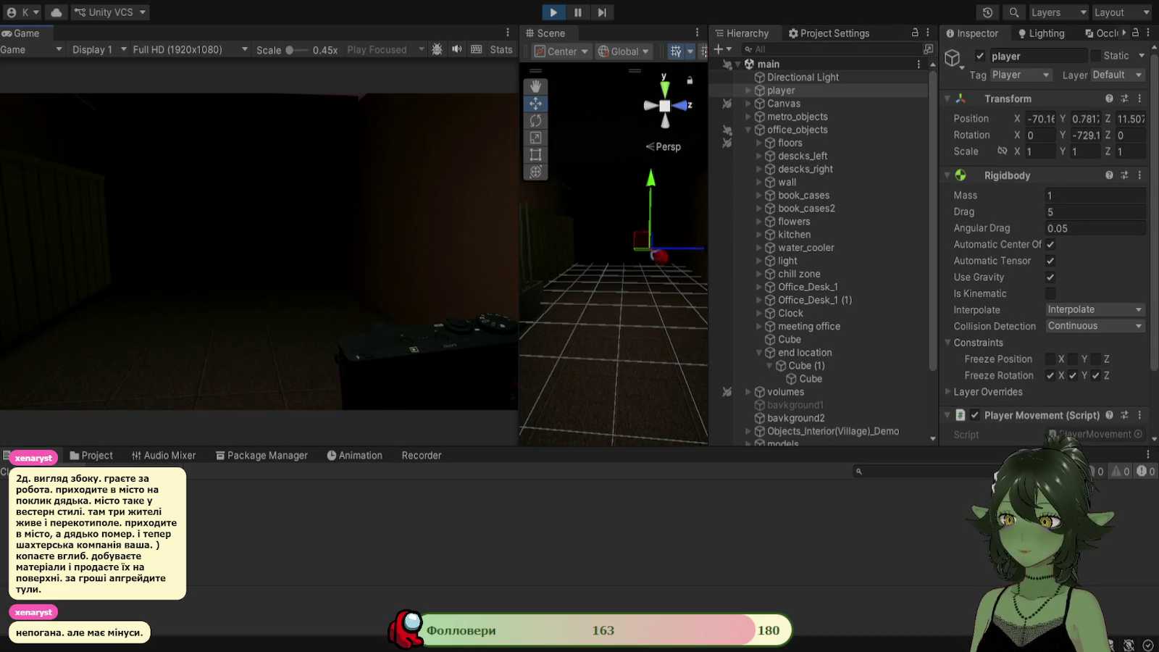
{"action": "key", "text": "a"}
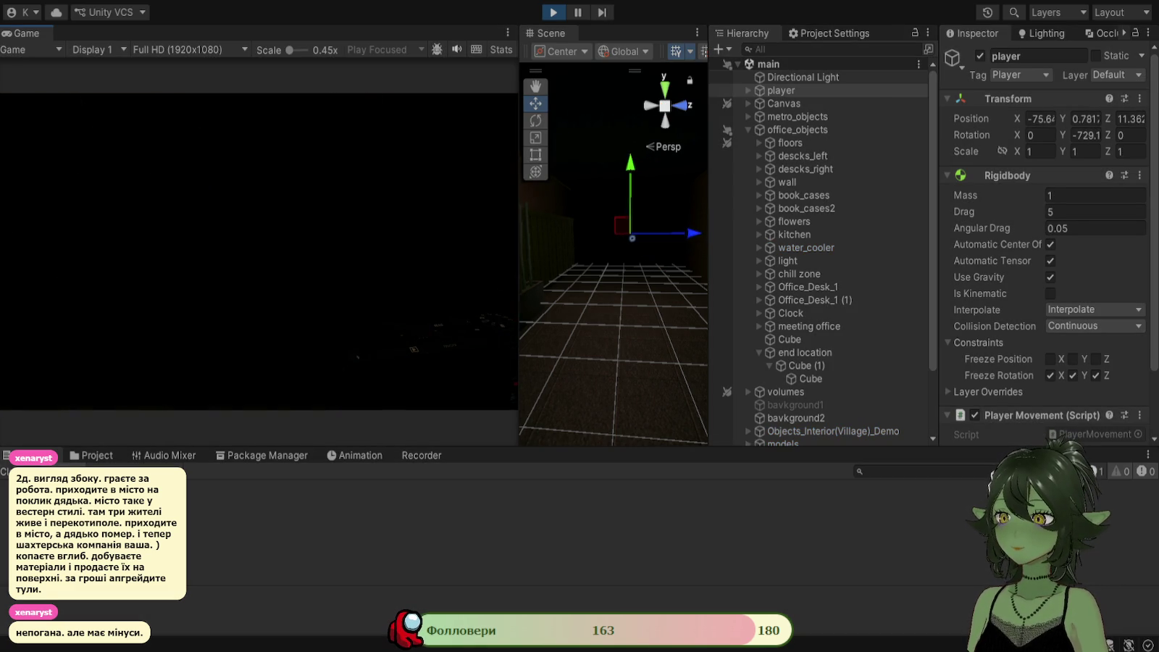
{"action": "key", "text": "d"}
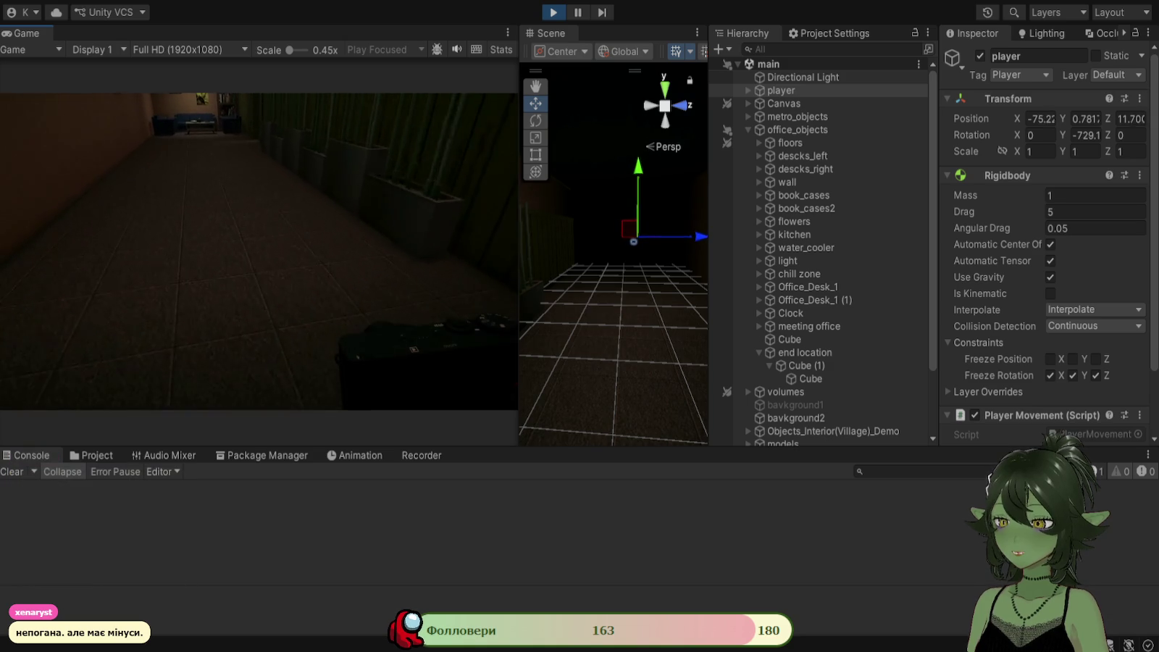
{"action": "key", "text": "w"}
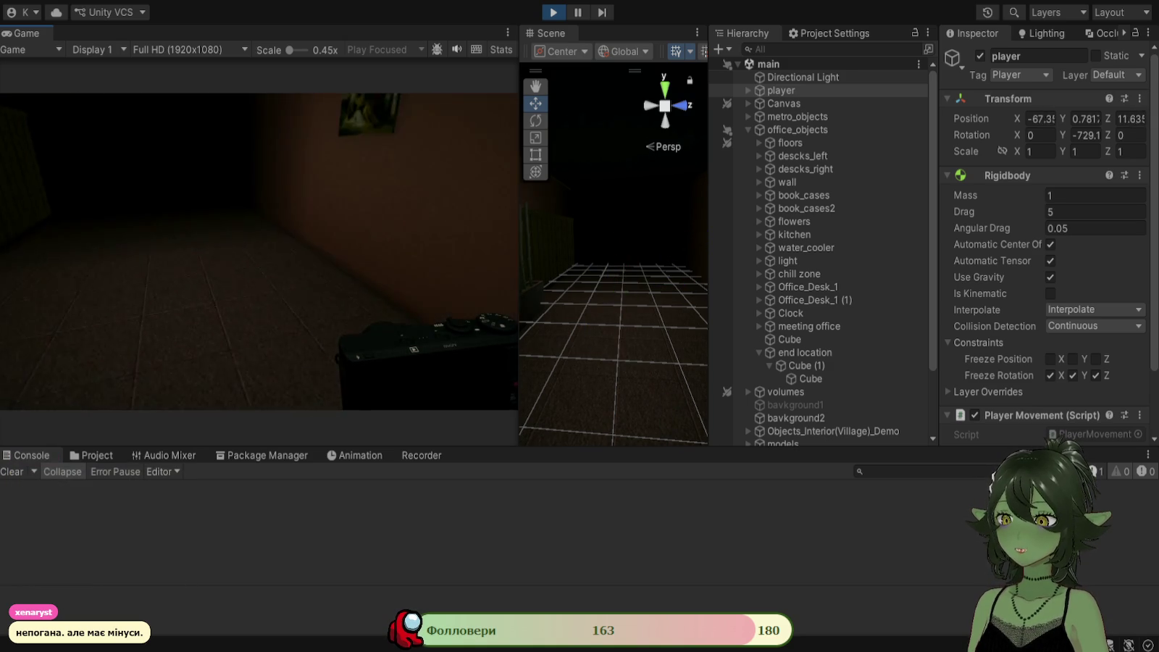
{"action": "key", "text": "a"}
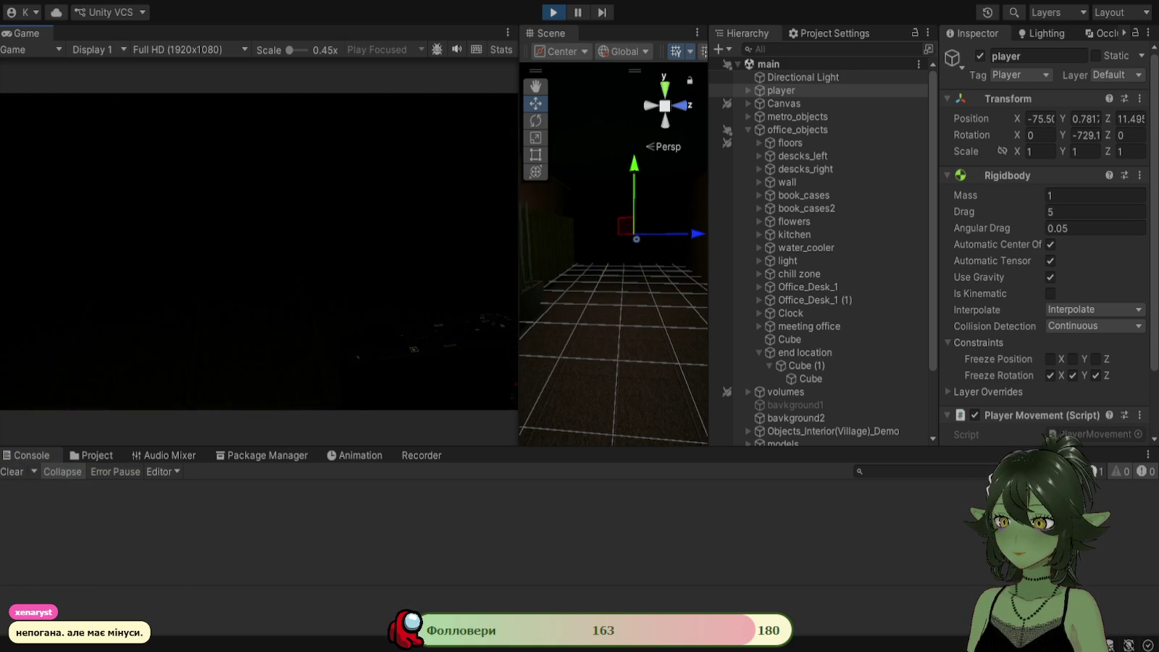
{"action": "key", "text": "d"}
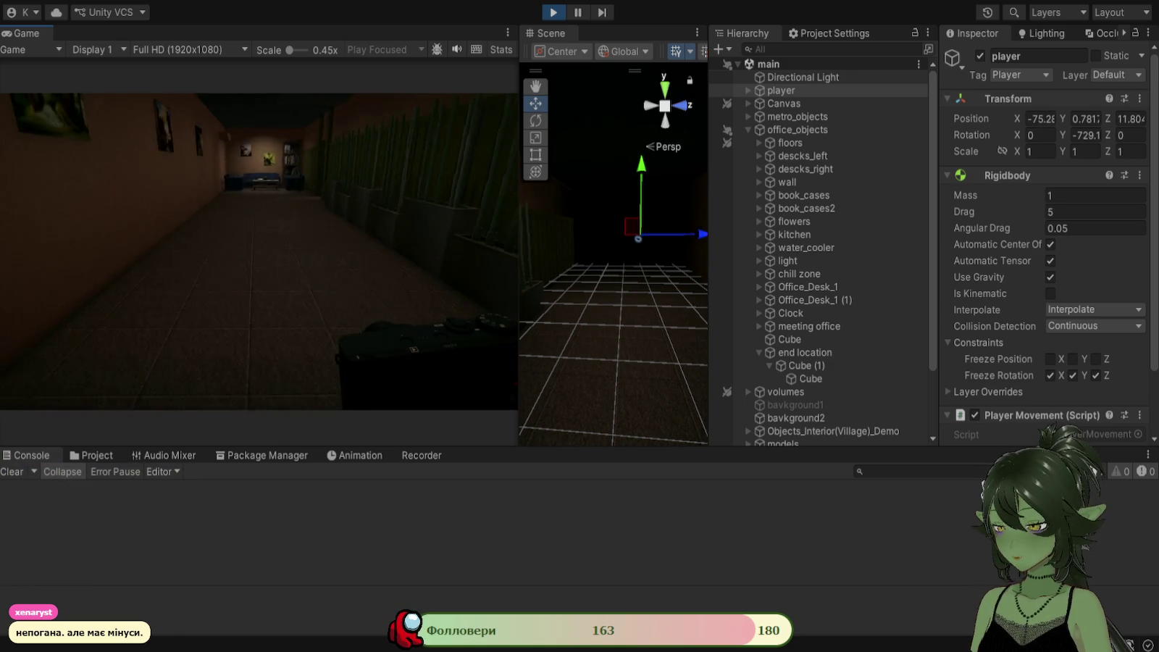
{"action": "key", "text": "d"}
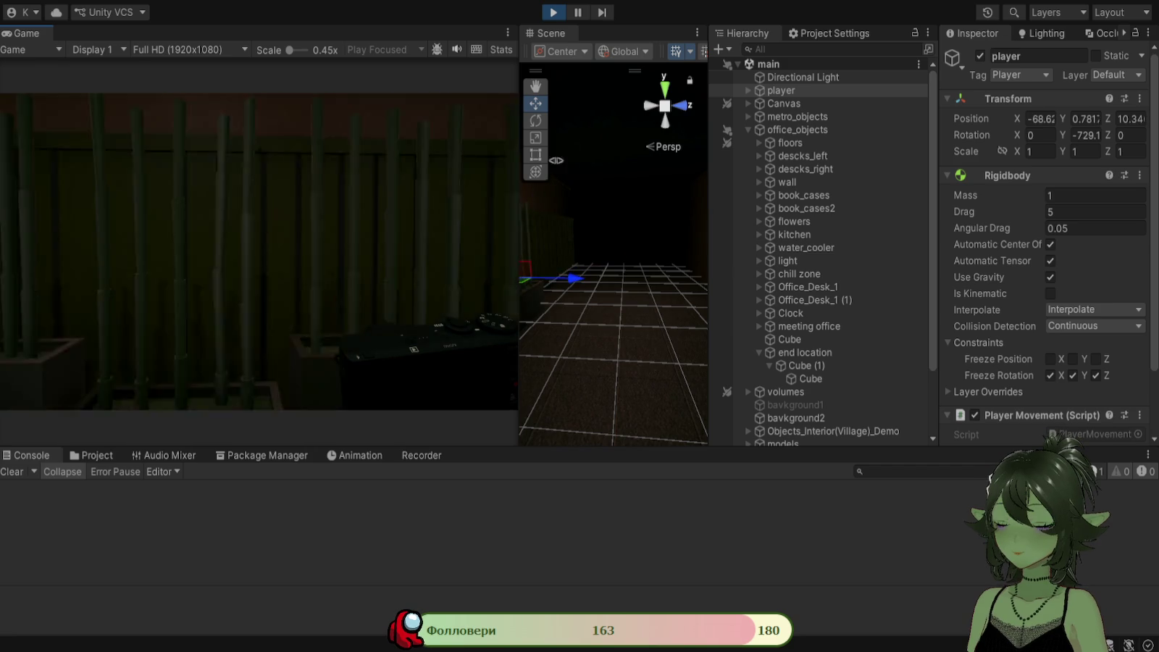
{"action": "left_click", "coordinate": [561, 13]}
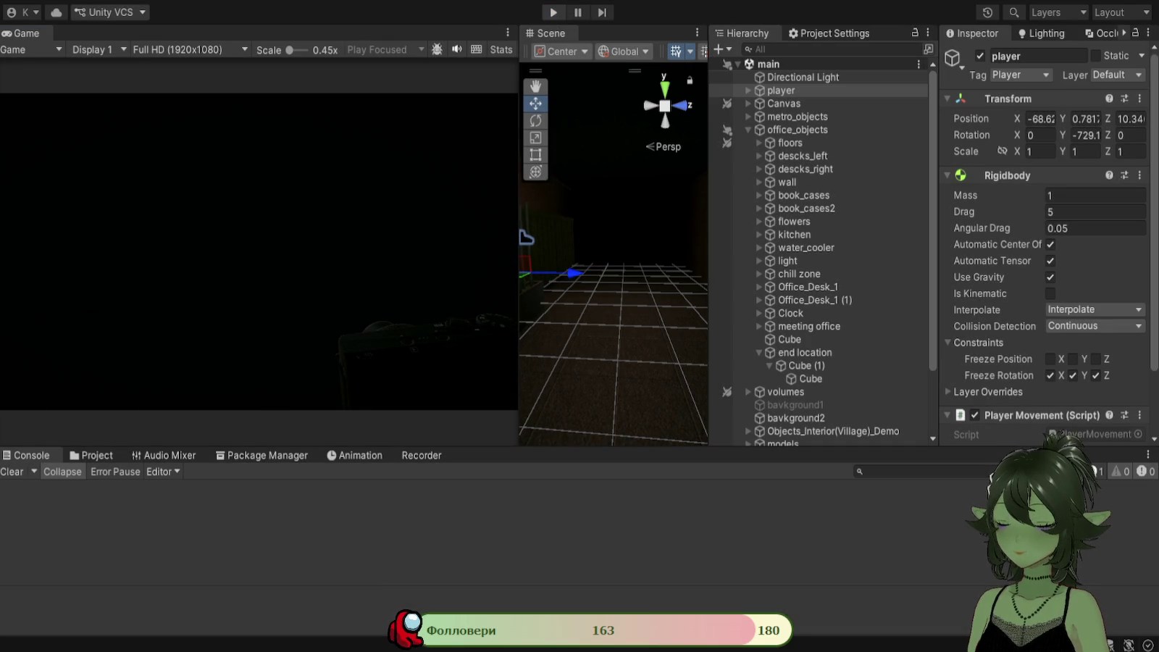
{"action": "key", "text": "alt+Tab"}
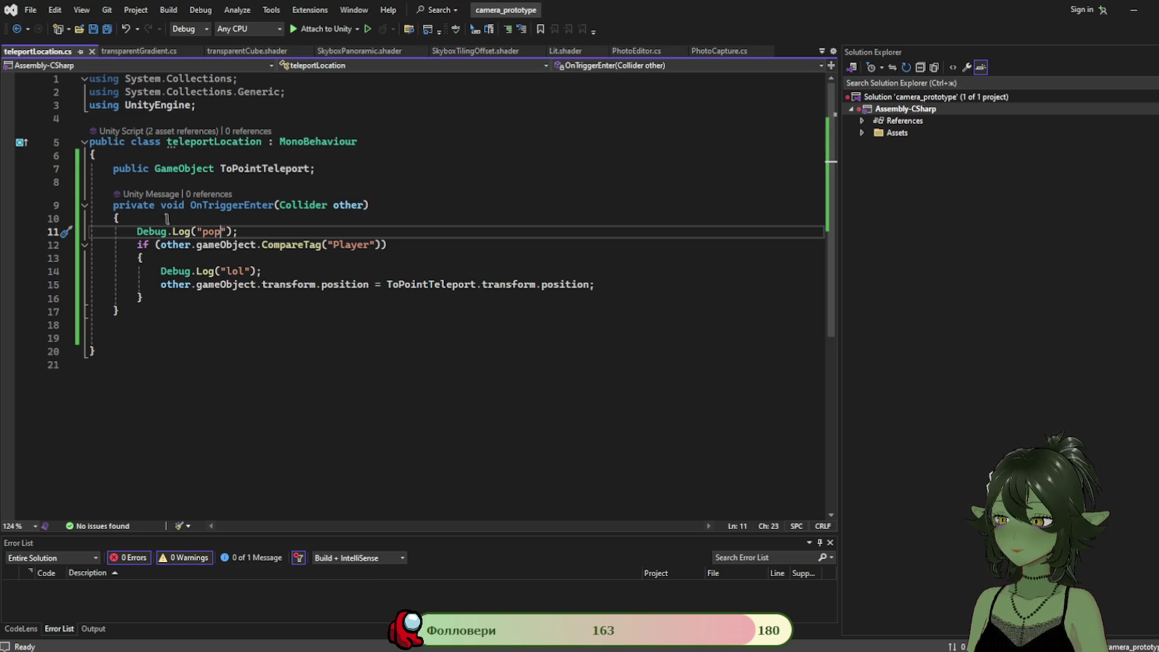
Look over teleportLocation in Visual Studio, then select Cube (3) under dark place in Unity.
{"action": "key", "text": "alt+Tab"}
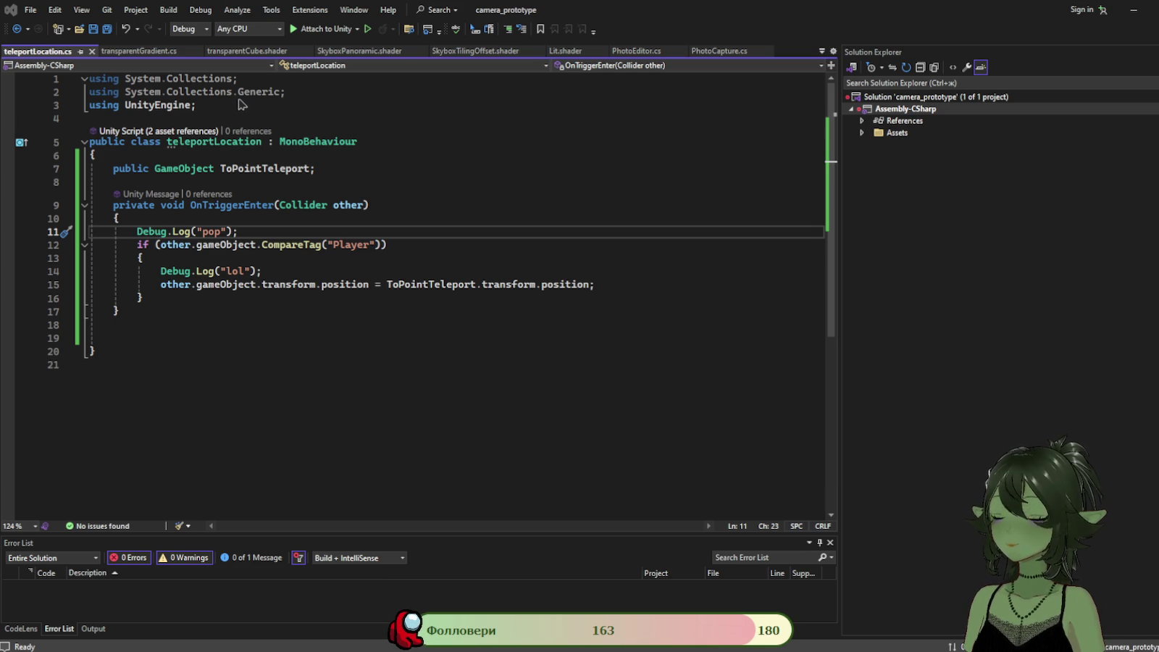
{"action": "left_click", "coordinate": [398, 181]}
{"action": "key", "text": "alt+Tab"}
{"action": "left_click", "coordinate": [801, 274]}
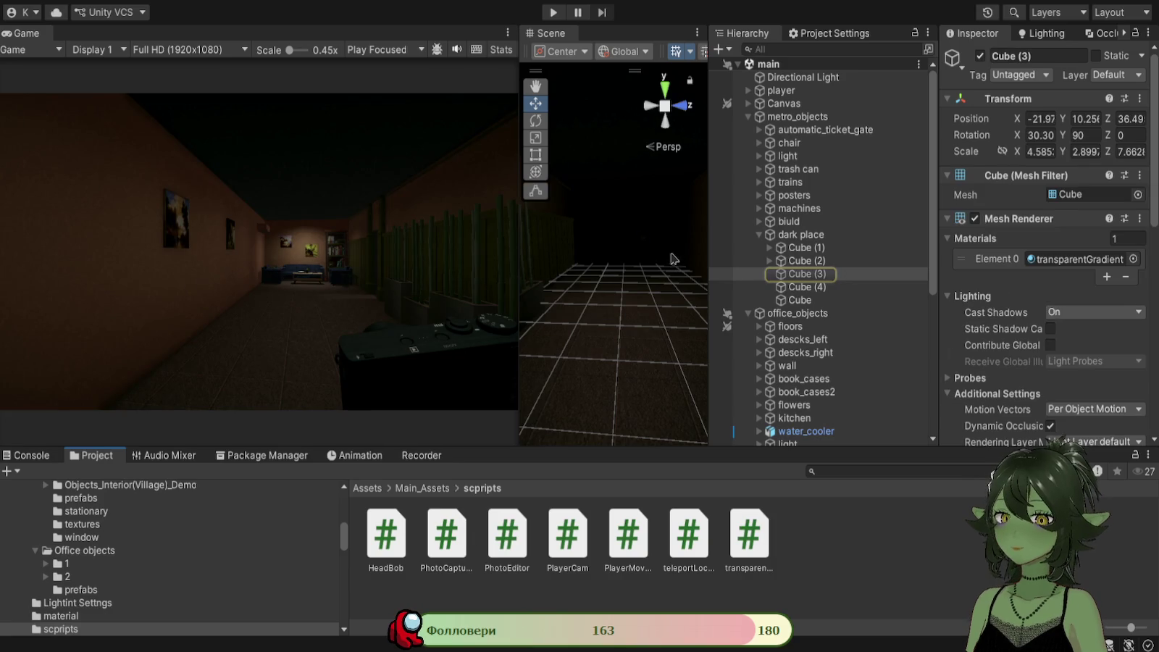
{"action": "scroll", "coordinate": [1043, 239], "scroll_direction": "down", "scroll_amount": 5}
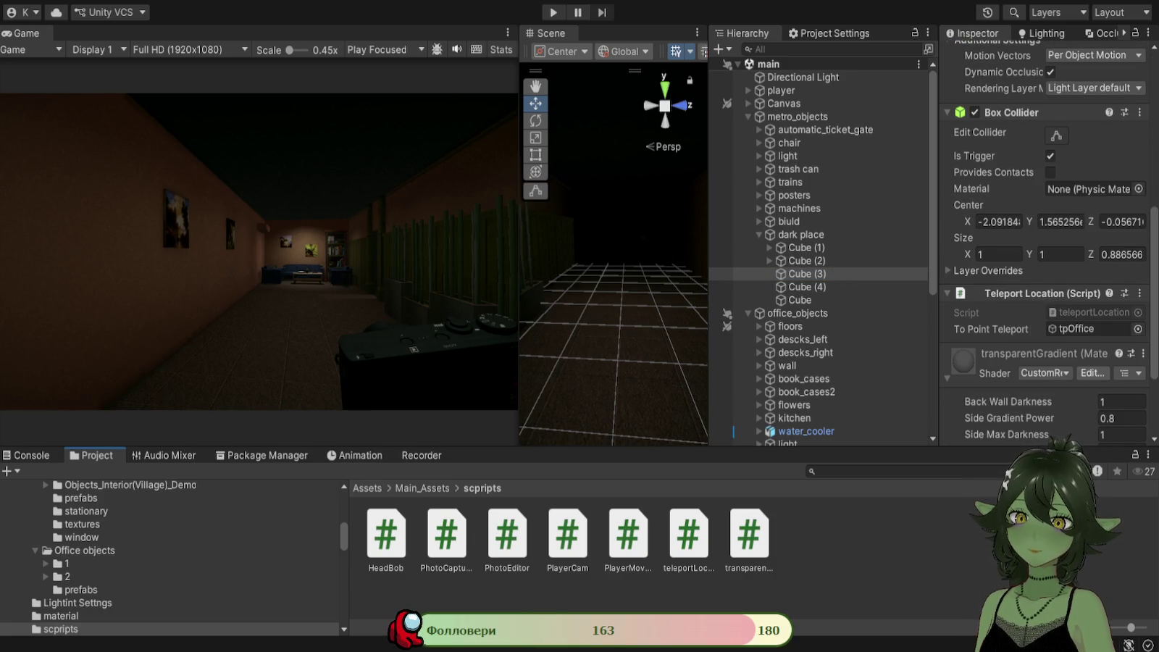
{"action": "scroll", "coordinate": [1051, 239], "scroll_direction": "up", "scroll_amount": 2}
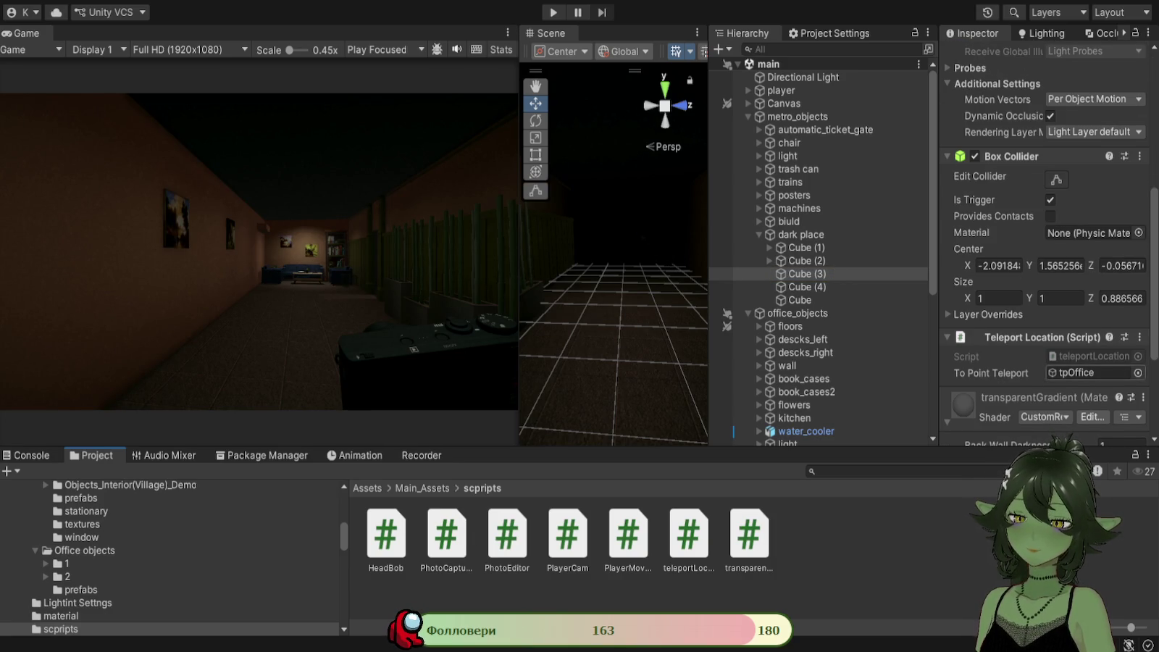
{"action": "left_click", "coordinate": [1056, 179]}
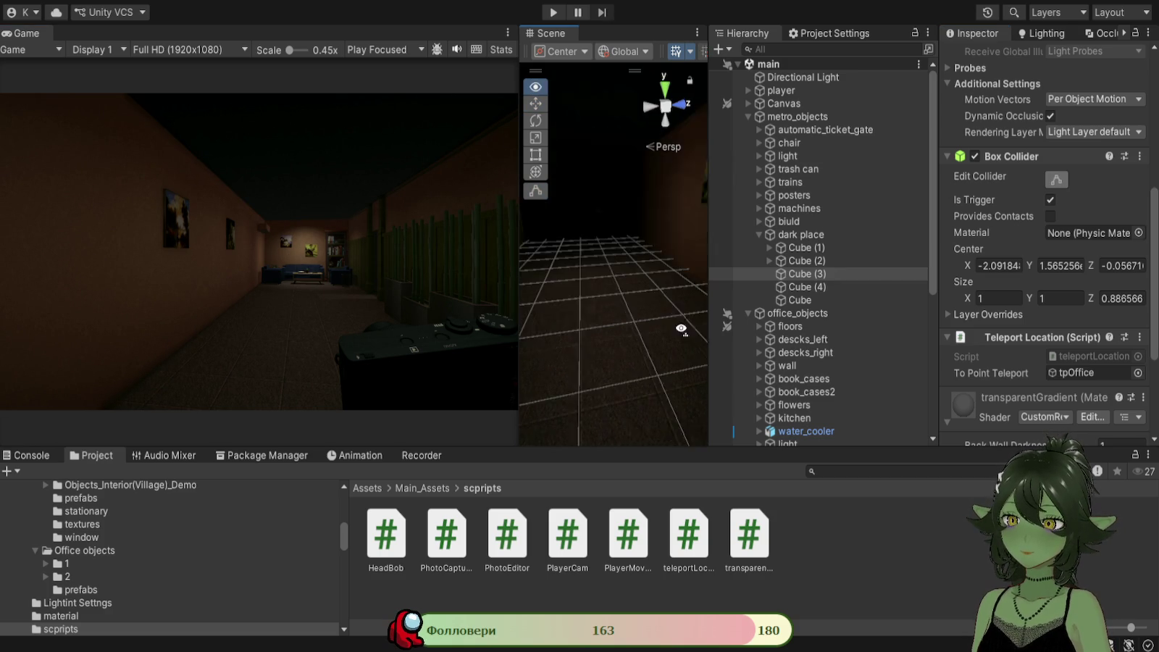
{"action": "double_click", "coordinate": [800, 274]}
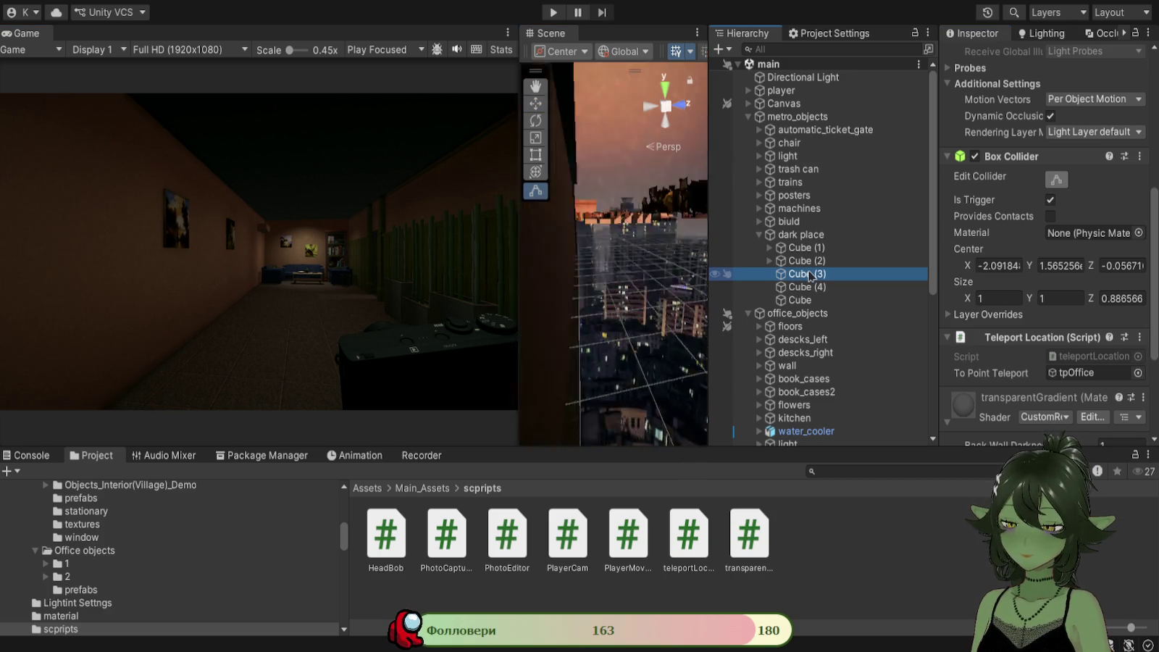
{"action": "mouse_move", "coordinate": [628, 351]}
{"action": "left_mouse_down"}
{"action": "mouse_move", "coordinate": [572, 395]}
{"action": "mouse_move", "coordinate": [626, 395]}
{"action": "mouse_move", "coordinate": [652, 362]}
{"action": "left_mouse_up"}
{"action": "left_click", "coordinate": [855, 274]}
{"action": "mouse_move", "coordinate": [638, 290]}
{"action": "left_mouse_down"}
{"action": "mouse_move", "coordinate": [511, 225]}
{"action": "mouse_move", "coordinate": [495, 239]}
{"action": "mouse_move", "coordinate": [507, 246]}
{"action": "left_mouse_up"}
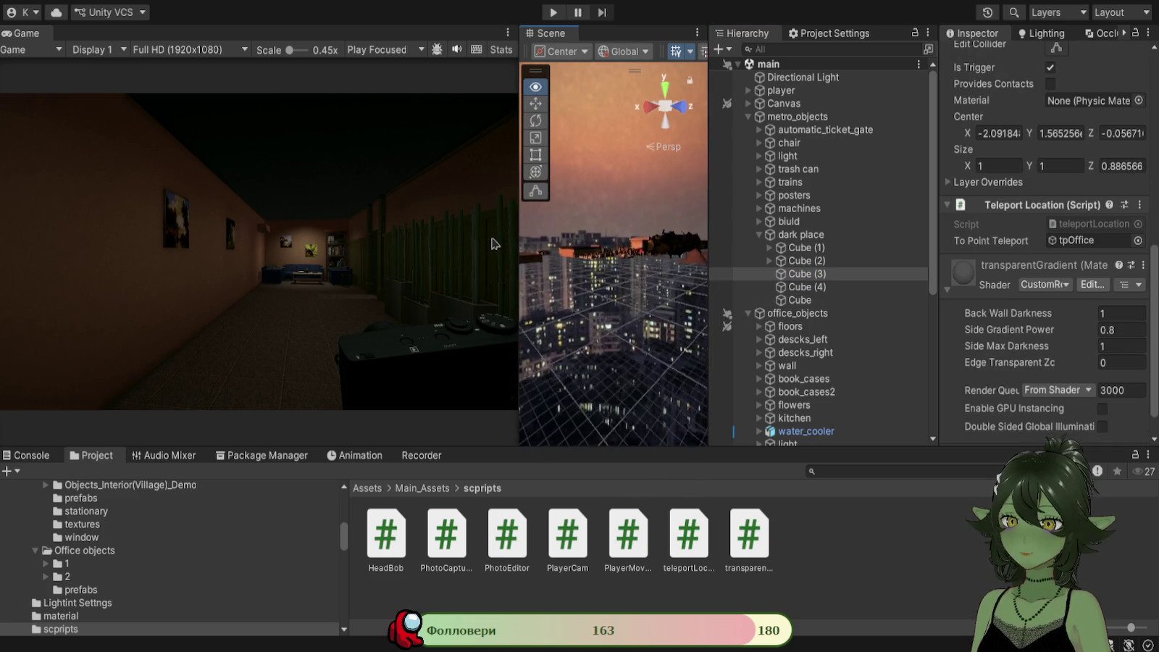
{"action": "mouse_move", "coordinate": [674, 283]}
{"action": "left_mouse_down"}
{"action": "mouse_move", "coordinate": [451, 289]}
{"action": "mouse_move", "coordinate": [461, 279]}
{"action": "mouse_move", "coordinate": [689, 271]}
{"action": "mouse_move", "coordinate": [666, 268]}
{"action": "mouse_move", "coordinate": [750, 236]}
{"action": "mouse_move", "coordinate": [527, 568]}
{"action": "left_mouse_up"}
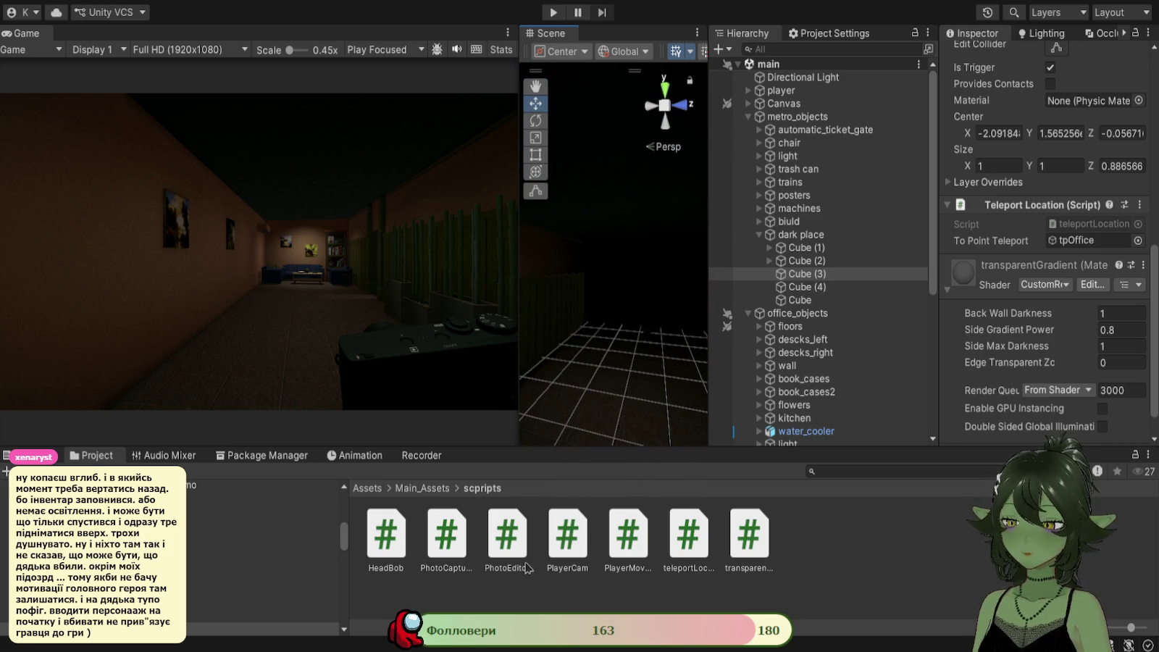
{"action": "key", "text": "alt+Tab"}
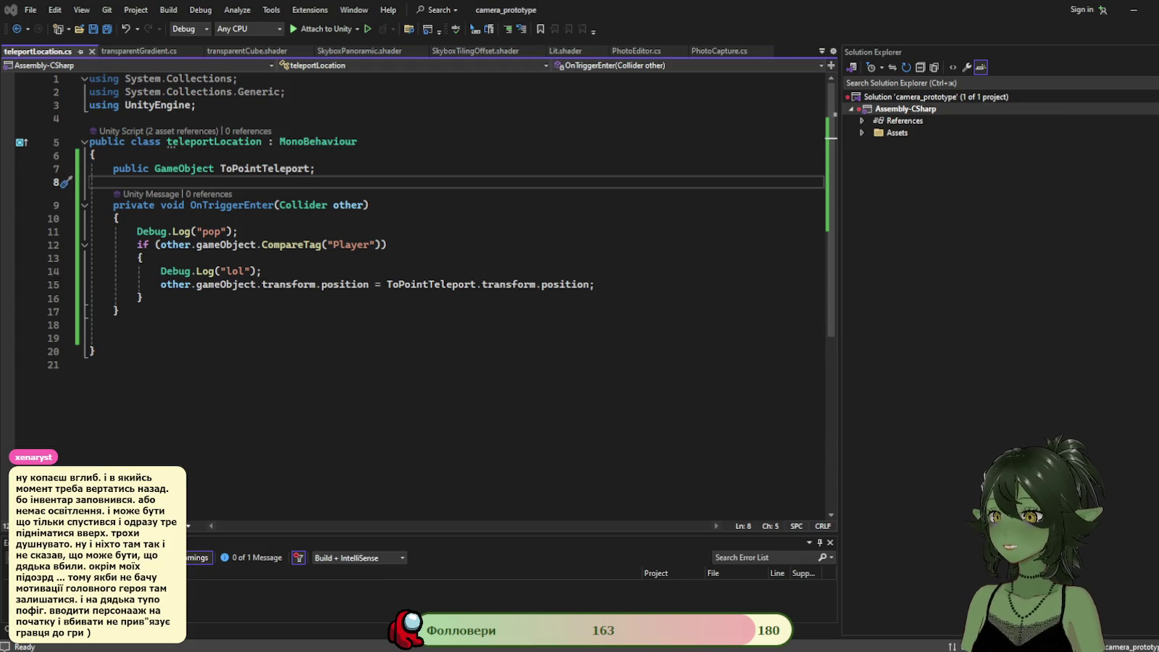
Insert an empty OnTriggerStay method after OnTriggerEnter using the 'Tri' autocomplete.
{"action": "left_click", "coordinate": [171, 309]}
{"action": "key", "text": "Return"}
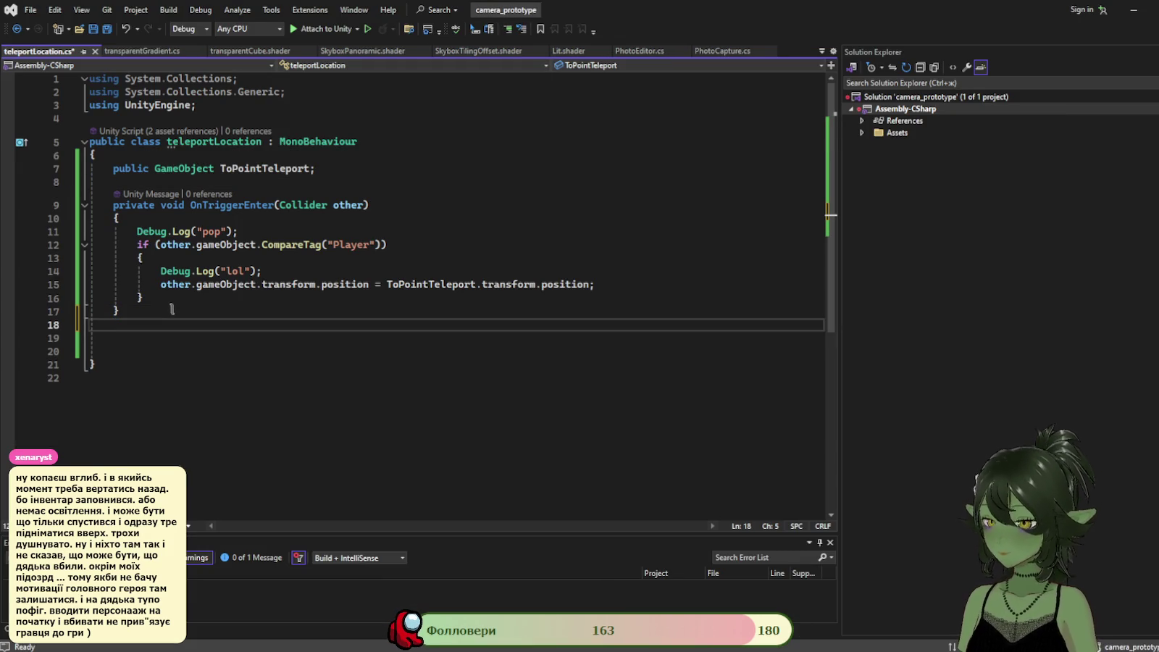
{"action": "key", "text": "Return"}
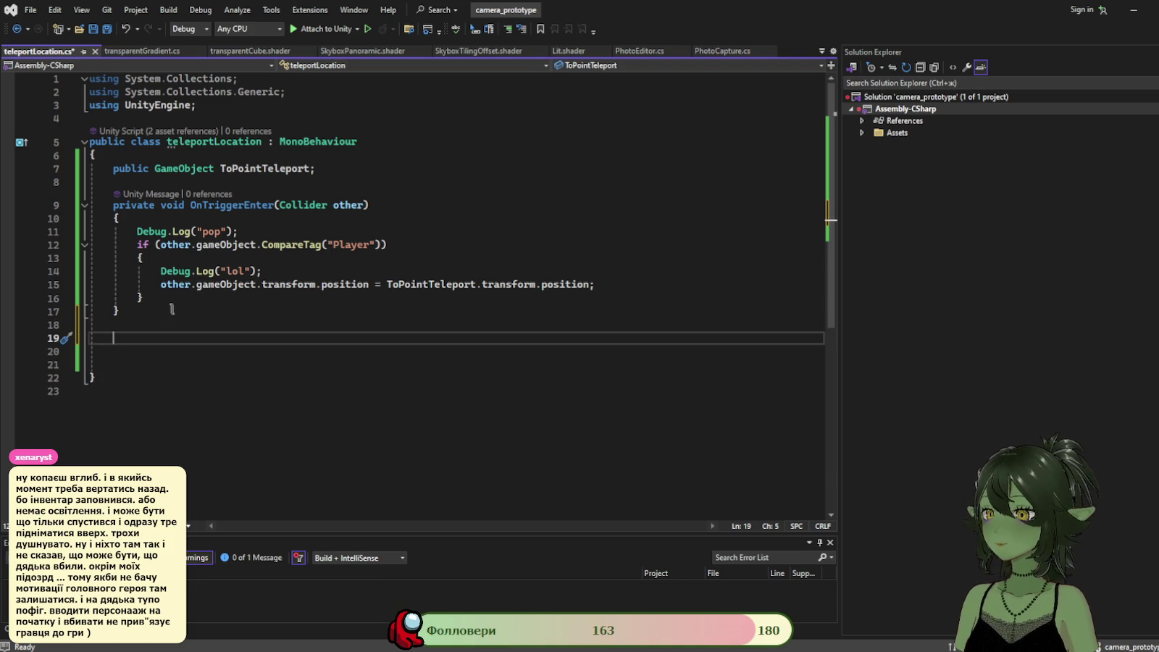
{"action": "type", "text": "Tr"}
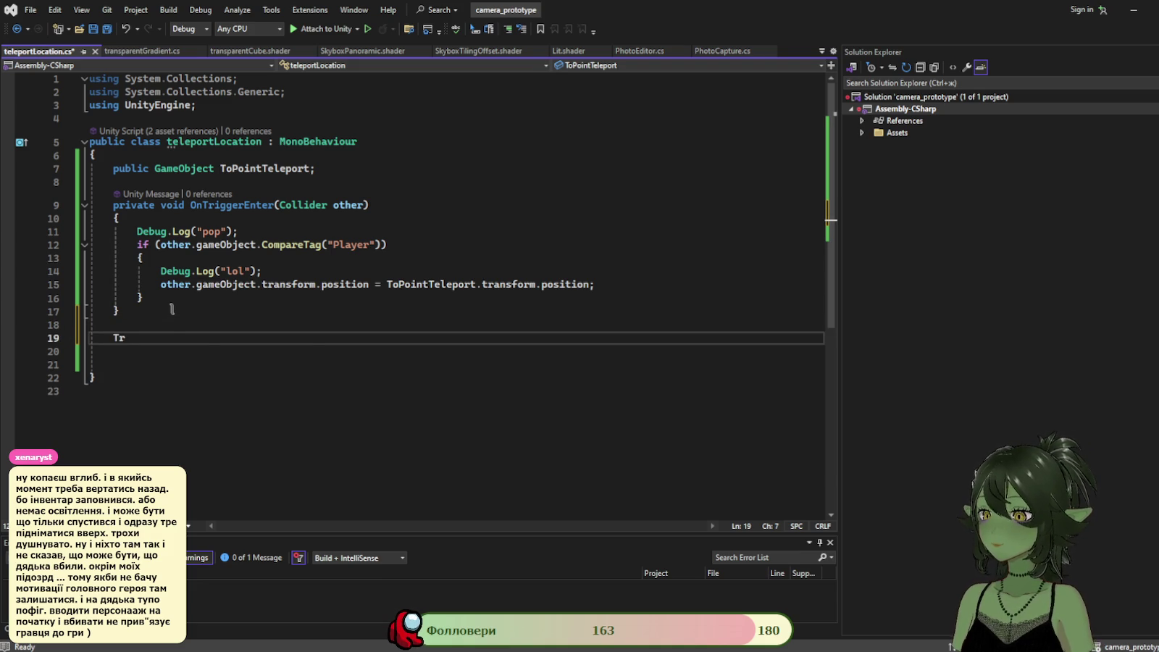
{"action": "type", "text": "i"}
{"action": "key", "text": "Return"}
Paste a copy of the Player tag check and teleport block into OnTriggerStay, then save.
{"action": "left_click_drag", "start_coordinate": [144, 298], "coordinate": [137, 231]}
{"action": "key", "text": "ctrl+c"}
{"action": "left_click", "coordinate": [275, 375]}
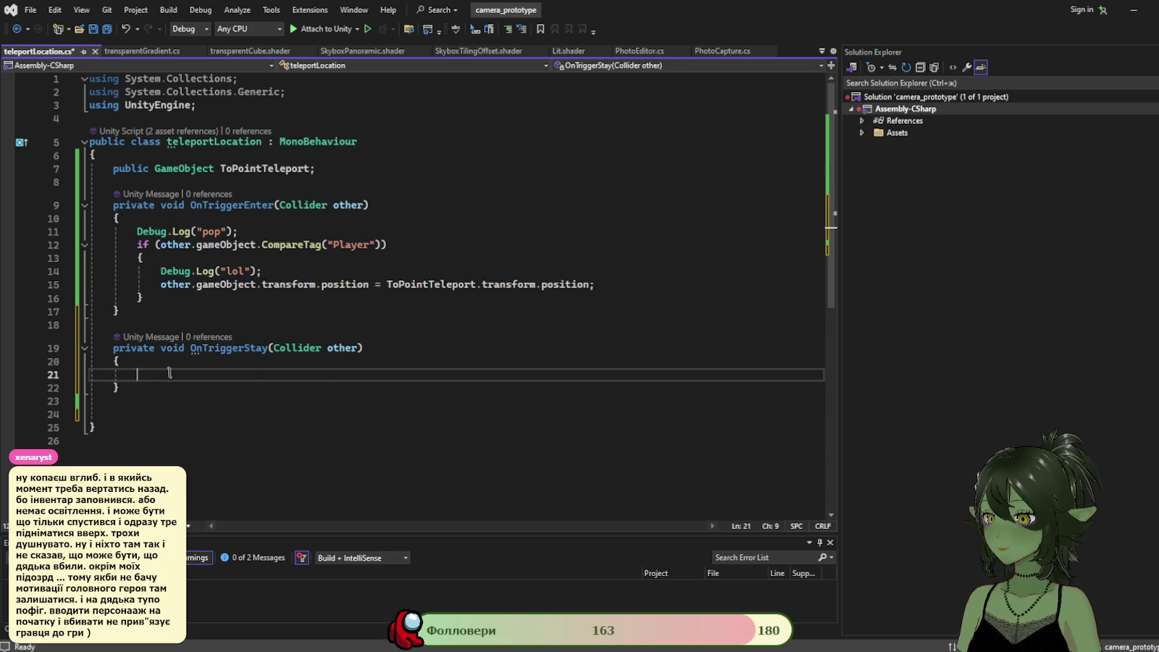
{"action": "key", "text": "ctrl+v"}
{"action": "key", "text": "ctrl+s"}
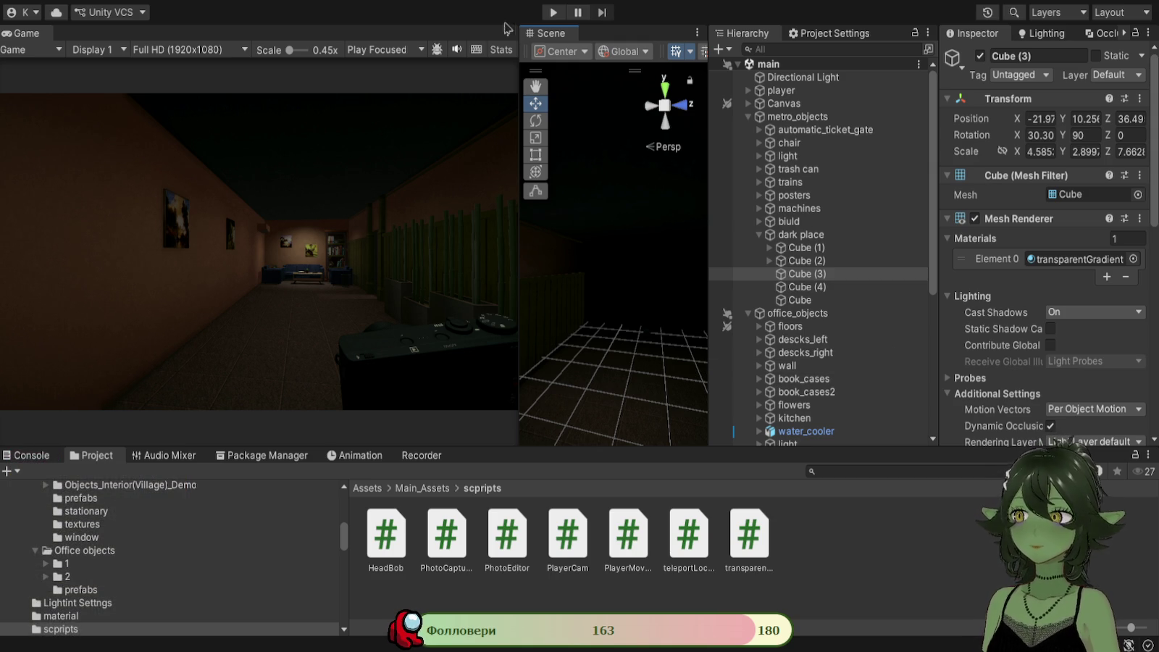
Run play mode, show the Console with Ctrl+Shift+C, stop with Ctrl+P, and scroll the Hierarchy.
{"action": "left_click", "coordinate": [549, 12]}
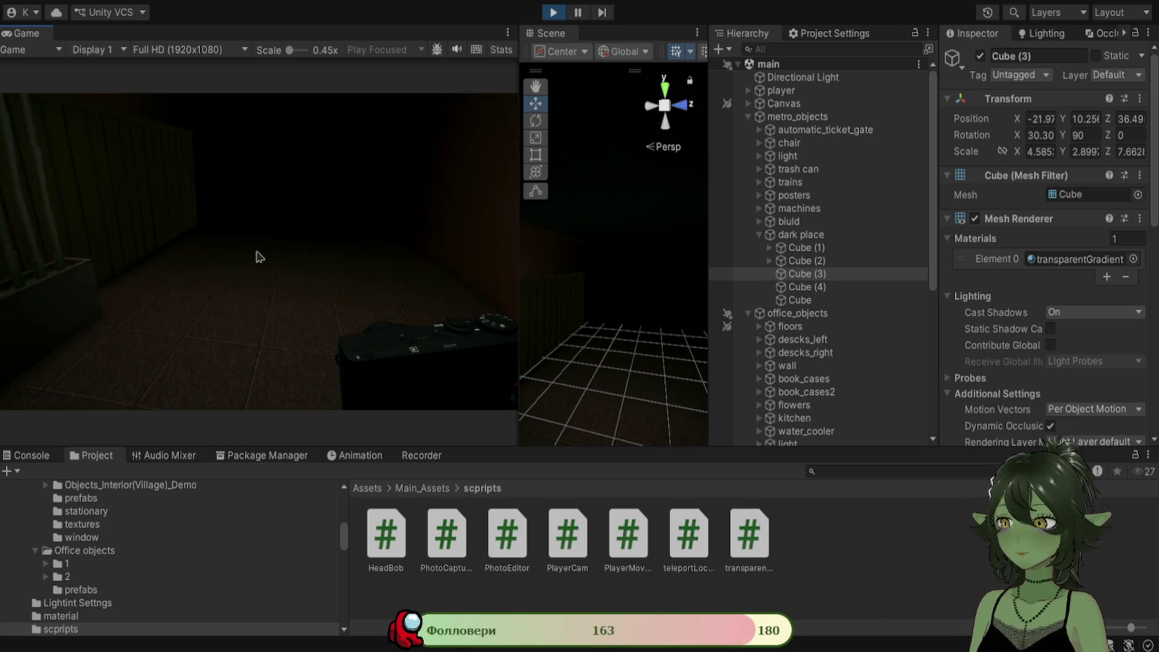
{"action": "key", "text": "ctrl+shift+c"}
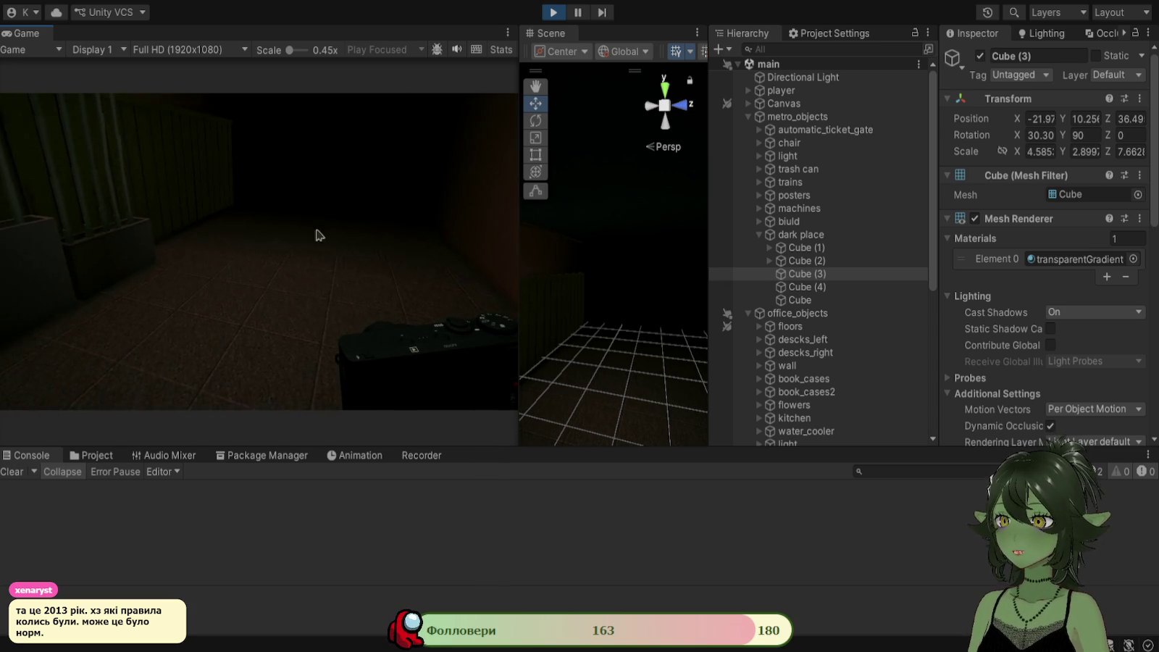
{"action": "key", "text": "ctrl+p"}
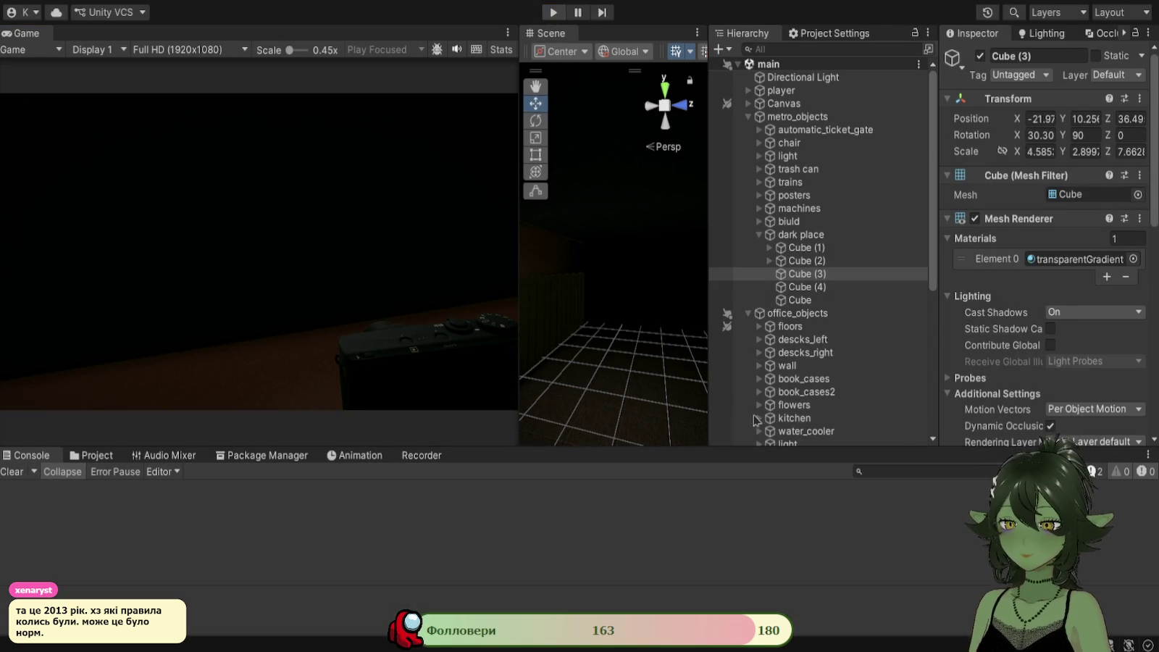
{"action": "scroll", "coordinate": [761, 419], "scroll_direction": "down", "scroll_amount": 6}
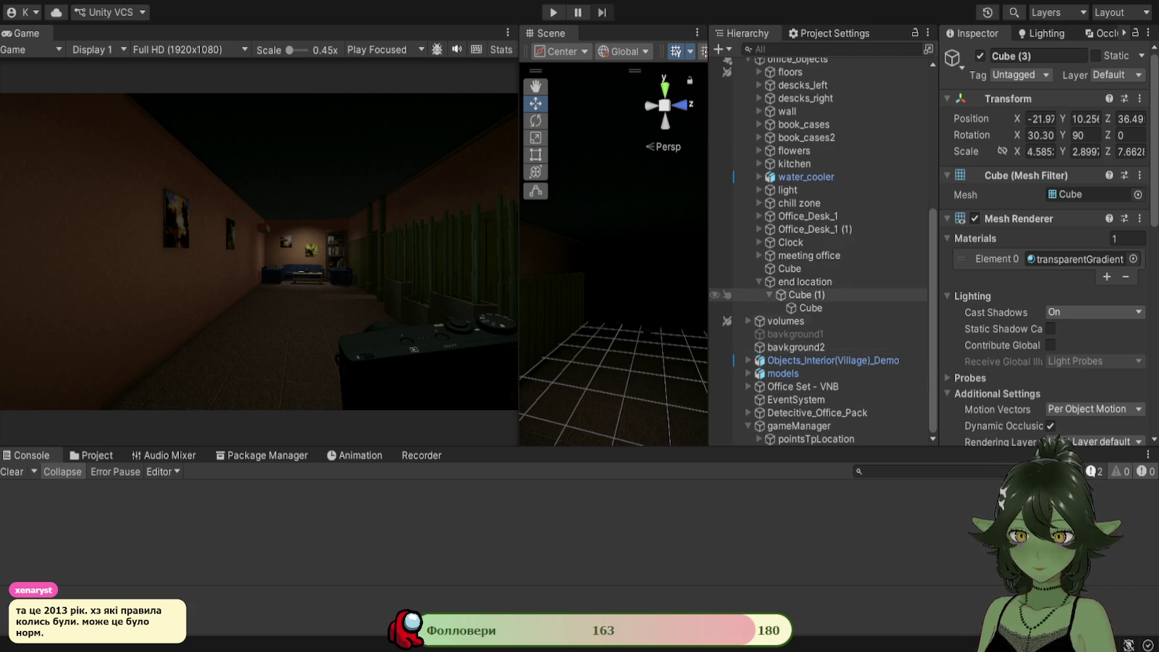
Select Cube (1) under end location, enable Edit Collider, and toggle Provides Contacts on then off.
{"action": "left_click", "coordinate": [641, 302]}
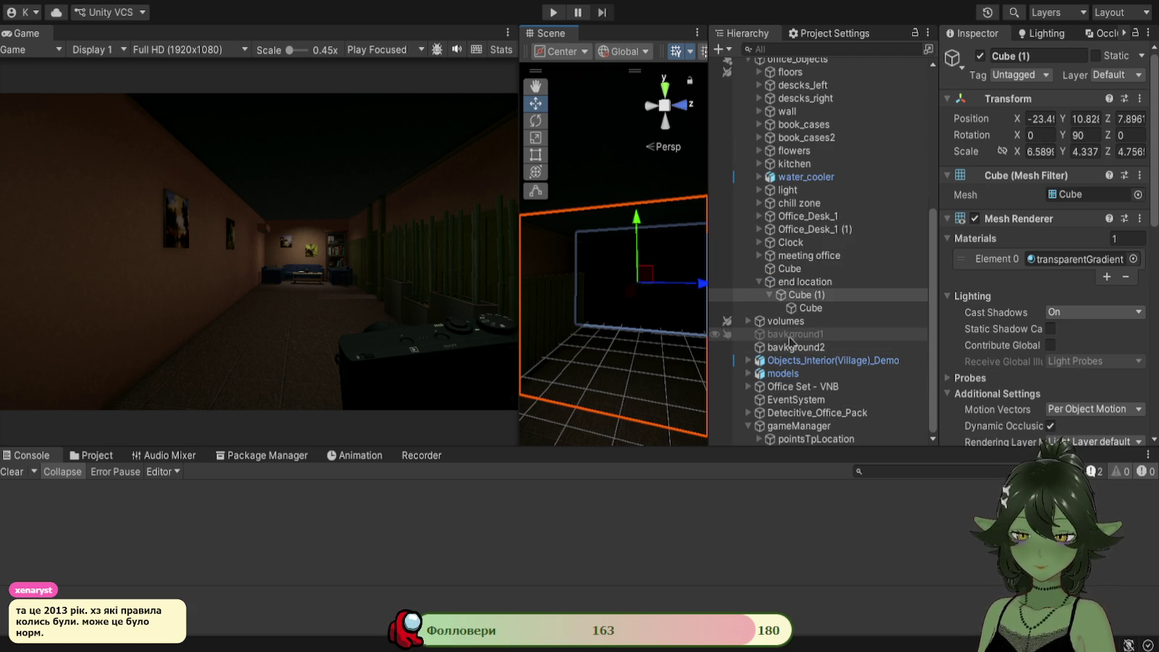
{"action": "scroll", "coordinate": [1043, 218], "scroll_direction": "down", "scroll_amount": 5}
{"action": "left_click", "coordinate": [1057, 181]}
{"action": "scroll", "coordinate": [1000, 319], "scroll_direction": "down", "scroll_amount": 2}
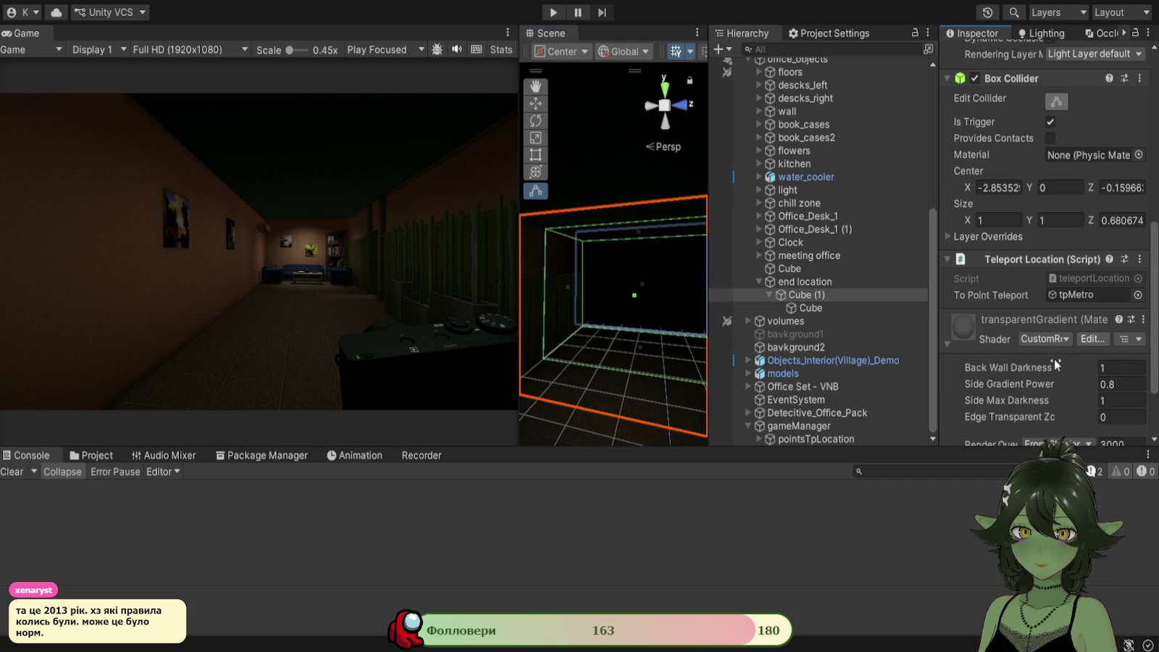
{"action": "left_click", "coordinate": [1051, 138]}
{"action": "left_click", "coordinate": [1051, 138]}
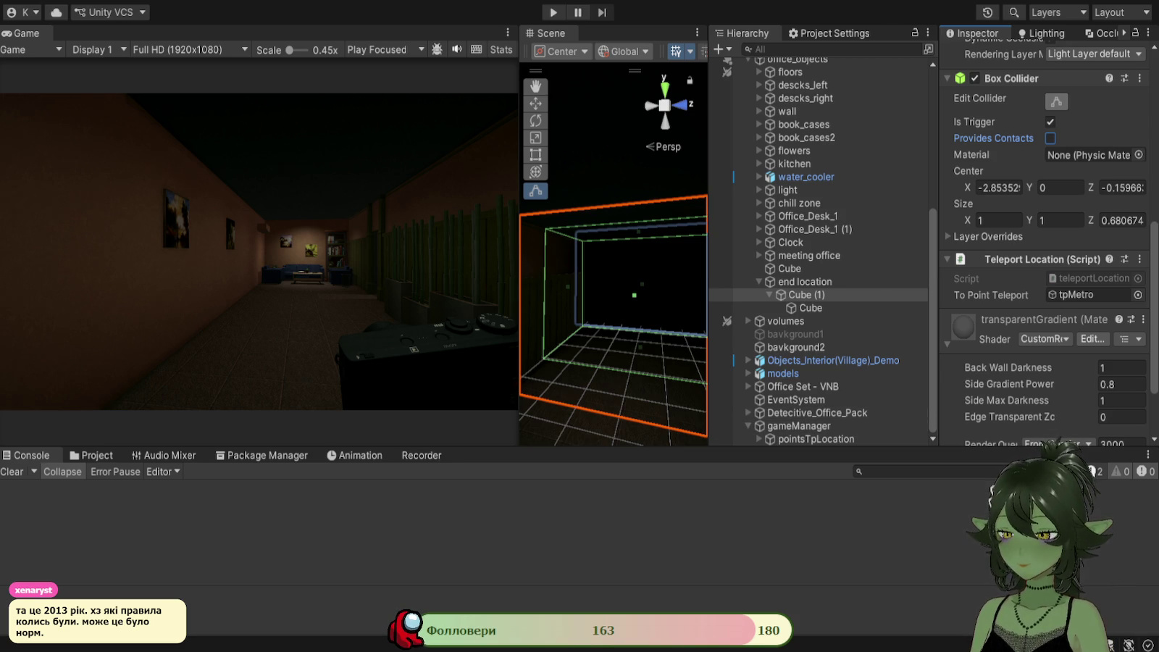
{"action": "key", "text": "alt+Tab"}
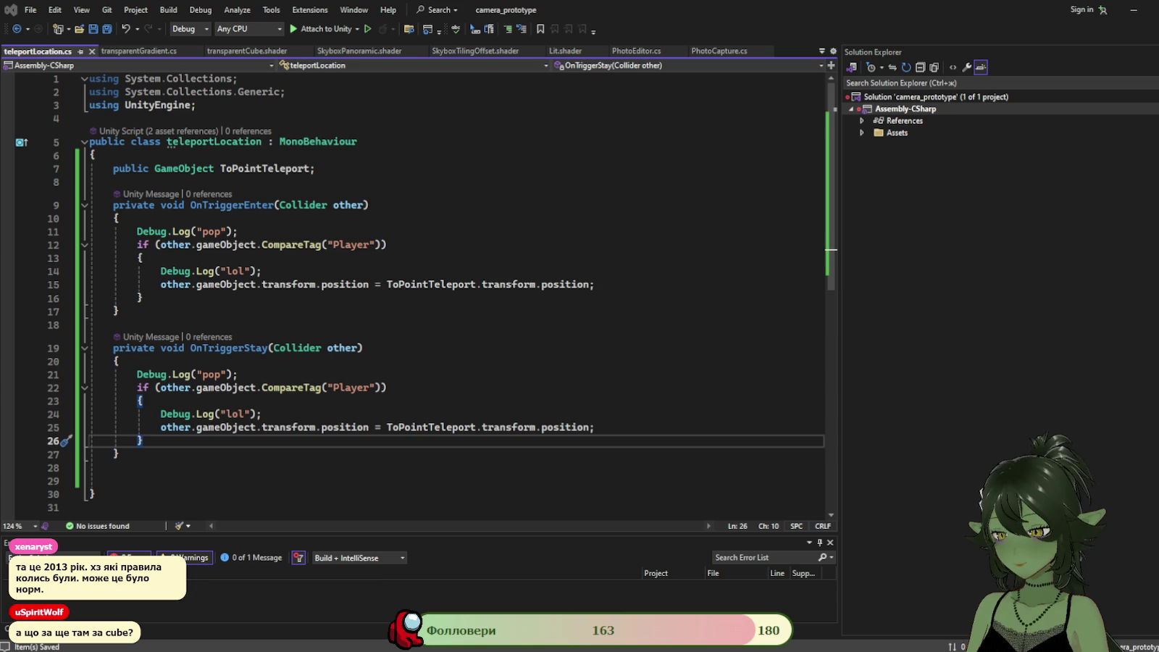
{"action": "key", "text": "alt+Tab"}
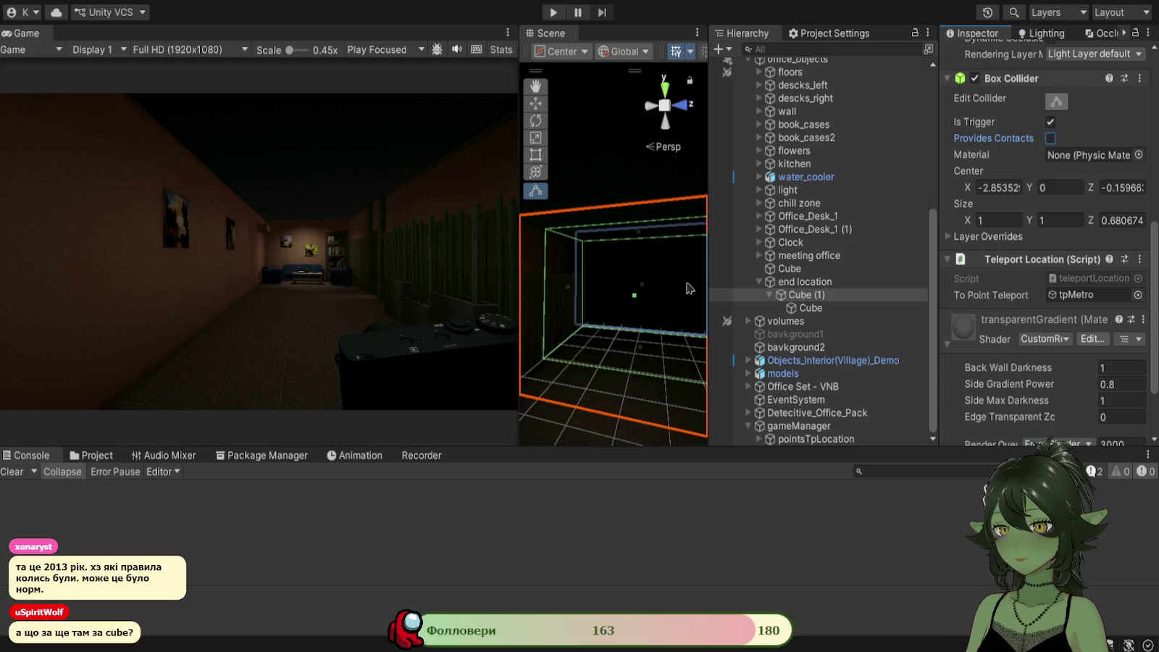
Inspect the child Cube and Cube (1) in the Scene view, returning to the Move tool.
{"action": "left_click", "coordinate": [811, 308]}
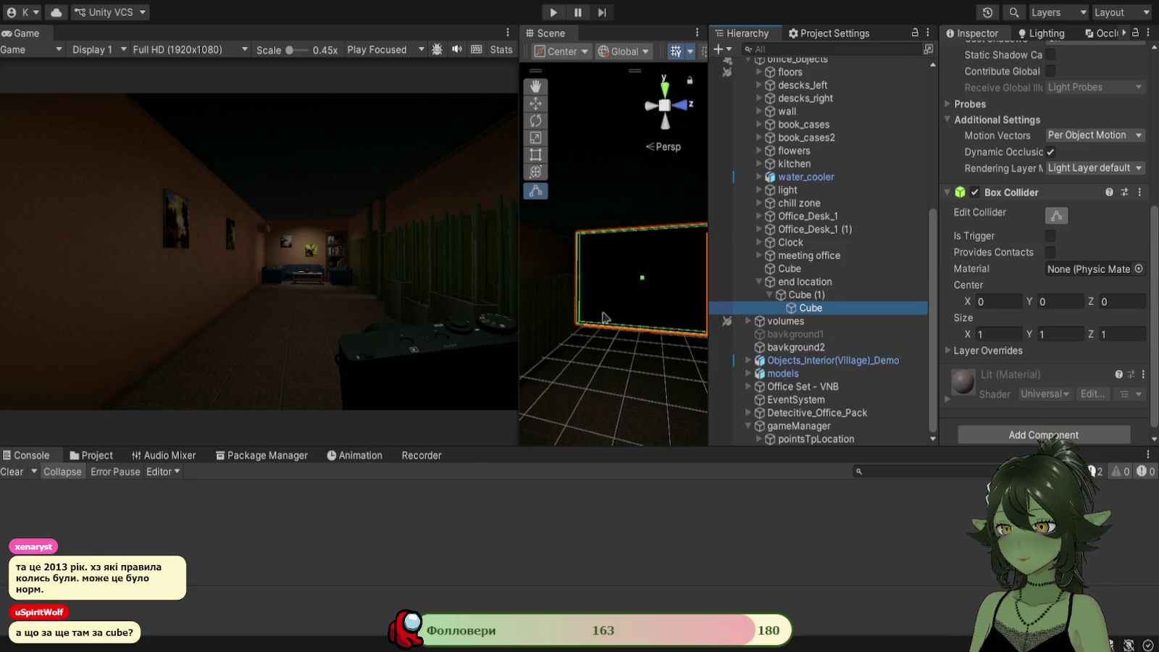
{"action": "left_click_drag", "start_coordinate": [638, 311], "coordinate": [678, 328]}
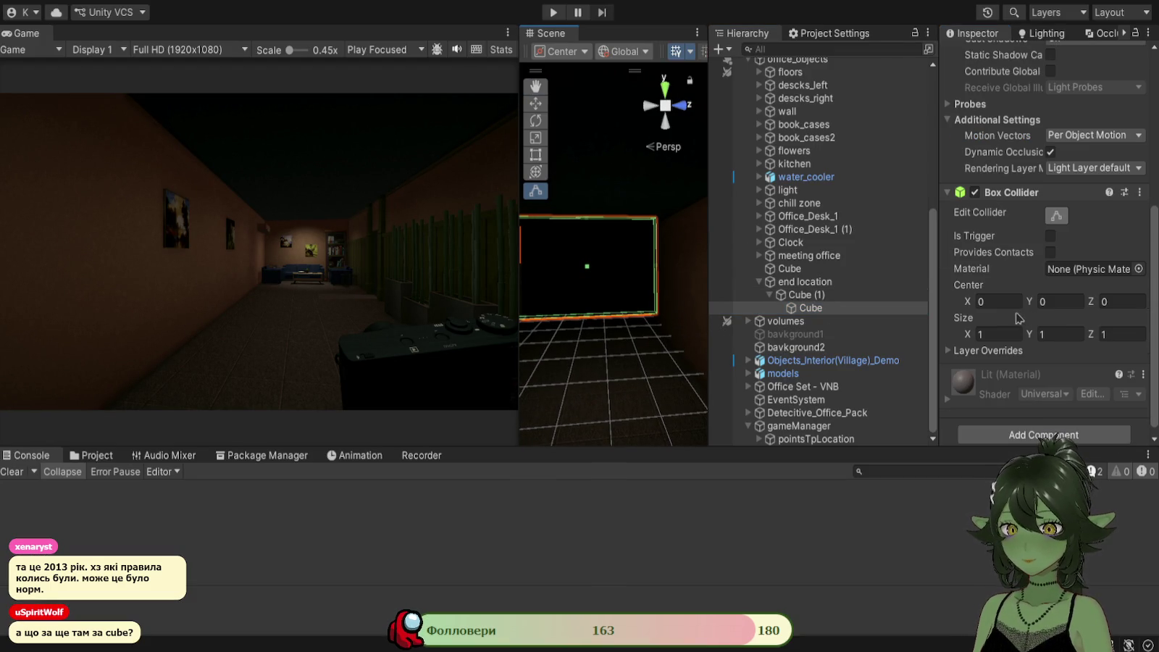
{"action": "scroll", "coordinate": [1087, 326], "scroll_direction": "up", "scroll_amount": 5}
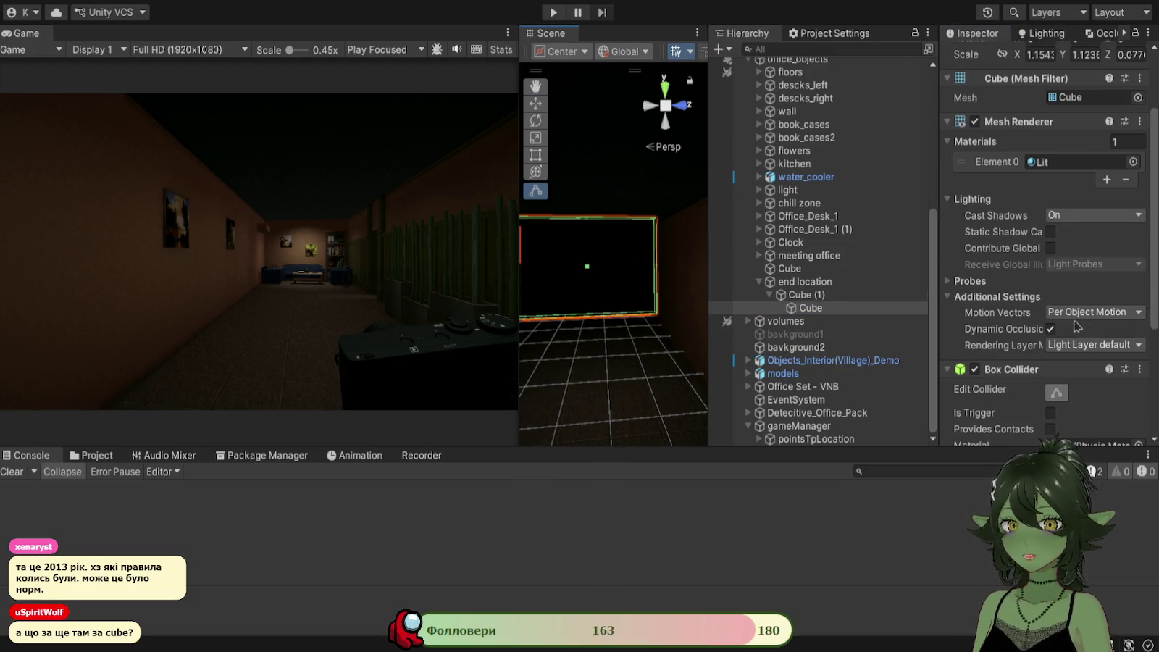
{"action": "left_click", "coordinate": [800, 295]}
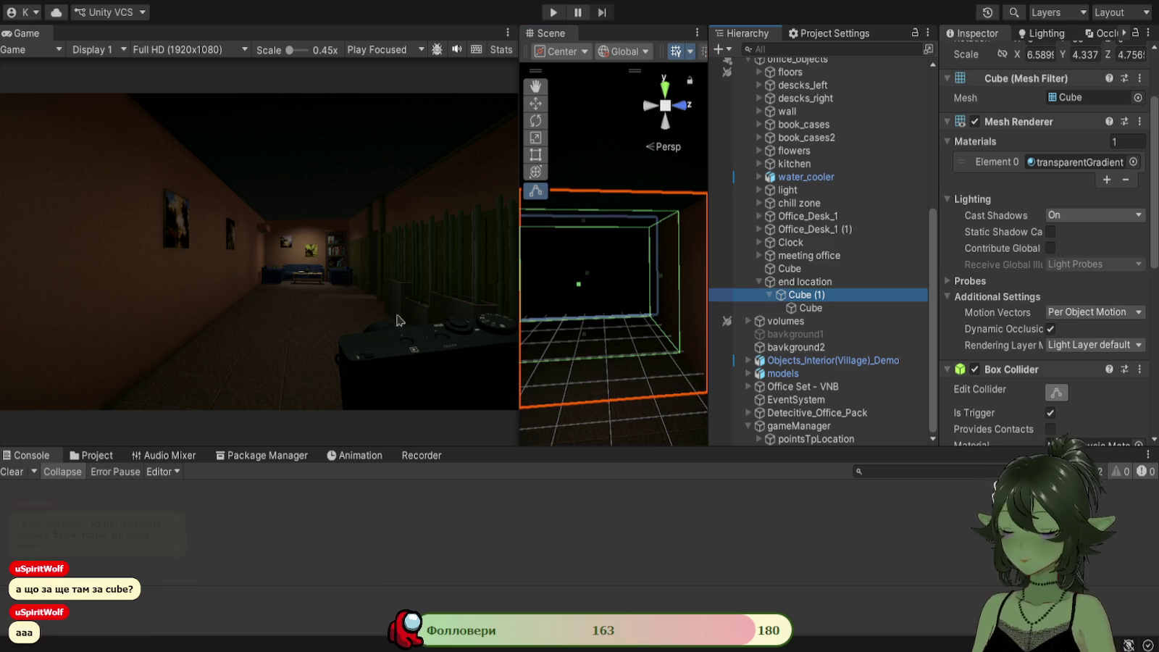
{"action": "key", "text": "w"}
Widen the Scene view, orbit around Cube (1)'s child cube, then select end location to check for a collider.
{"action": "left_click_drag", "start_coordinate": [524, 309], "coordinate": [280, 313]}
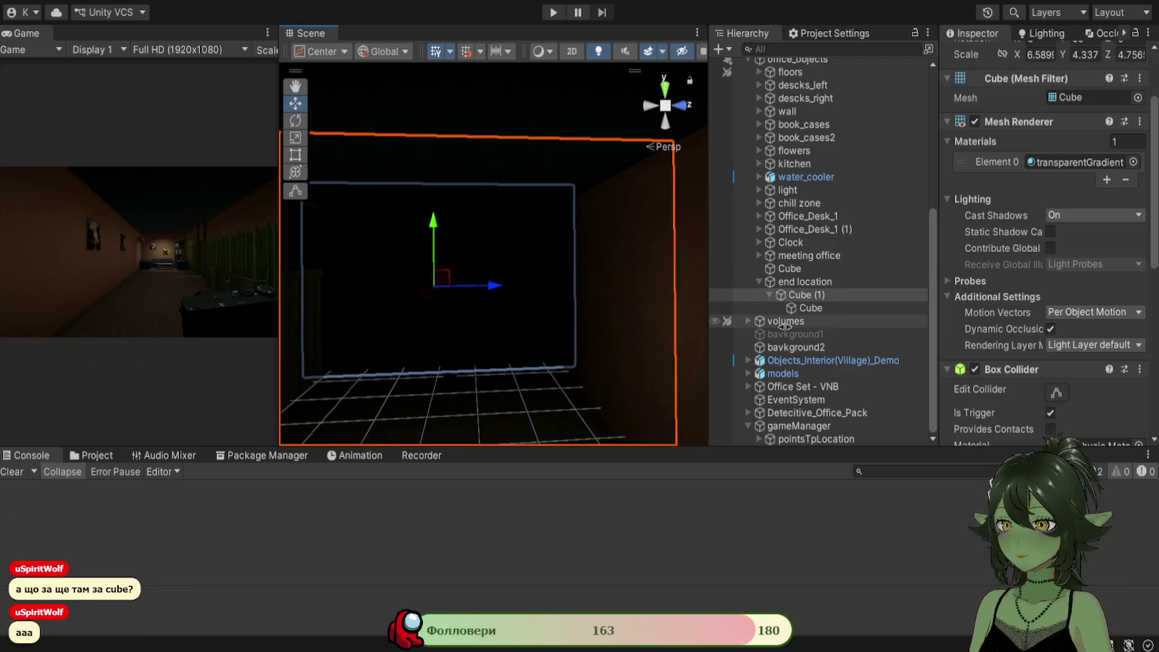
{"action": "left_click", "coordinate": [830, 299]}
{"action": "mouse_move", "coordinate": [507, 276]}
{"action": "left_mouse_down"}
{"action": "mouse_move", "coordinate": [616, 277]}
{"action": "mouse_move", "coordinate": [492, 290]}
{"action": "mouse_move", "coordinate": [594, 269]}
{"action": "left_mouse_up"}
{"action": "left_click", "coordinate": [500, 289]}
{"action": "left_click_drag", "start_coordinate": [520, 250], "coordinate": [746, 258]}
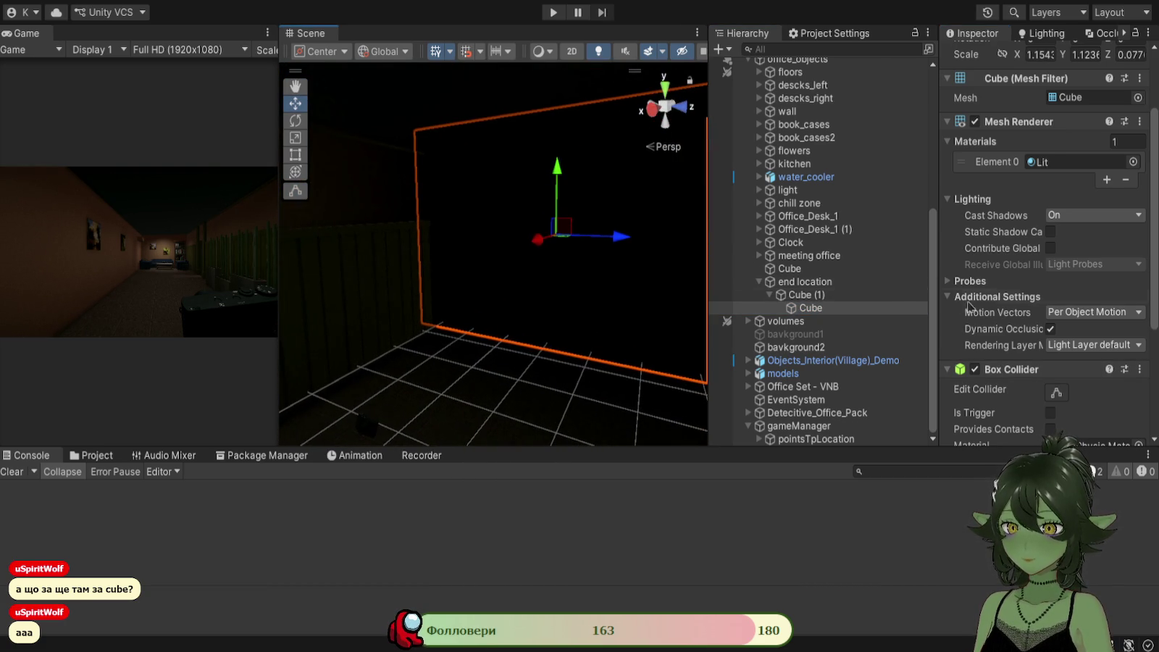
{"action": "scroll", "coordinate": [1048, 247], "scroll_direction": "down", "scroll_amount": 3}
{"action": "mouse_move", "coordinate": [532, 247]}
{"action": "left_mouse_down"}
{"action": "mouse_move", "coordinate": [545, 244]}
{"action": "mouse_move", "coordinate": [460, 227]}
{"action": "mouse_move", "coordinate": [540, 232]}
{"action": "mouse_move", "coordinate": [438, 225]}
{"action": "mouse_move", "coordinate": [634, 255]}
{"action": "left_mouse_up"}
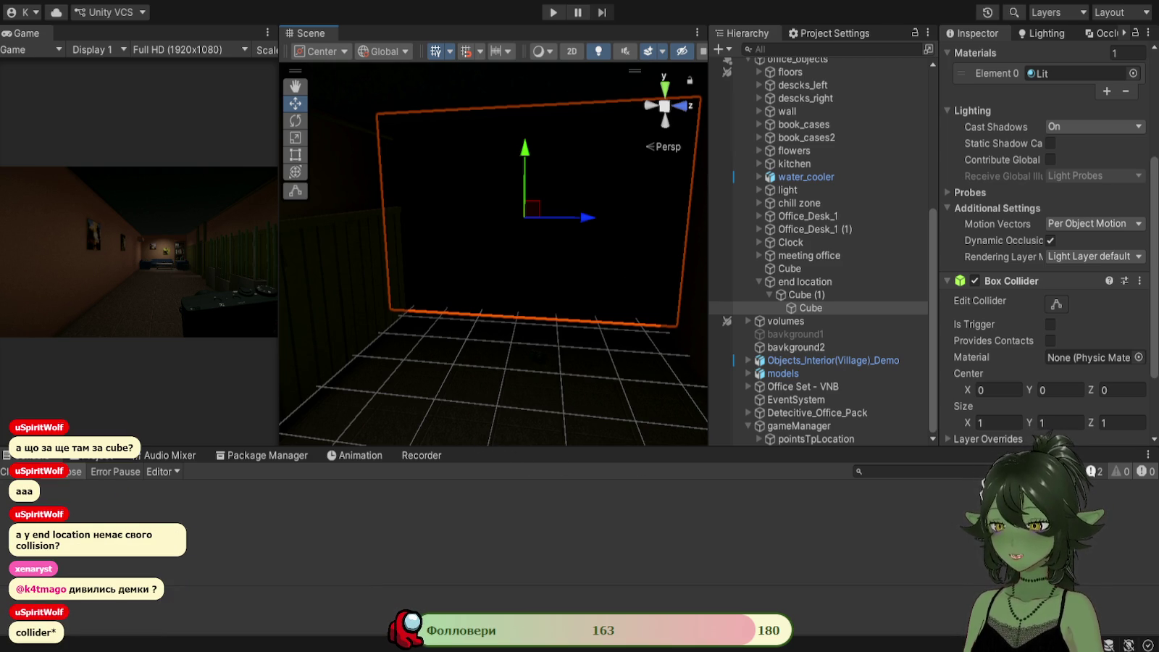
{"action": "left_click", "coordinate": [869, 281]}
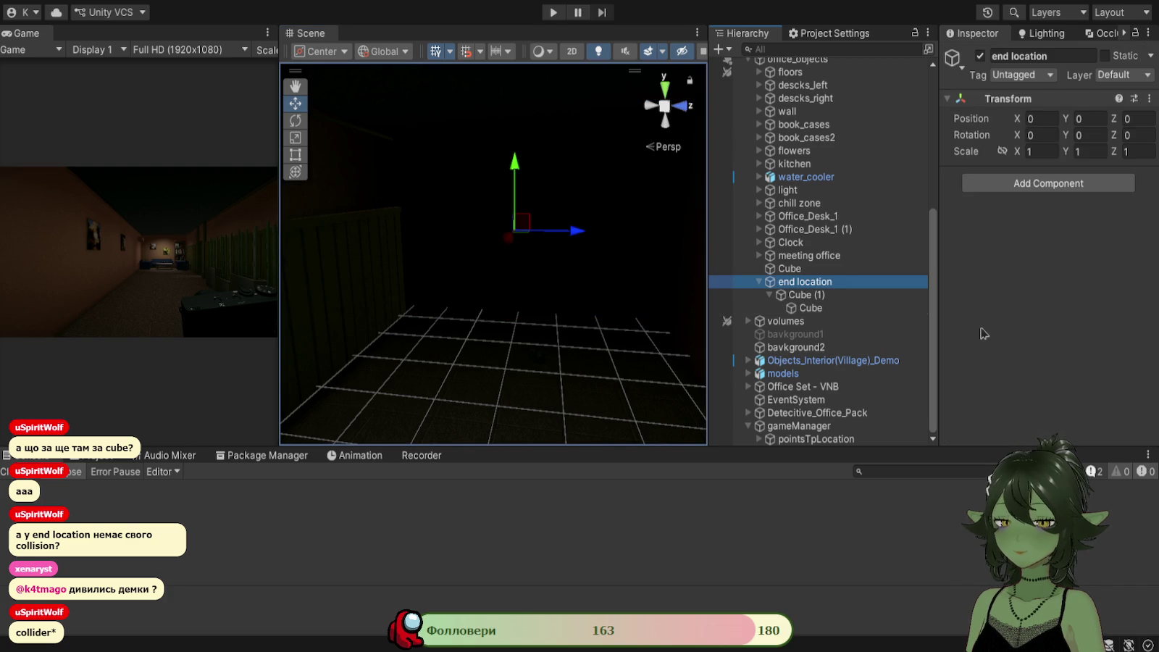
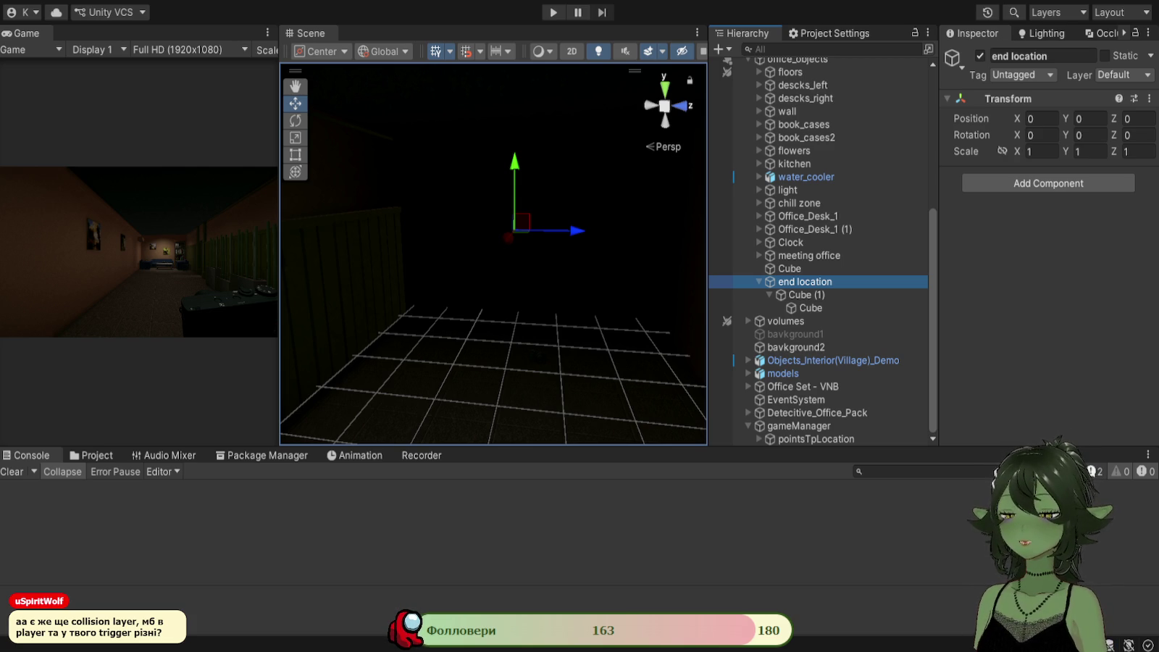
Expand the player in the Hierarchy and inspect its child capsule's components.
{"action": "scroll", "coordinate": [833, 217], "scroll_direction": "up", "scroll_amount": 10}
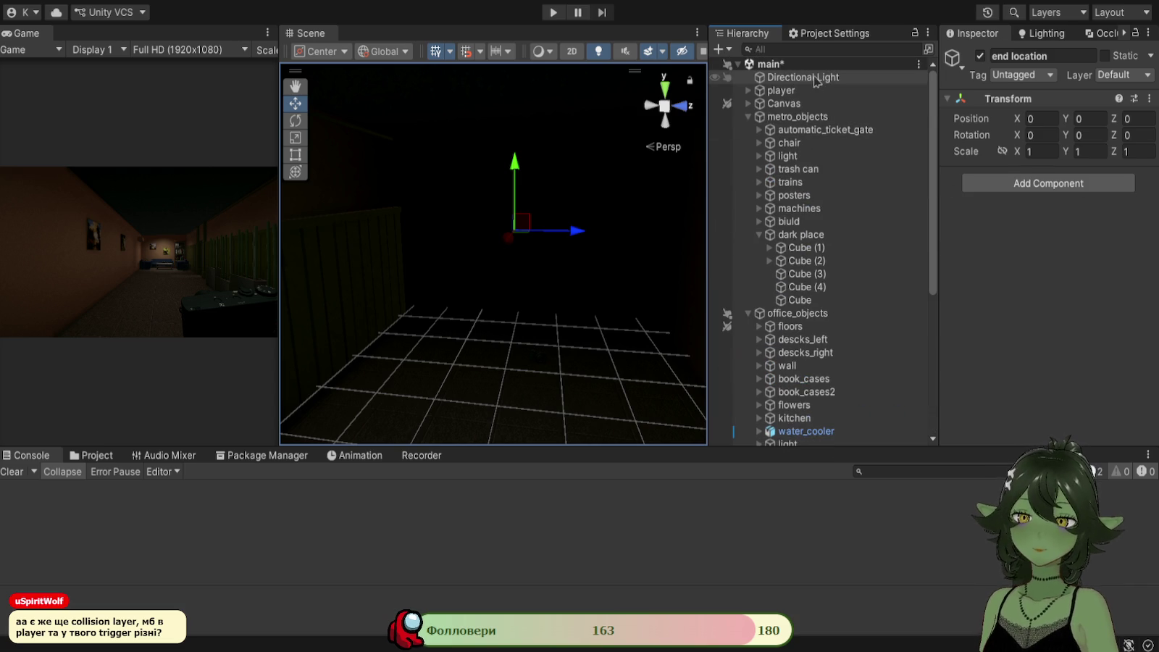
{"action": "left_click", "coordinate": [815, 91]}
{"action": "scroll", "coordinate": [1032, 309], "scroll_direction": "down", "scroll_amount": 3}
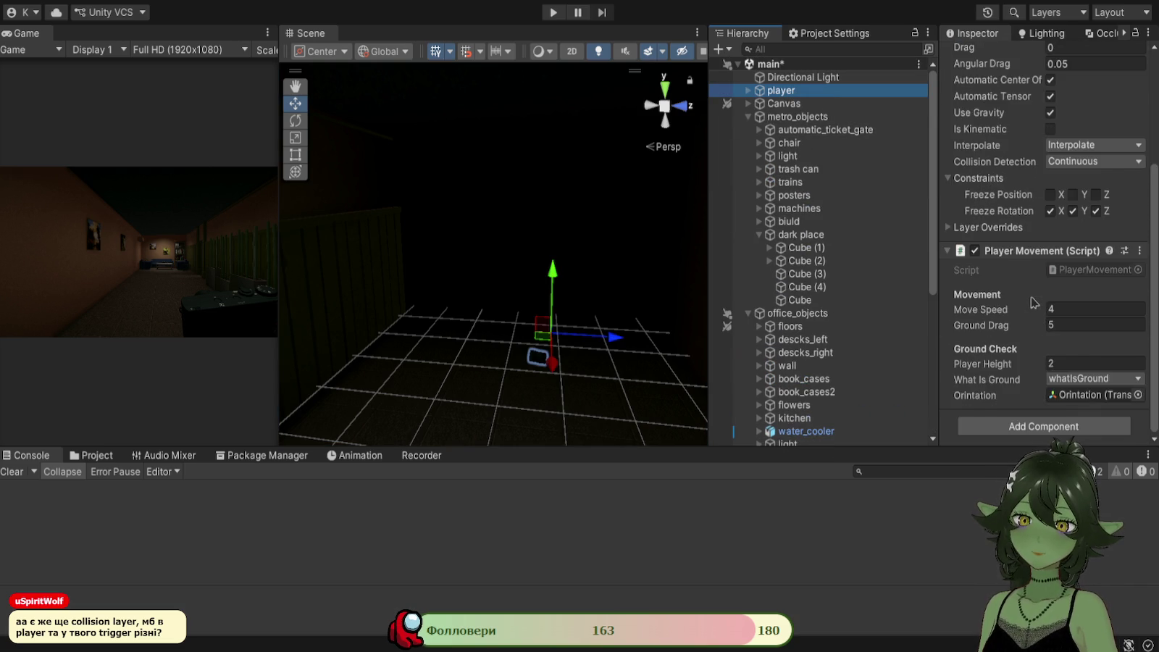
{"action": "scroll", "coordinate": [1032, 308], "scroll_direction": "up", "scroll_amount": 3}
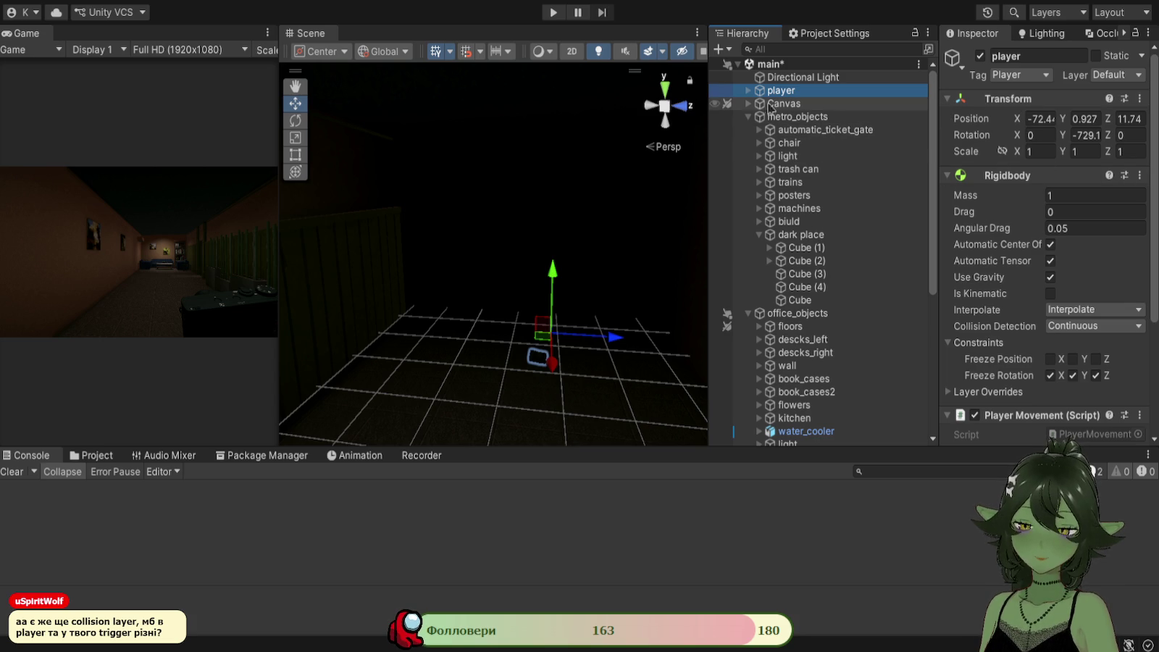
{"action": "left_click", "coordinate": [750, 104]}
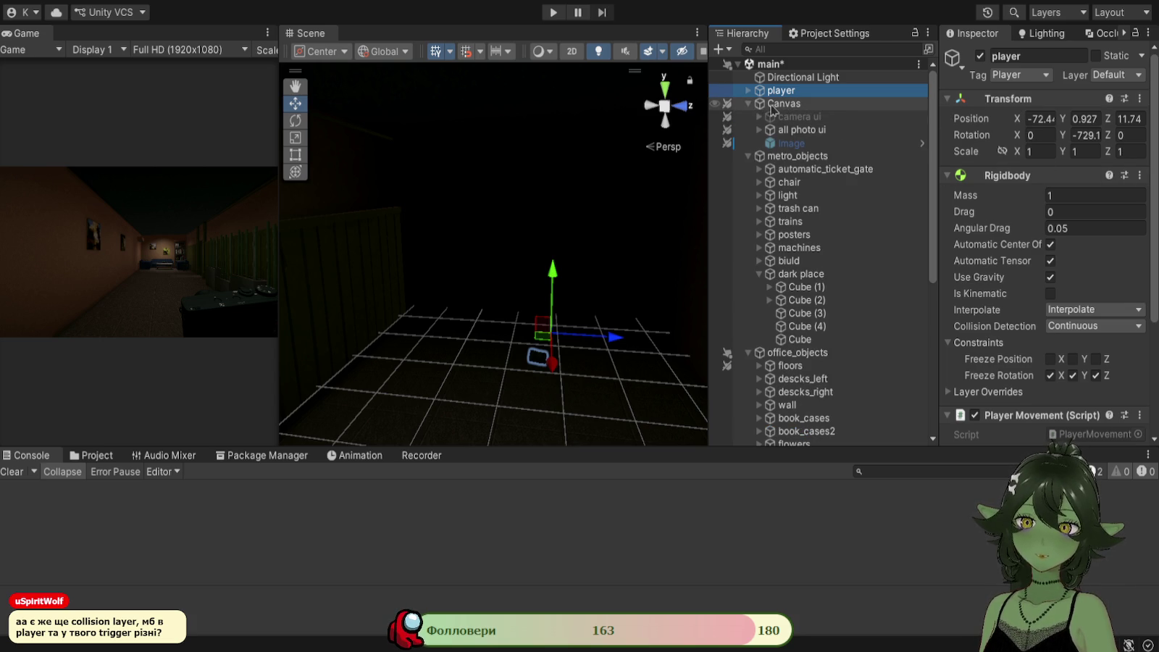
{"action": "left_click", "coordinate": [747, 90]}
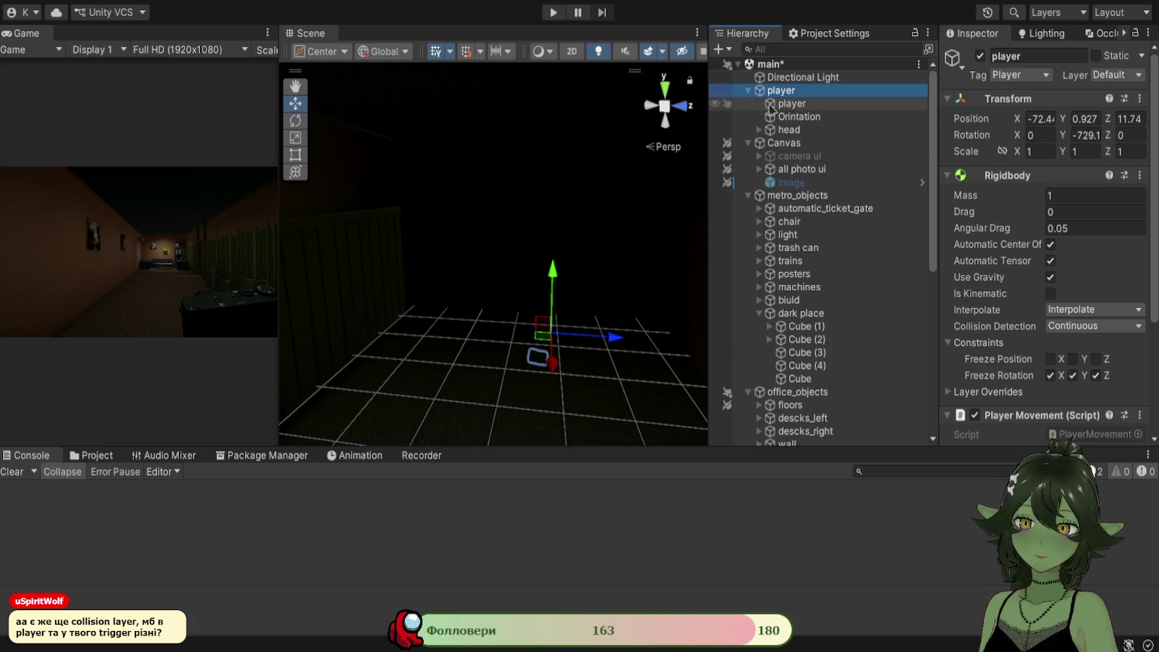
{"action": "left_click", "coordinate": [778, 106]}
{"action": "scroll", "coordinate": [1020, 274], "scroll_direction": "down", "scroll_amount": 10}
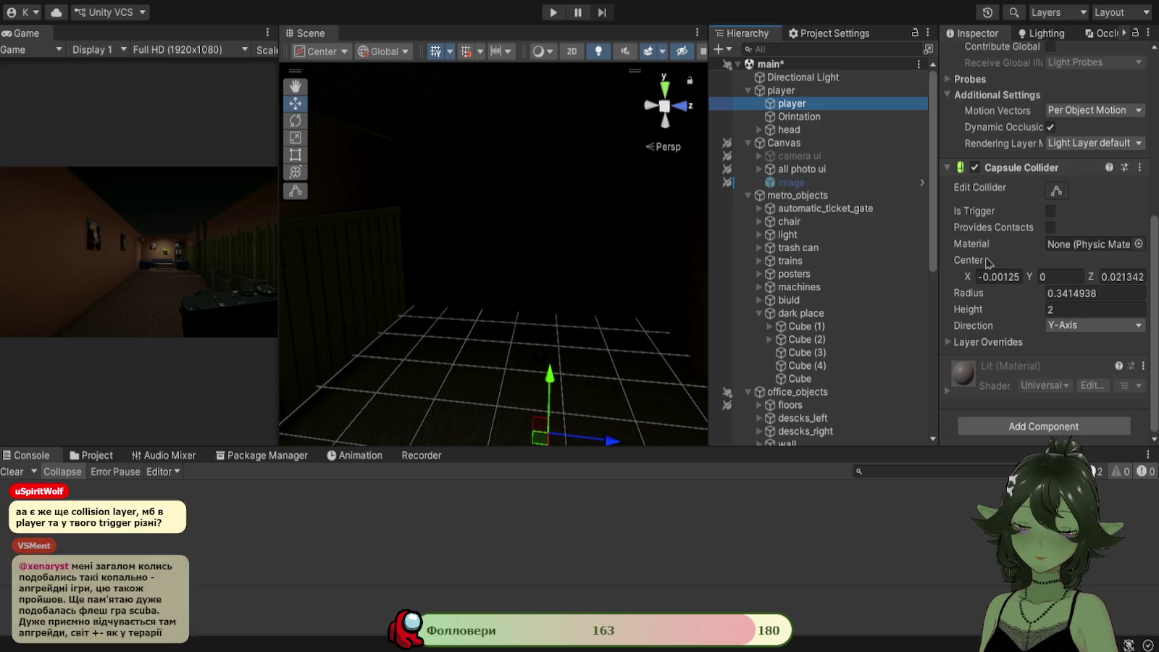
{"action": "scroll", "coordinate": [1020, 274], "scroll_direction": "up", "scroll_amount": 10}
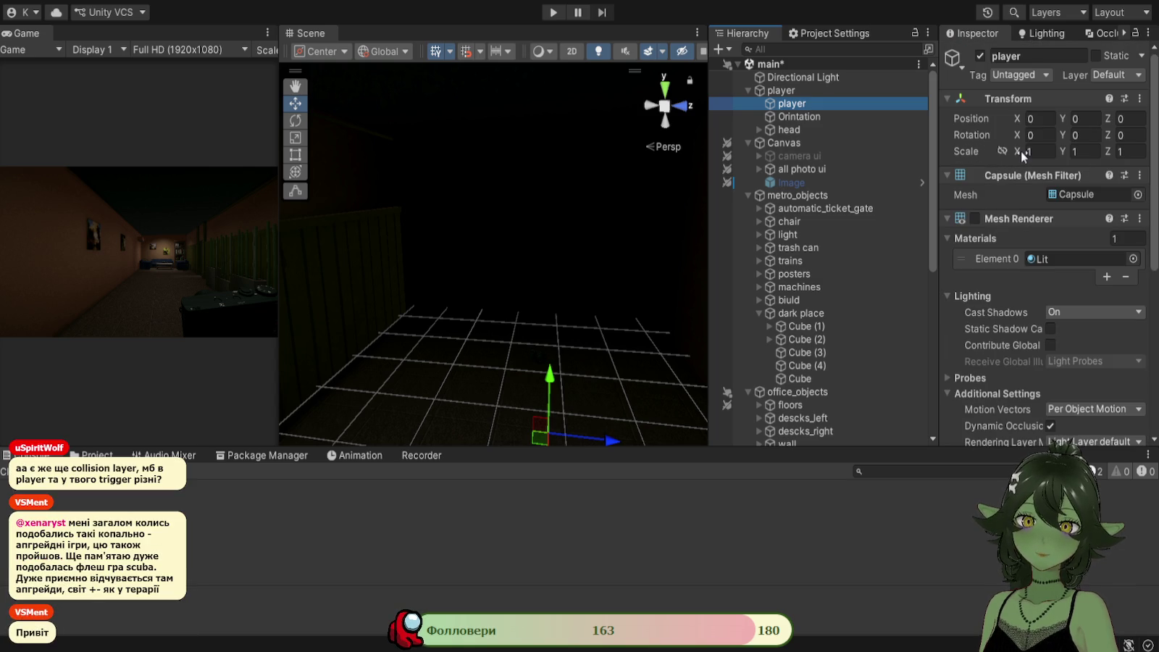
Check the parent player's tag and the child capsule's collider, then save the scene.
{"action": "left_click", "coordinate": [799, 91]}
{"action": "left_click", "coordinate": [837, 103]}
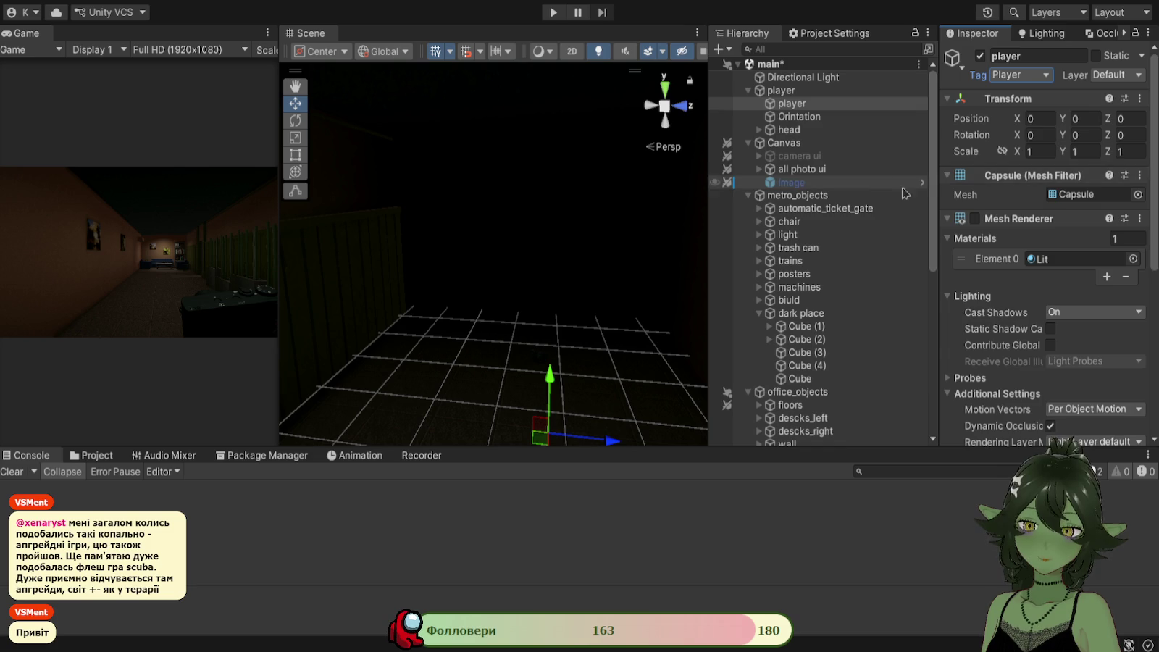
{"action": "scroll", "coordinate": [1100, 282], "scroll_direction": "down", "scroll_amount": 3}
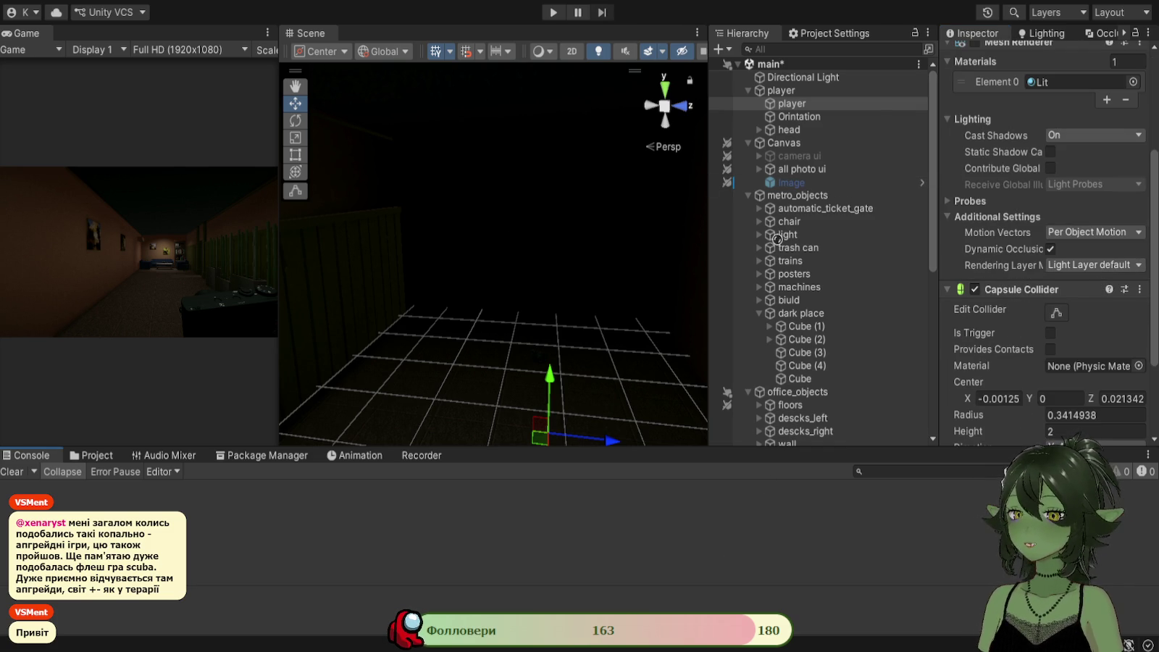
{"action": "key", "text": "ctrl+s"}
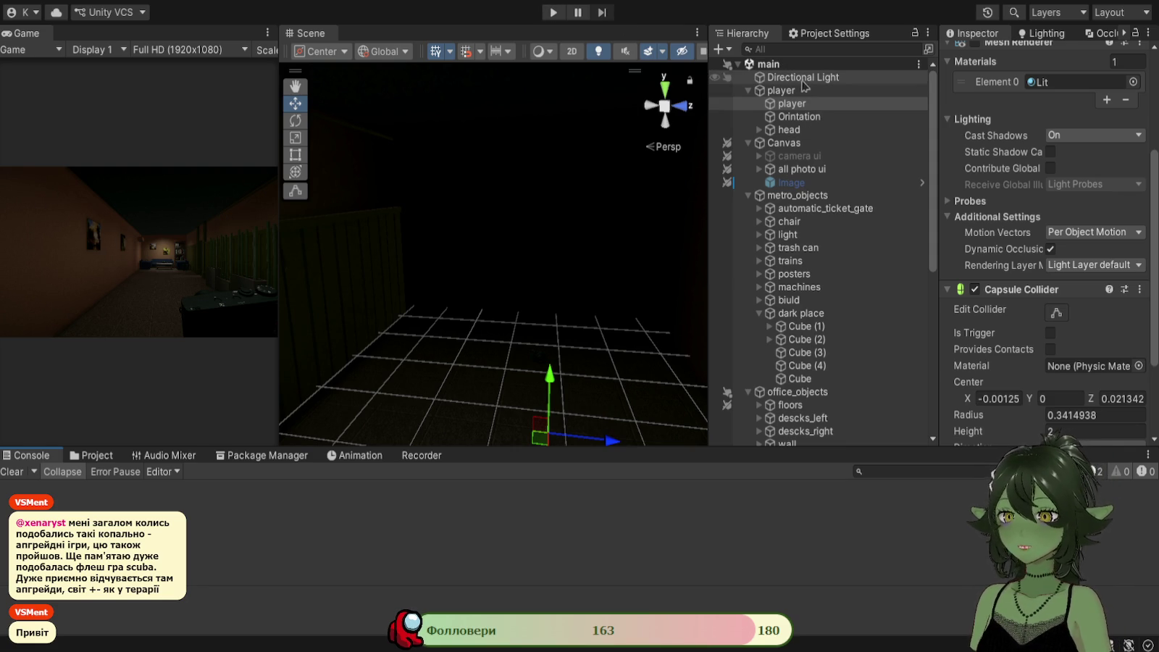
Re-inspect the parent and child player objects, then start the playtest.
{"action": "left_click", "coordinate": [781, 90]}
{"action": "scroll", "coordinate": [990, 93], "scroll_direction": "up", "scroll_amount": 5}
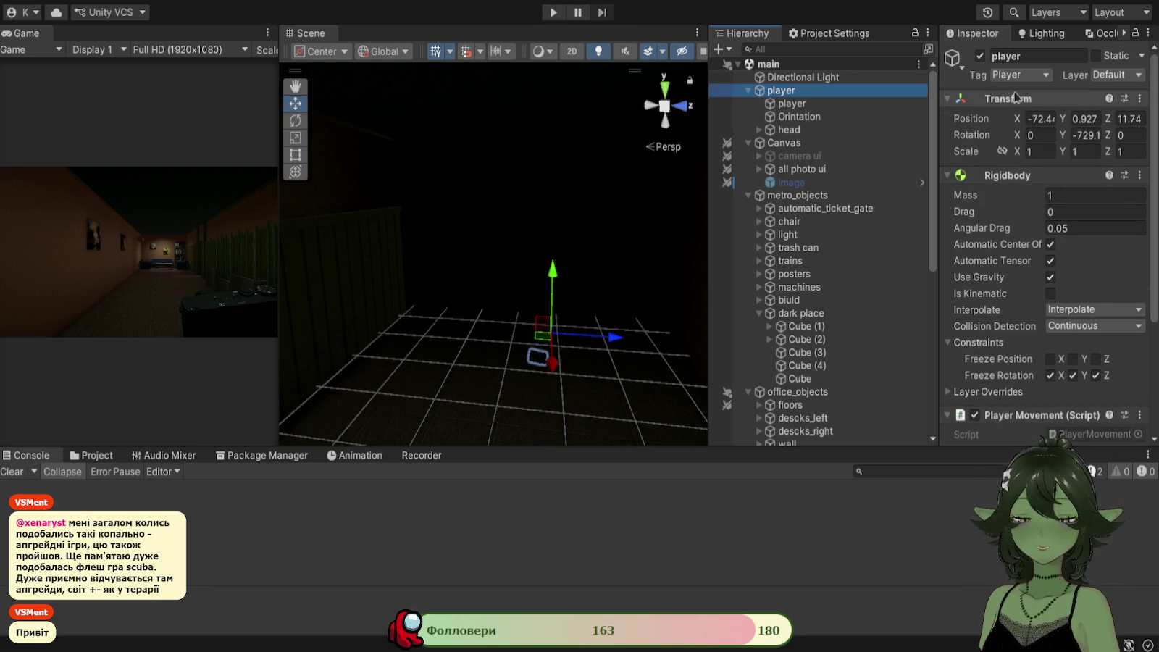
{"action": "left_click", "coordinate": [811, 105]}
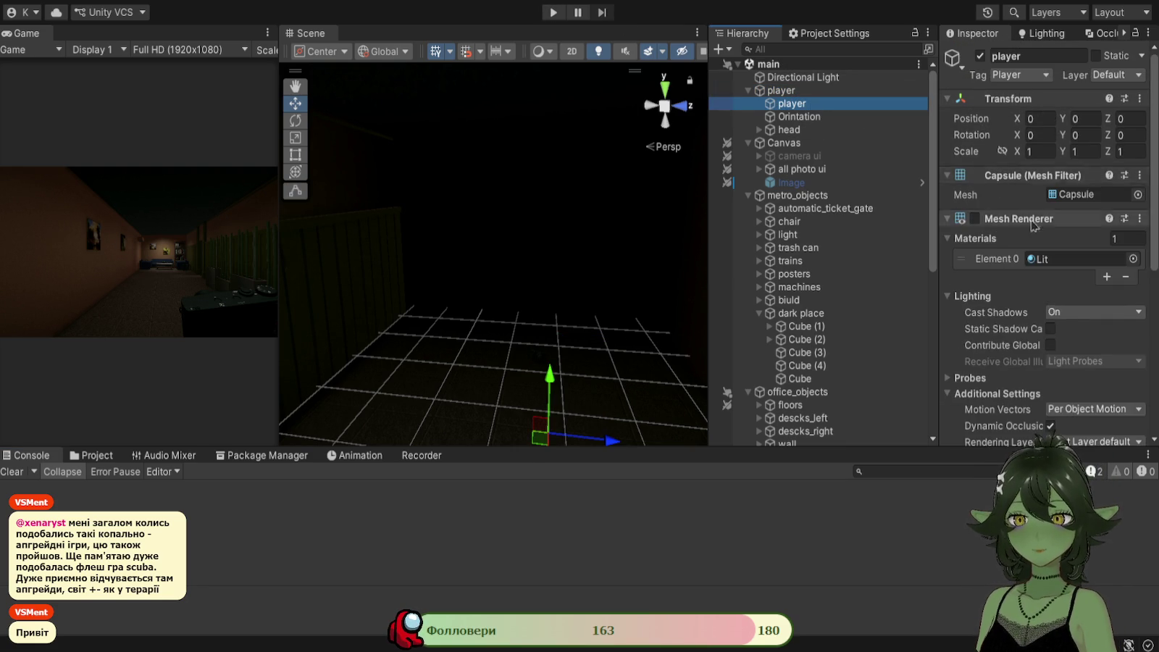
{"action": "scroll", "coordinate": [1043, 355], "scroll_direction": "down", "scroll_amount": 2}
{"action": "scroll", "coordinate": [1044, 355], "scroll_direction": "up", "scroll_amount": 2}
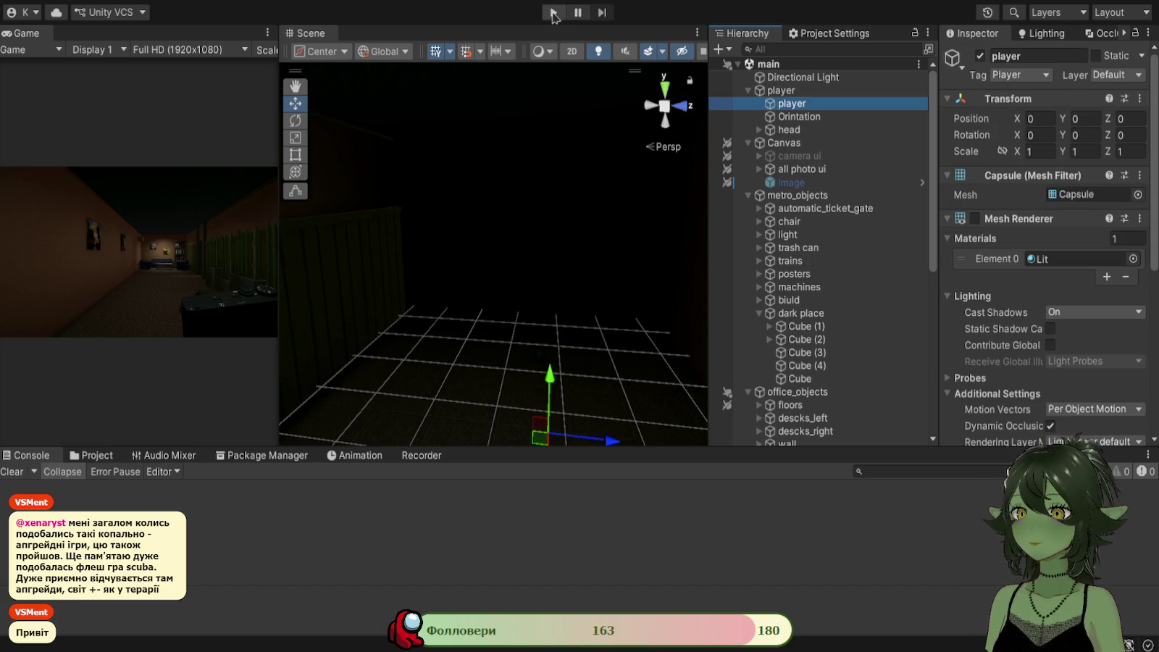
{"action": "left_click", "coordinate": [553, 13]}
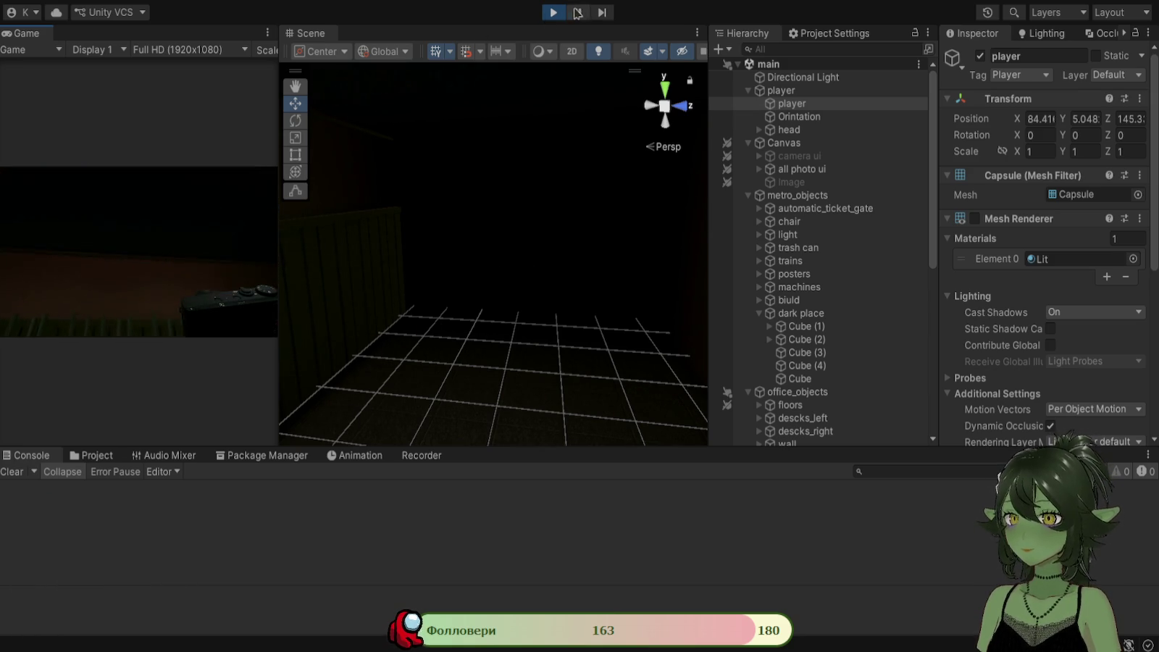
{"action": "left_click", "coordinate": [555, 13]}
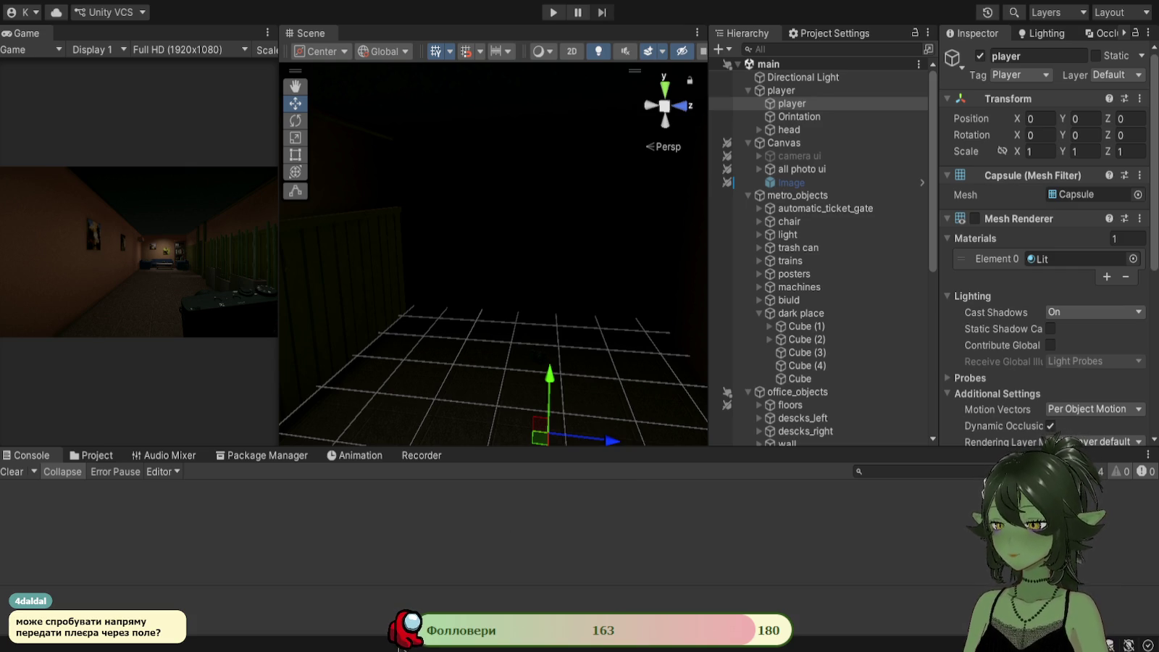
Add a new 'public GameObject' field line below ToPointTeleport in teleportLocation.cs.
{"action": "key", "text": "alt+Tab"}
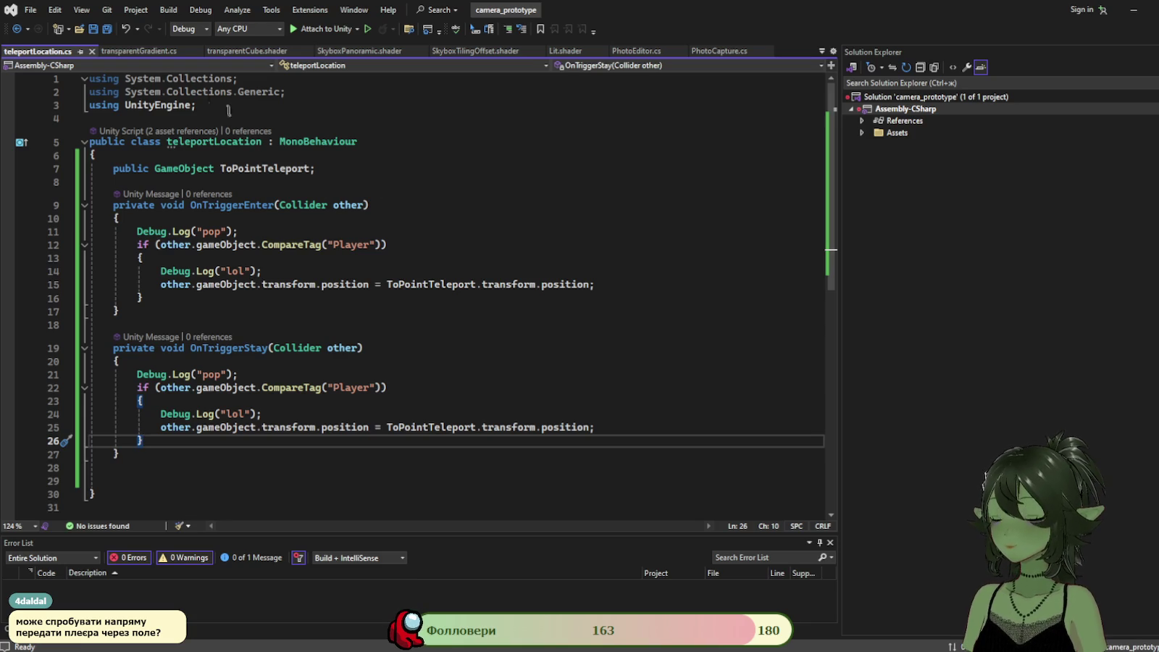
{"action": "left_click", "coordinate": [331, 169]}
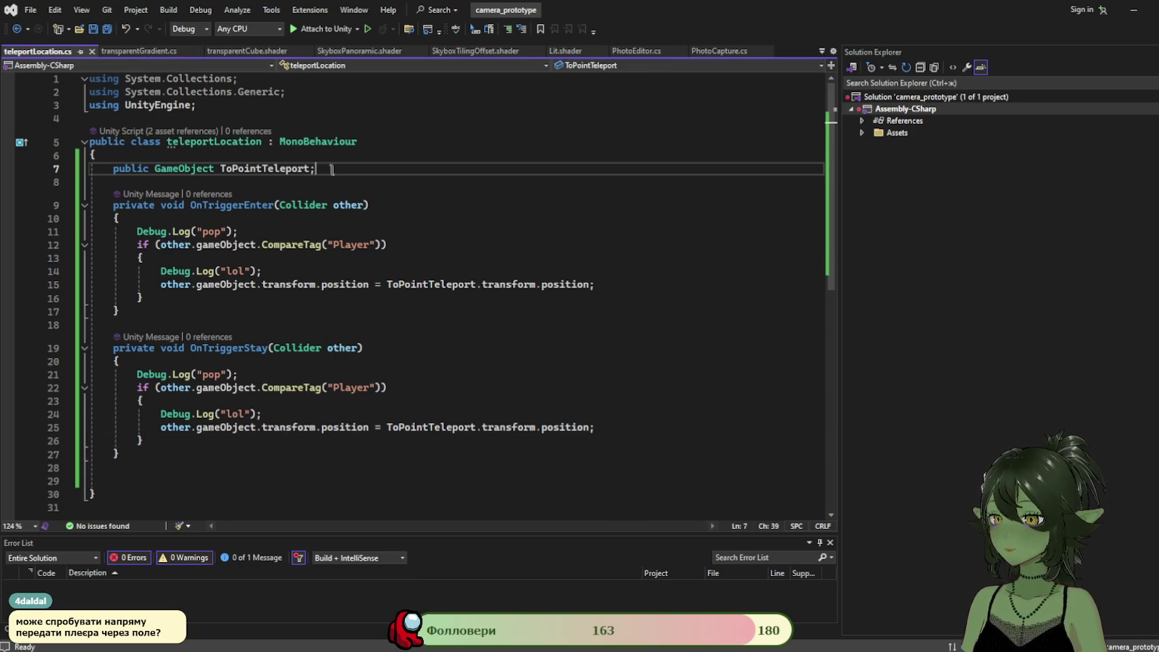
{"action": "key", "text": "Return"}
{"action": "type", "text": "publi"}
{"action": "type", "text": "c GameObject ToPointTeleportTa"}
{"action": "key", "text": "BackSpace"}
{"action": "key", "text": "BackSpace"}
{"action": "key", "text": "BackSpace"}
{"action": "type", "text": "Player;"}
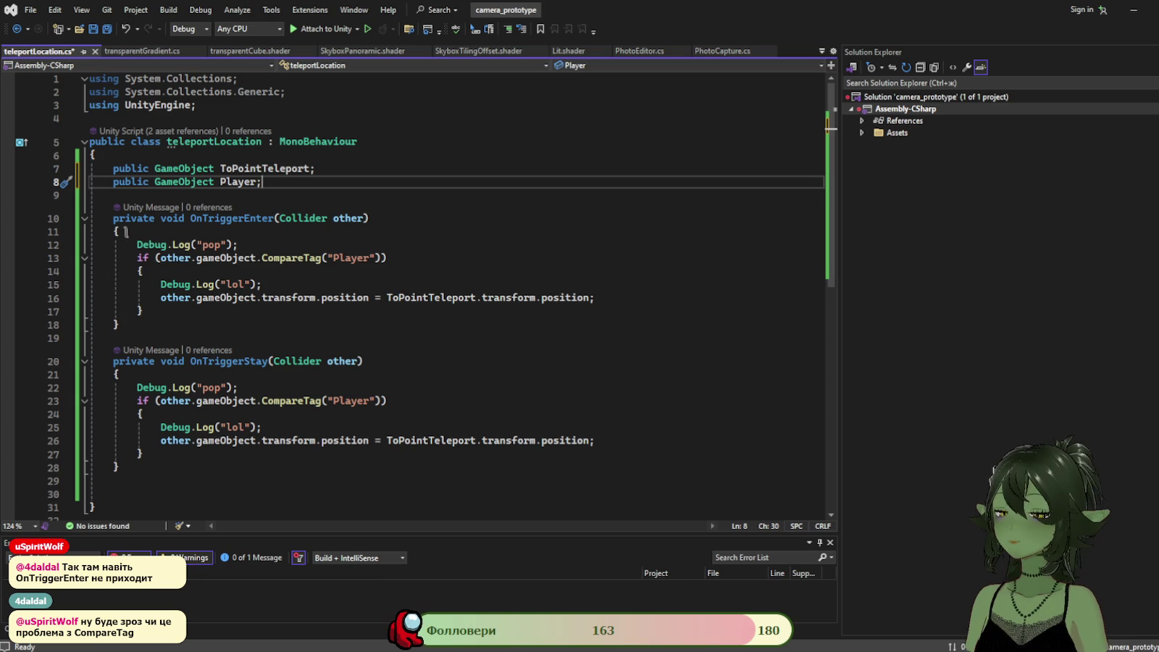
Fix the new field's name and indentation, save the script, and return to Unity.
{"action": "left_click", "coordinate": [148, 245]}
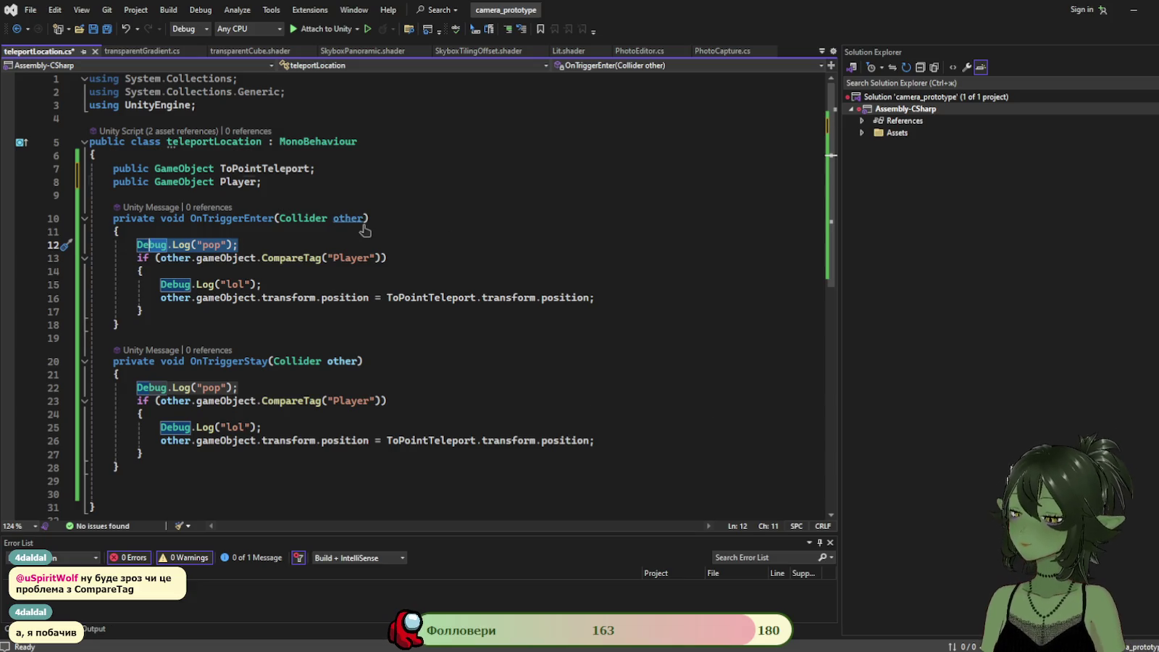
{"action": "key", "text": "ctrl+z"}
{"action": "key", "text": "ctrl+z"}
{"action": "key", "text": "Home"}
{"action": "key", "text": "BackSpace"}
{"action": "key", "text": "ctrl+s"}
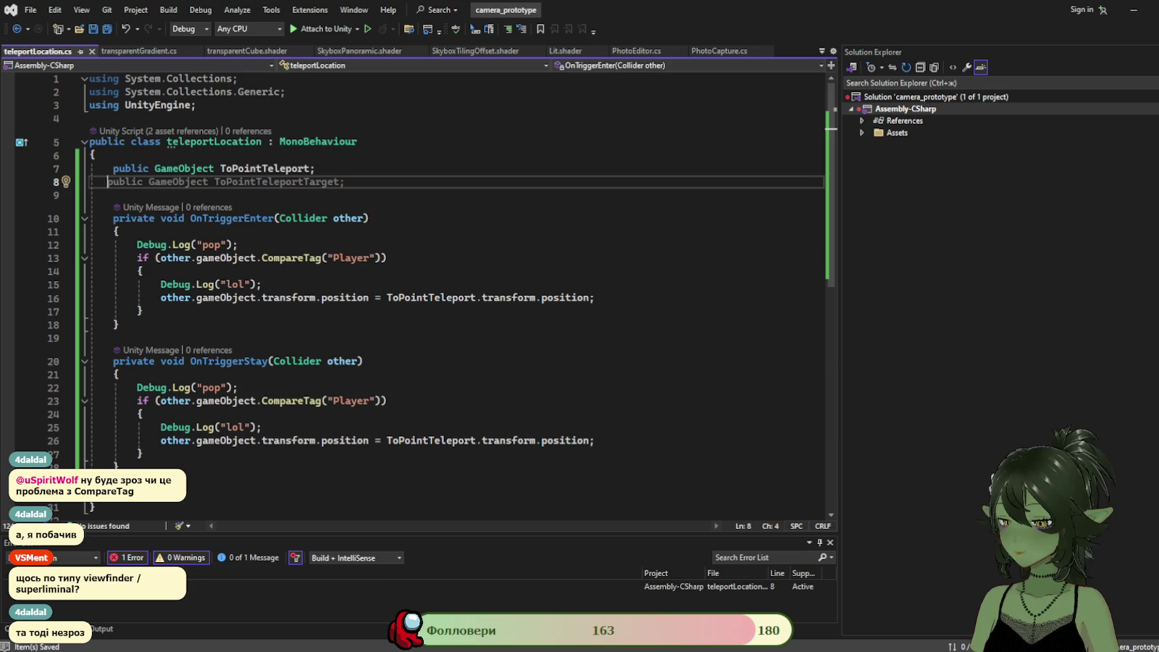
{"action": "key", "text": "alt+Tab"}
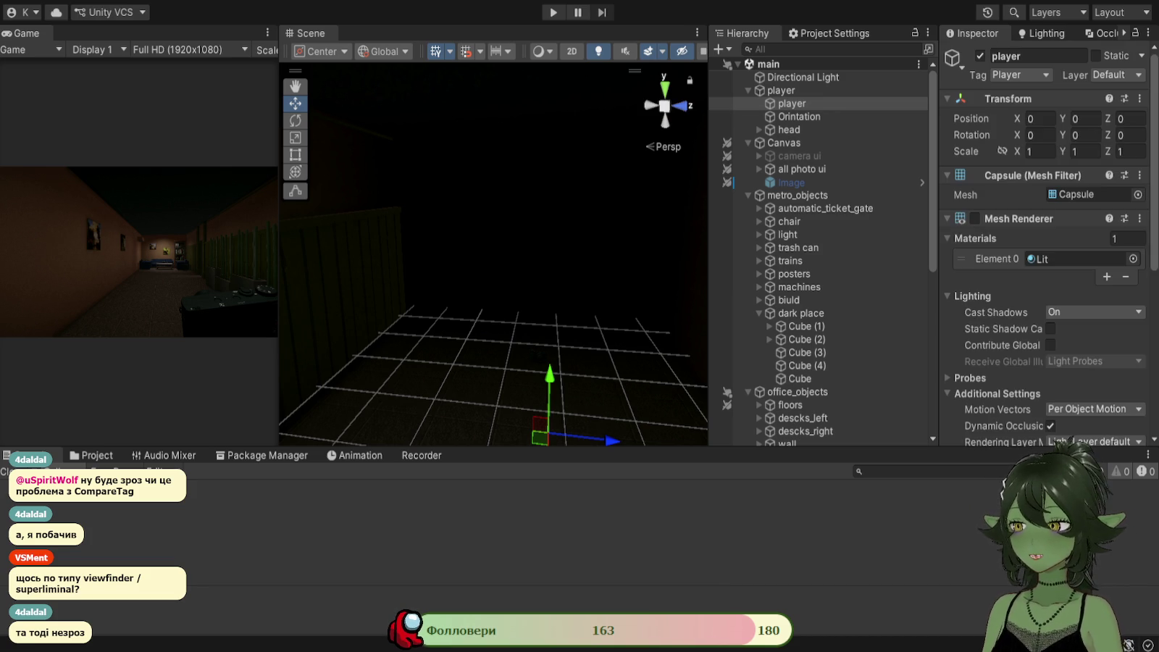
Review the parent player object's components in the Inspector.
{"action": "scroll", "coordinate": [1043, 246], "scroll_direction": "down", "scroll_amount": 5}
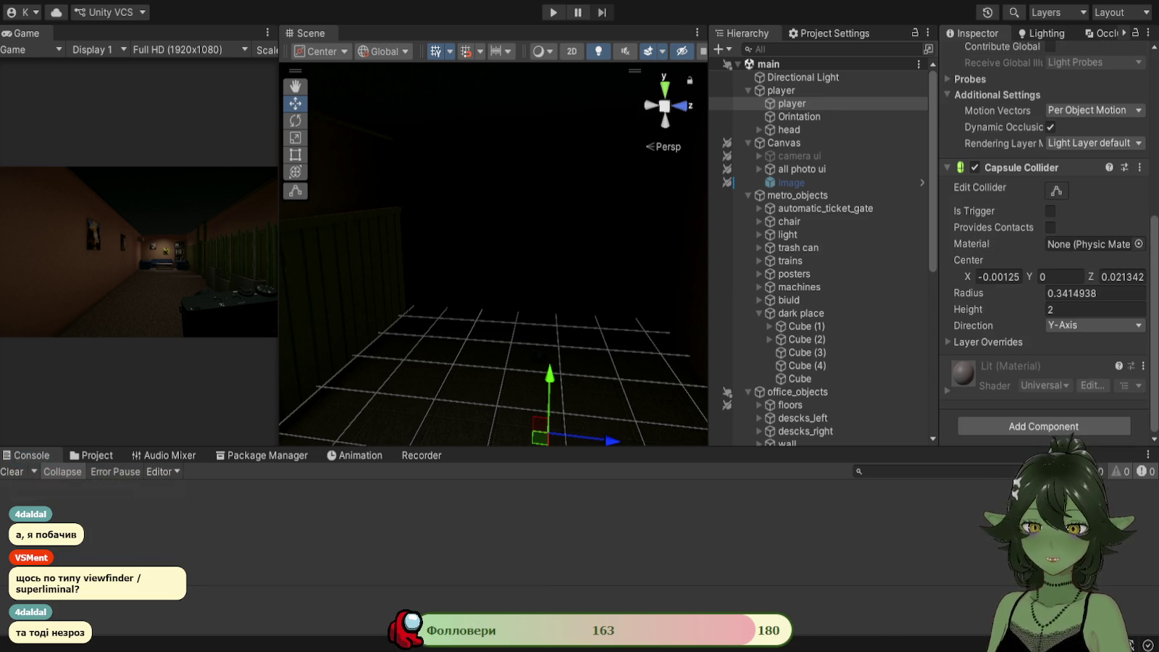
{"action": "scroll", "coordinate": [1043, 246], "scroll_direction": "up", "scroll_amount": 4}
{"action": "scroll", "coordinate": [1044, 246], "scroll_direction": "down", "scroll_amount": 3}
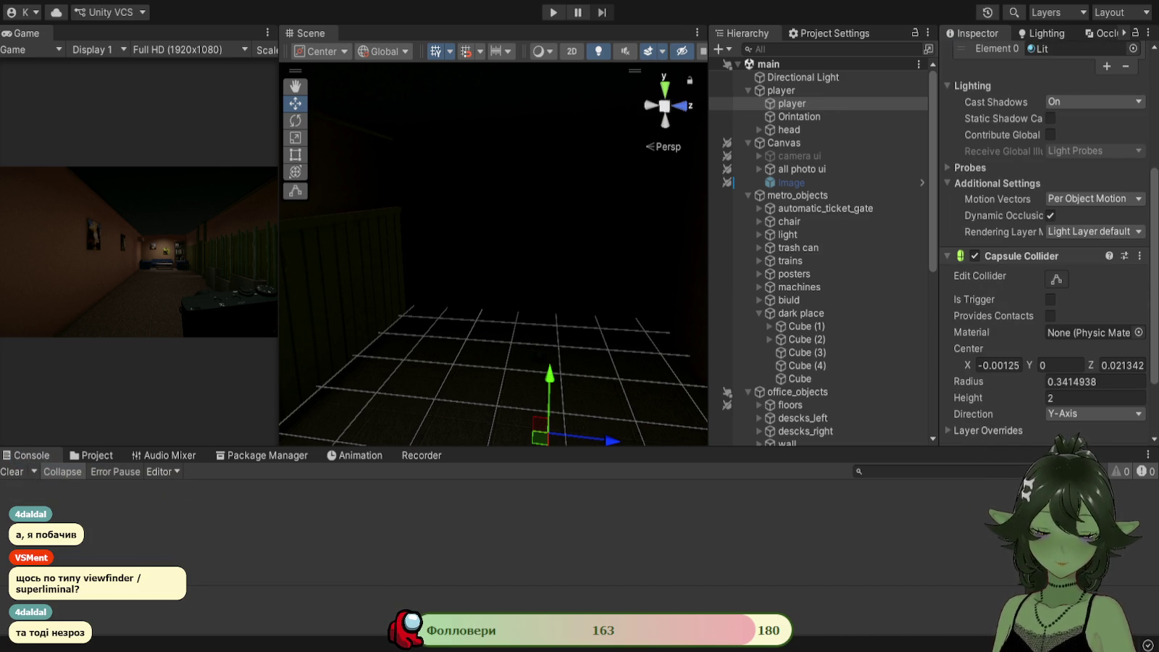
{"action": "scroll", "coordinate": [1043, 246], "scroll_direction": "up", "scroll_amount": 4}
{"action": "scroll", "coordinate": [1044, 246], "scroll_direction": "down", "scroll_amount": 3}
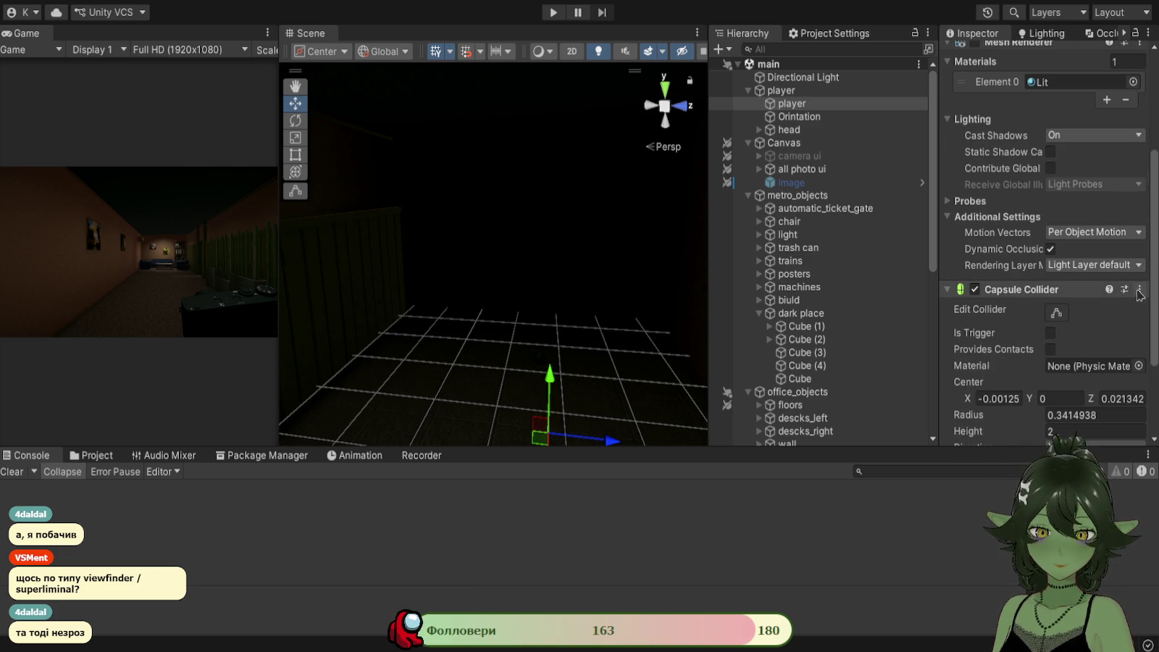
{"action": "left_click", "coordinate": [804, 92]}
{"action": "scroll", "coordinate": [1079, 299], "scroll_direction": "up", "scroll_amount": 1}
{"action": "scroll", "coordinate": [1080, 299], "scroll_direction": "down", "scroll_amount": 1}
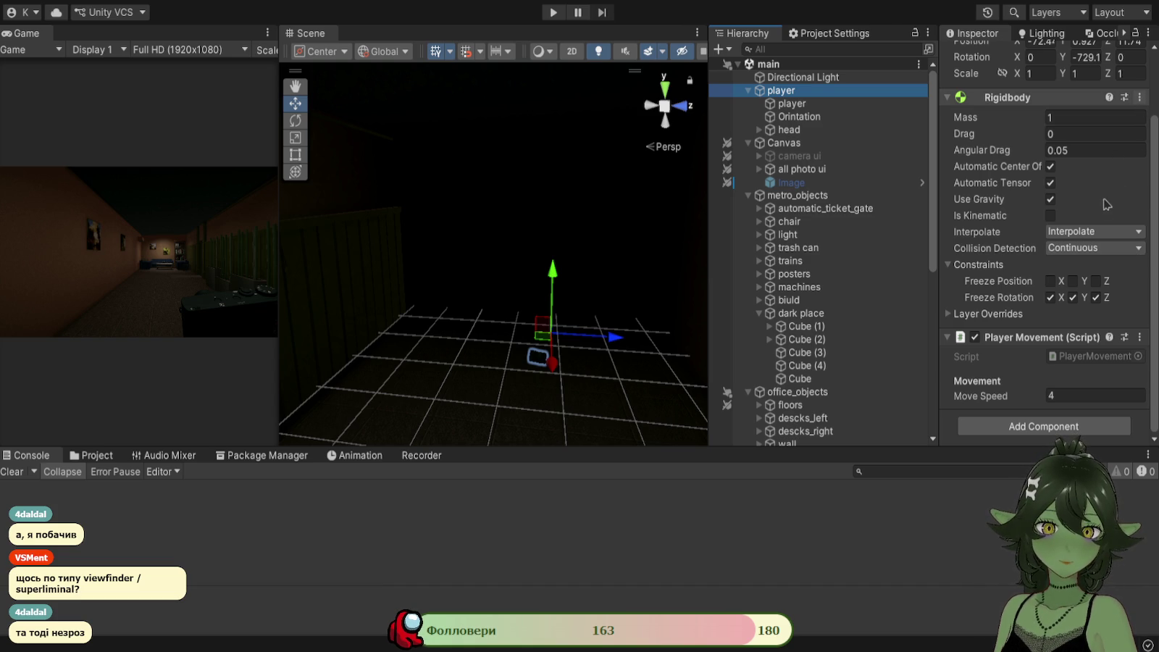
{"action": "scroll", "coordinate": [1104, 226], "scroll_direction": "down", "scroll_amount": 6}
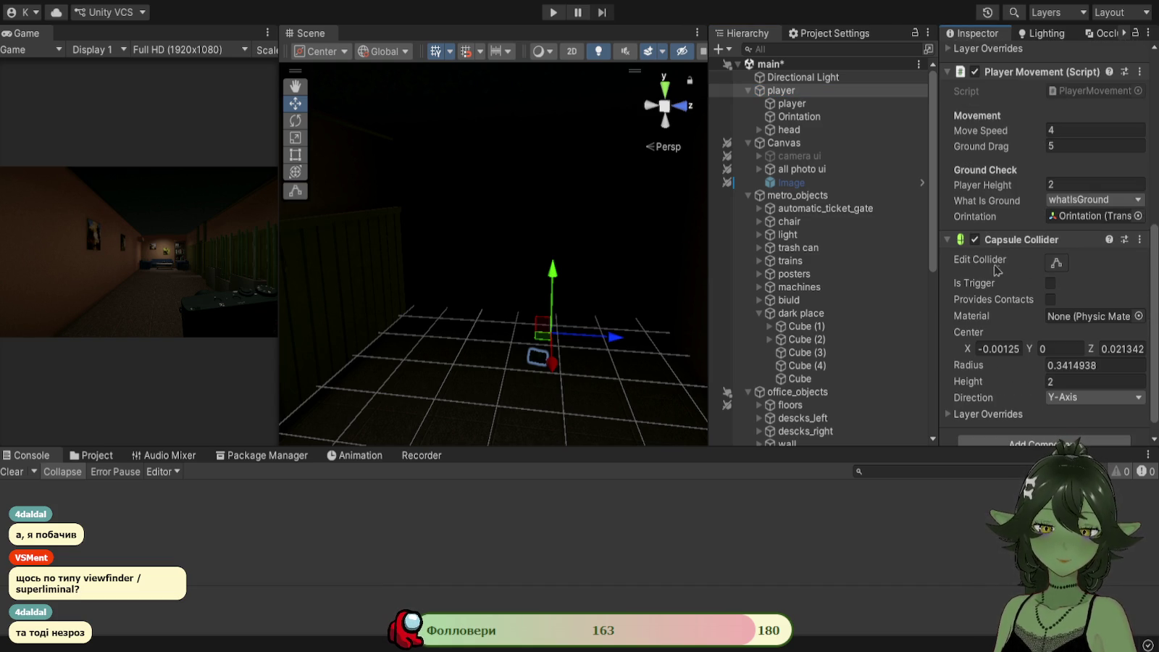
Frame the player in the Scene view and inspect the child capsule's collider.
{"action": "left_click_drag", "start_coordinate": [639, 279], "coordinate": [652, 319]}
{"action": "left_click_drag", "start_coordinate": [709, 239], "coordinate": [820, 239]}
{"action": "key", "text": "f"}
{"action": "left_click_drag", "start_coordinate": [622, 290], "coordinate": [628, 279]}
{"action": "left_click", "coordinate": [900, 104]}
{"action": "left_click", "coordinate": [902, 91]}
{"action": "left_click", "coordinate": [902, 103]}
{"action": "scroll", "coordinate": [1095, 259], "scroll_direction": "up", "scroll_amount": 3}
{"action": "scroll", "coordinate": [1095, 259], "scroll_direction": "up", "scroll_amount": 4}
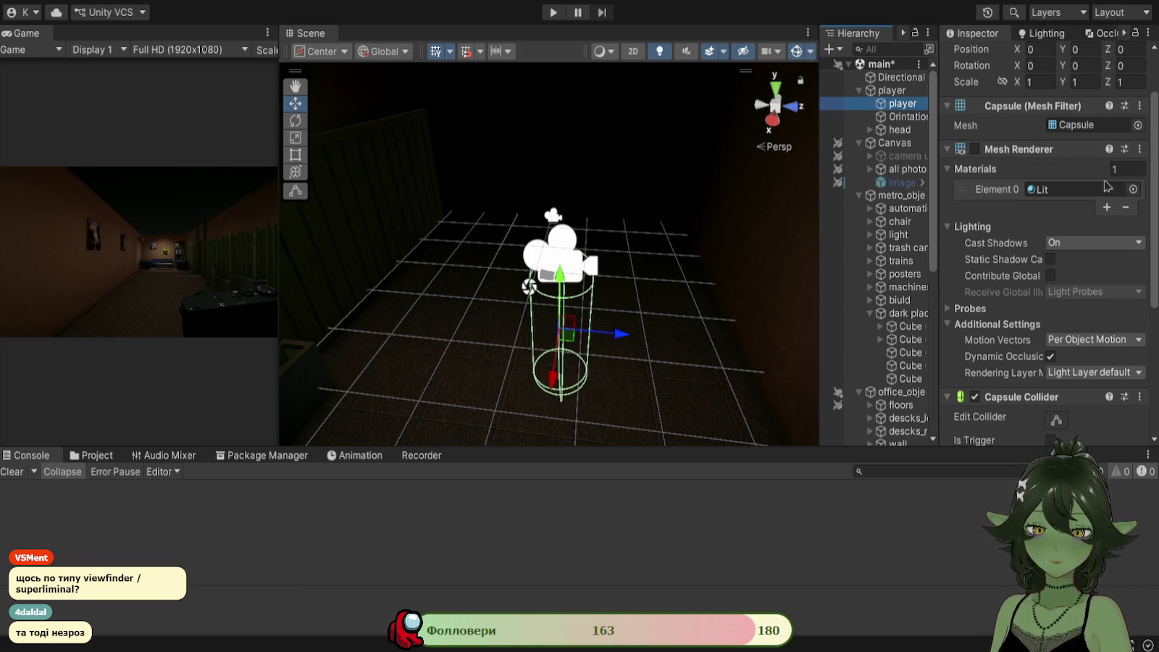
Recheck the parent player's rigidbody and movement settings, then start the playtest.
{"action": "left_click", "coordinate": [892, 90]}
{"action": "scroll", "coordinate": [1068, 268], "scroll_direction": "down", "scroll_amount": 3}
{"action": "scroll", "coordinate": [1076, 272], "scroll_direction": "up", "scroll_amount": 5}
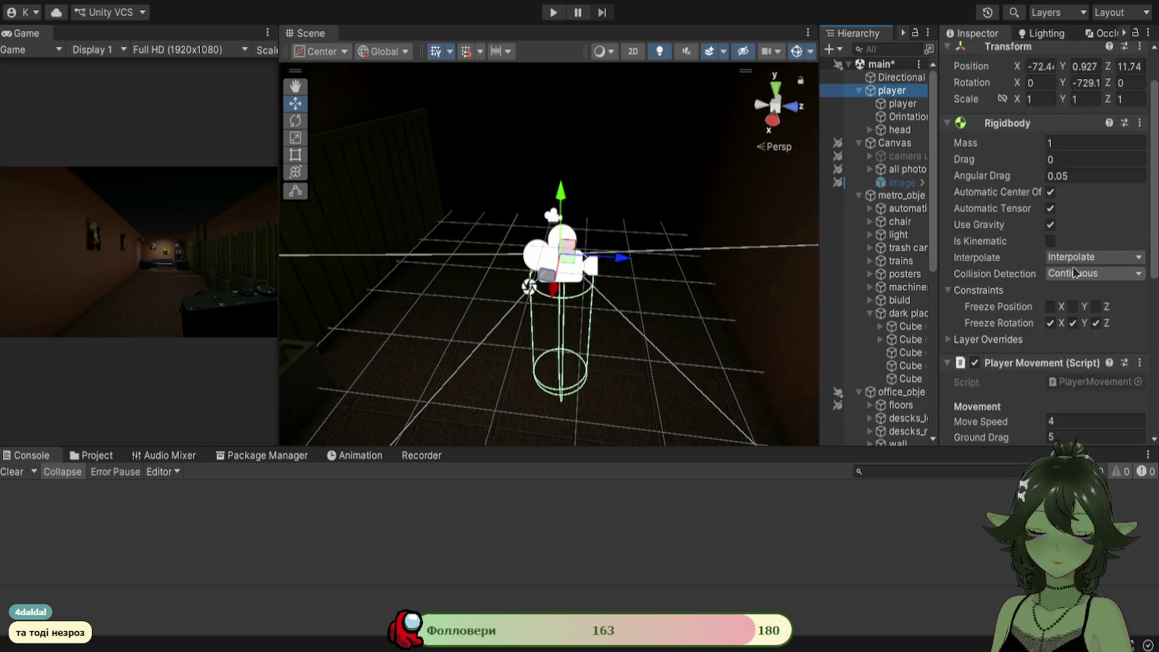
{"action": "scroll", "coordinate": [1080, 272], "scroll_direction": "down", "scroll_amount": 4}
{"action": "scroll", "coordinate": [1084, 273], "scroll_direction": "down", "scroll_amount": 1}
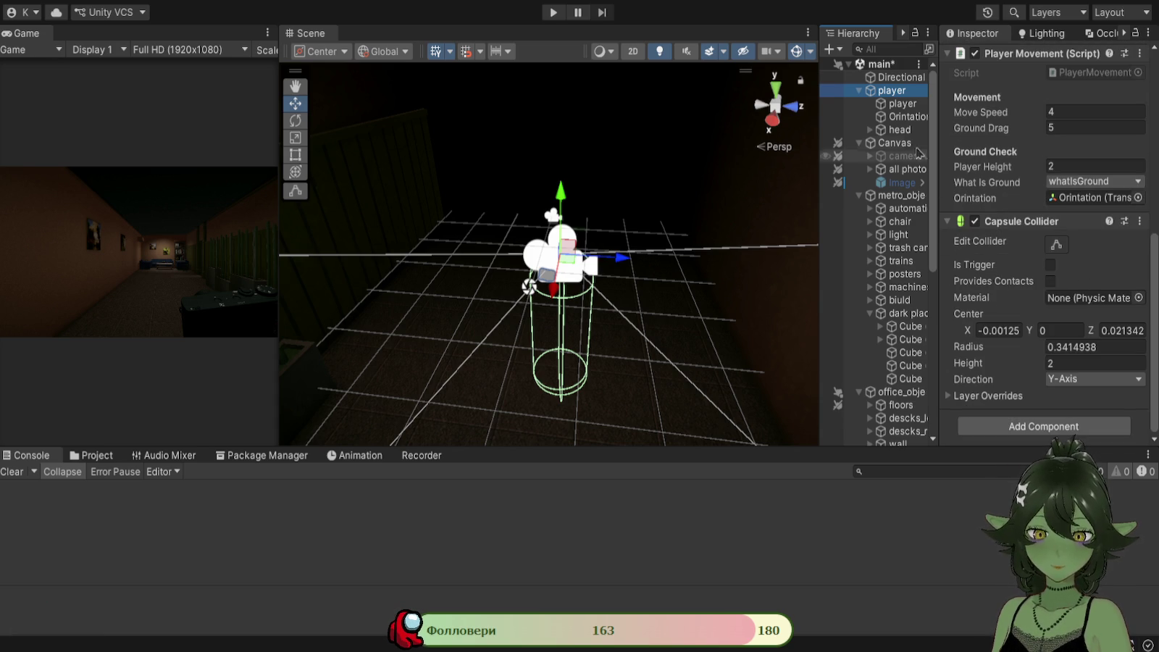
{"action": "left_click", "coordinate": [888, 105]}
{"action": "left_click", "coordinate": [891, 91]}
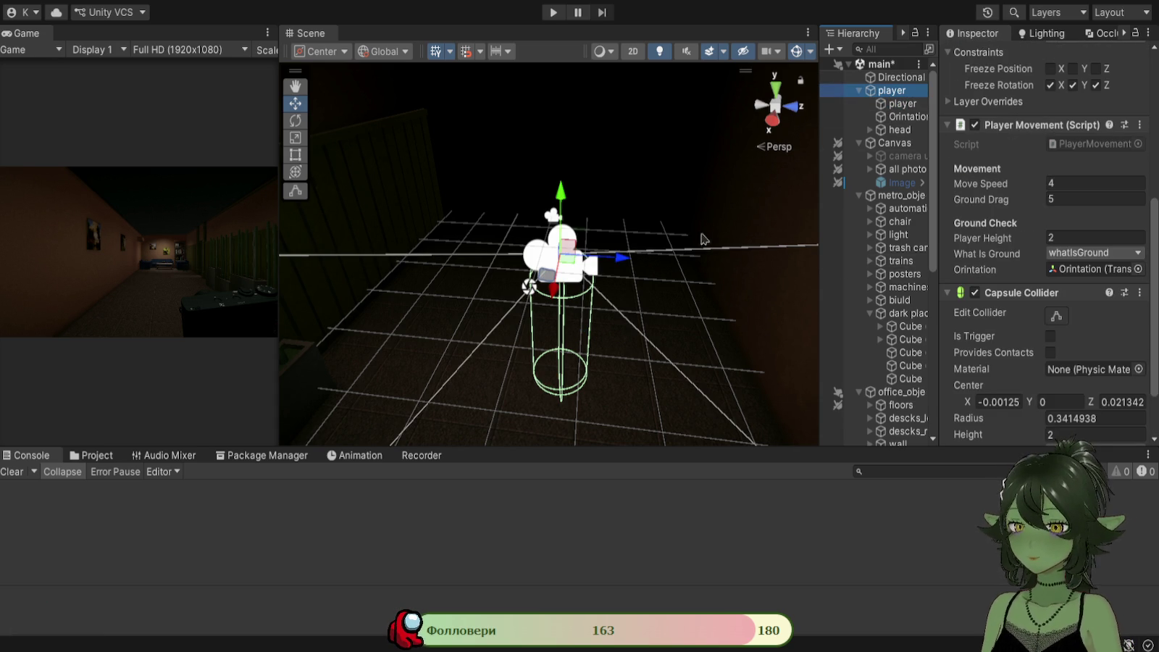
{"action": "left_click", "coordinate": [555, 13]}
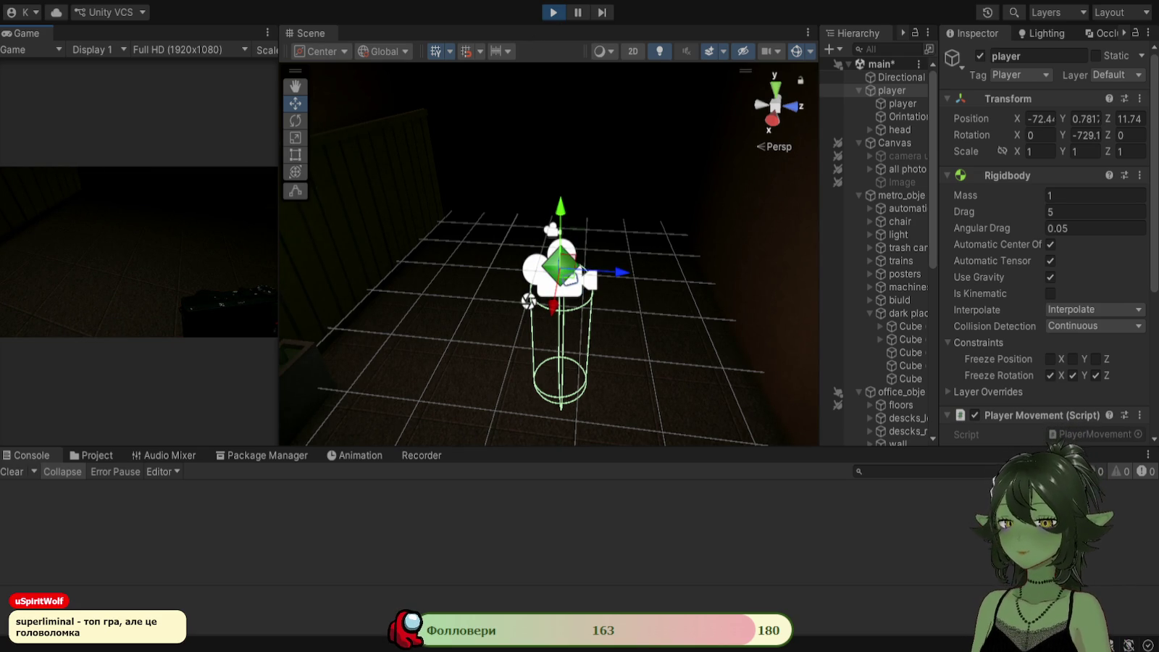
Widen the Game view, walk into the trigger to reach the stairwell and back, then stop.
{"action": "left_click_drag", "start_coordinate": [280, 254], "coordinate": [481, 253]}
{"action": "key", "text": "w"}
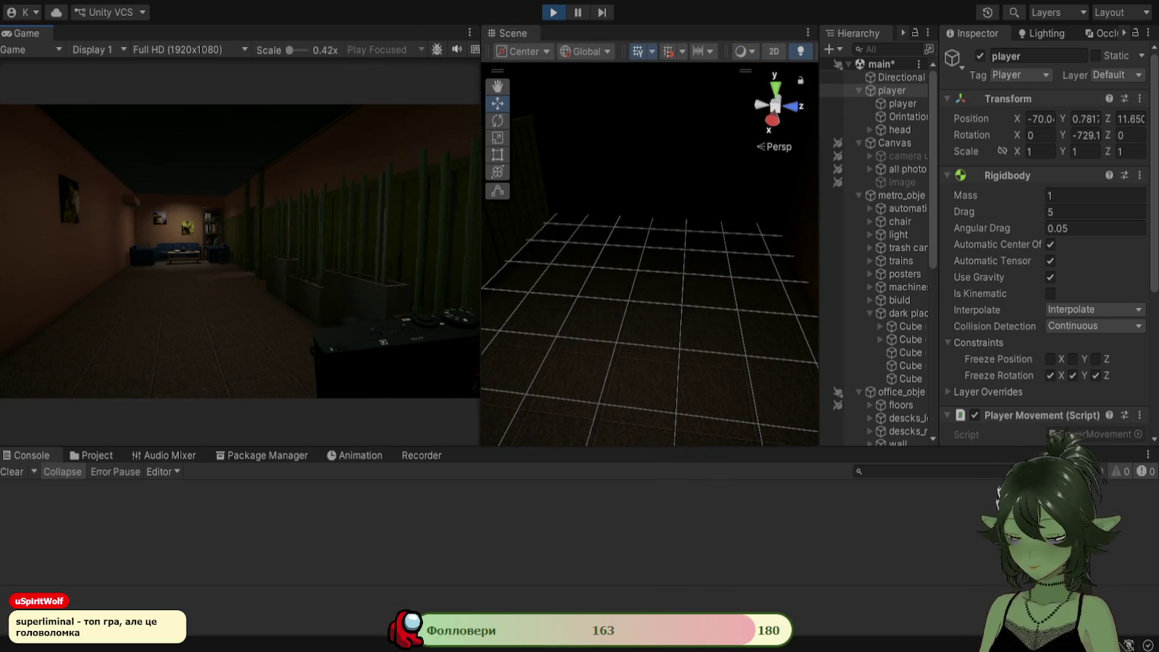
{"action": "key", "text": "w"}
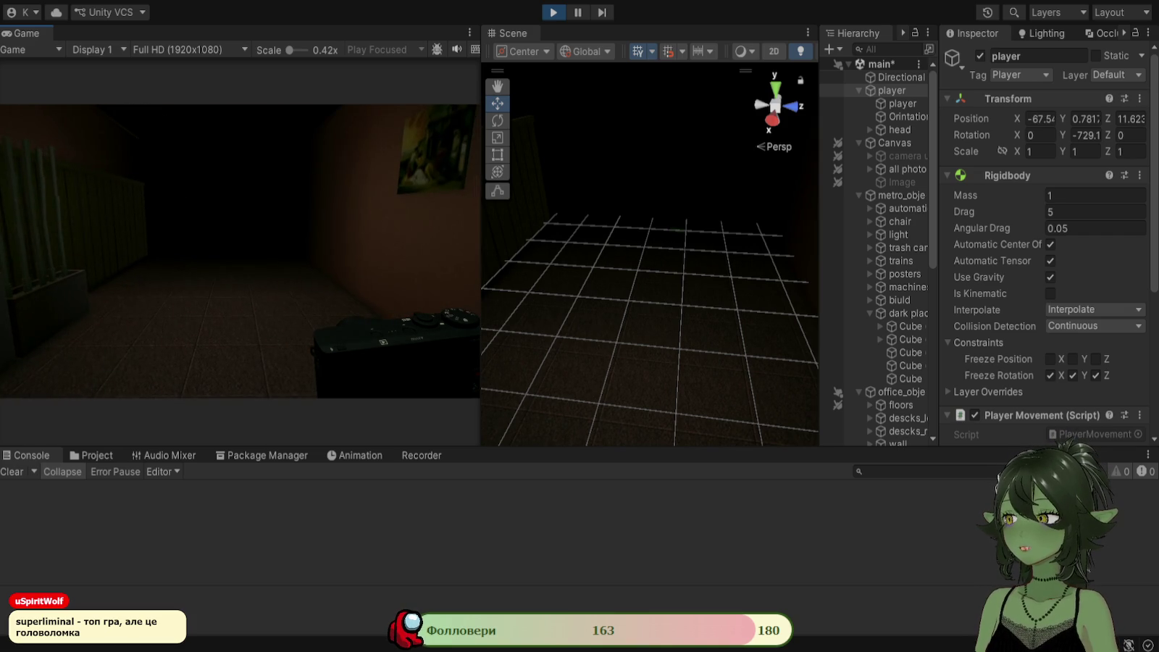
{"action": "key", "text": "w"}
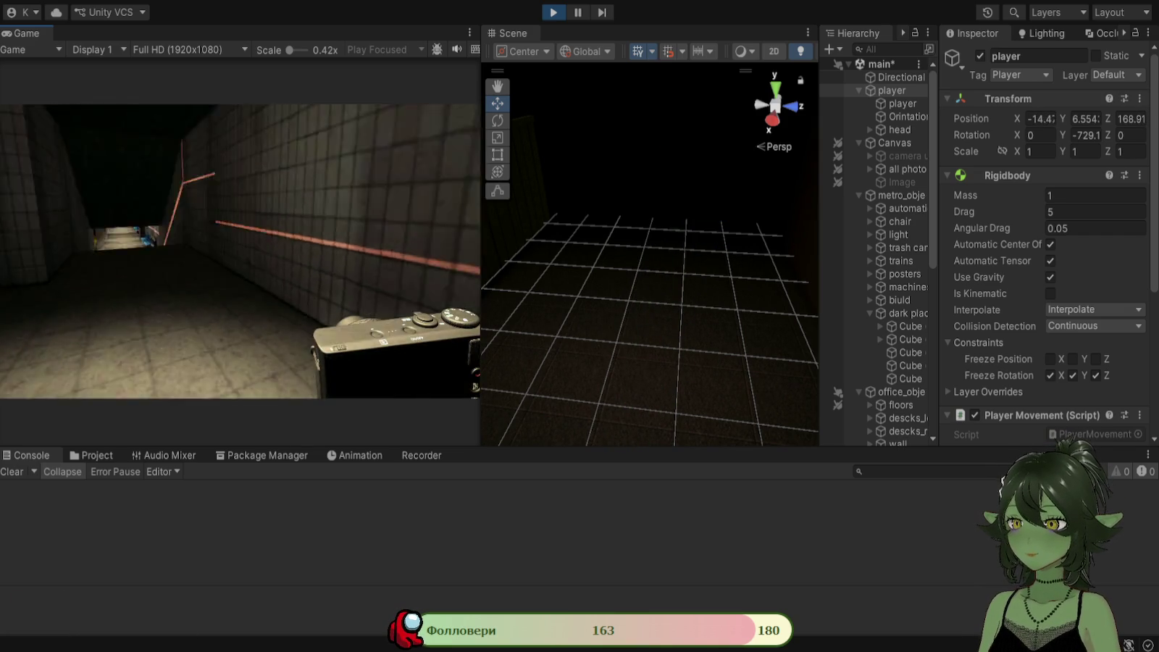
{"action": "key", "text": "w"}
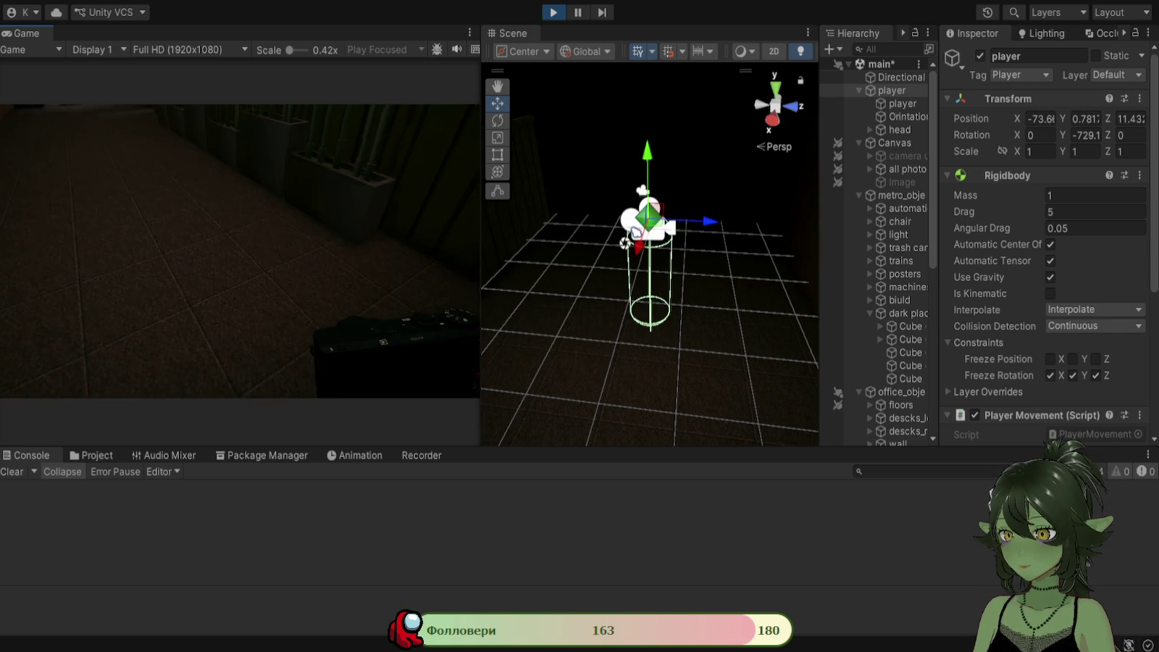
{"action": "key", "text": "Escape"}
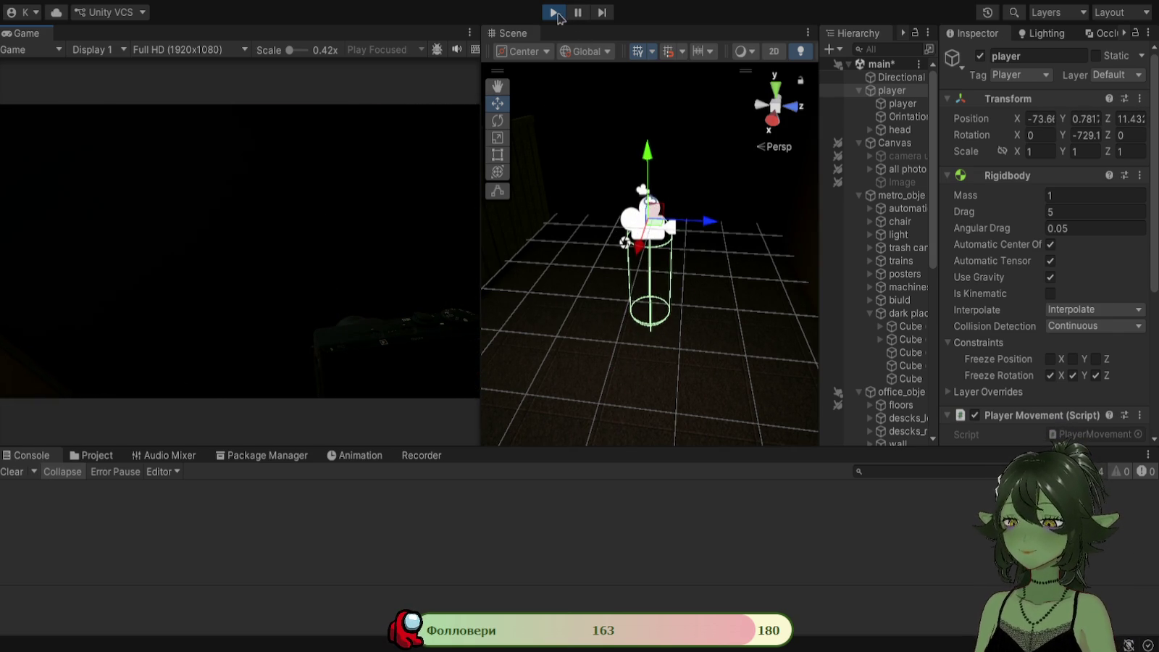
{"action": "left_click", "coordinate": [553, 12]}
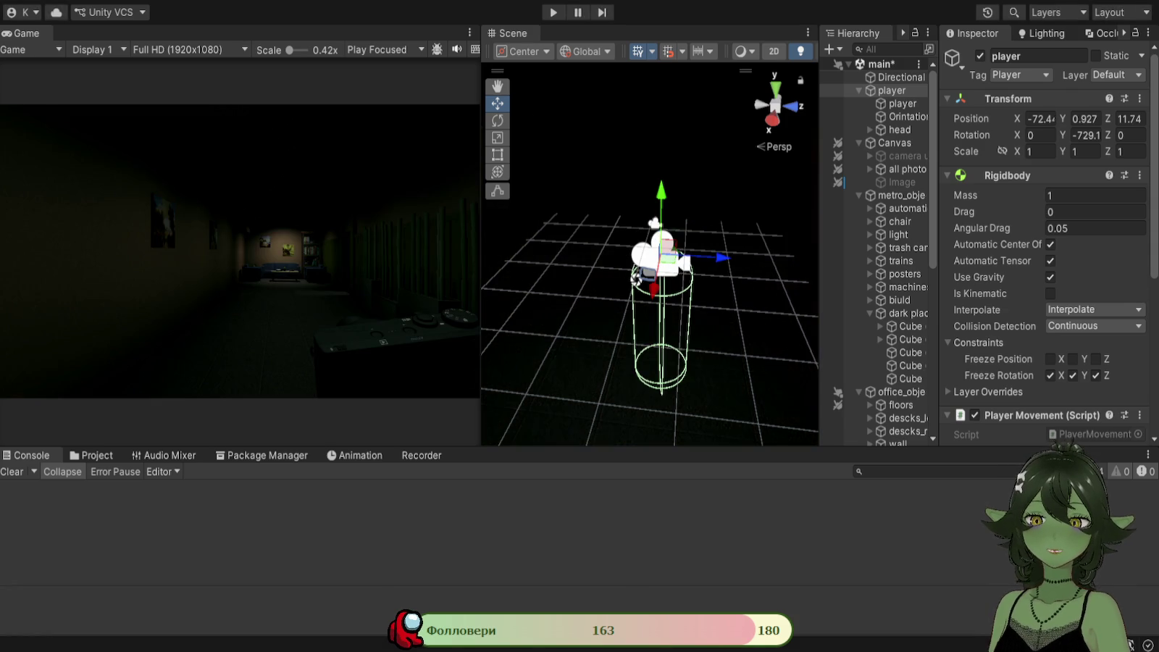
Select the child player capsule and review its Inspector settings.
{"action": "left_click", "coordinate": [902, 103]}
{"action": "left_click_drag", "start_coordinate": [821, 230], "coordinate": [719, 231]}
{"action": "scroll", "coordinate": [1085, 259], "scroll_direction": "down", "scroll_amount": 5}
{"action": "scroll", "coordinate": [1085, 260], "scroll_direction": "down", "scroll_amount": 2}
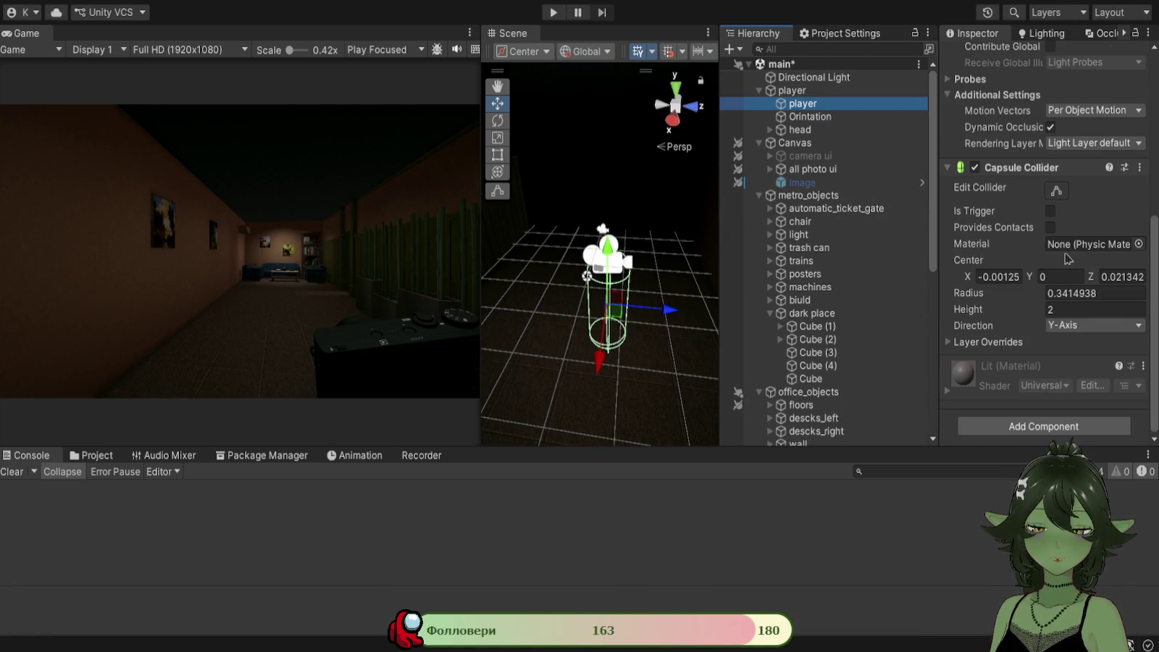
{"action": "scroll", "coordinate": [834, 253], "scroll_direction": "down", "scroll_amount": 3}
{"action": "scroll", "coordinate": [841, 251], "scroll_direction": "up", "scroll_amount": 3}
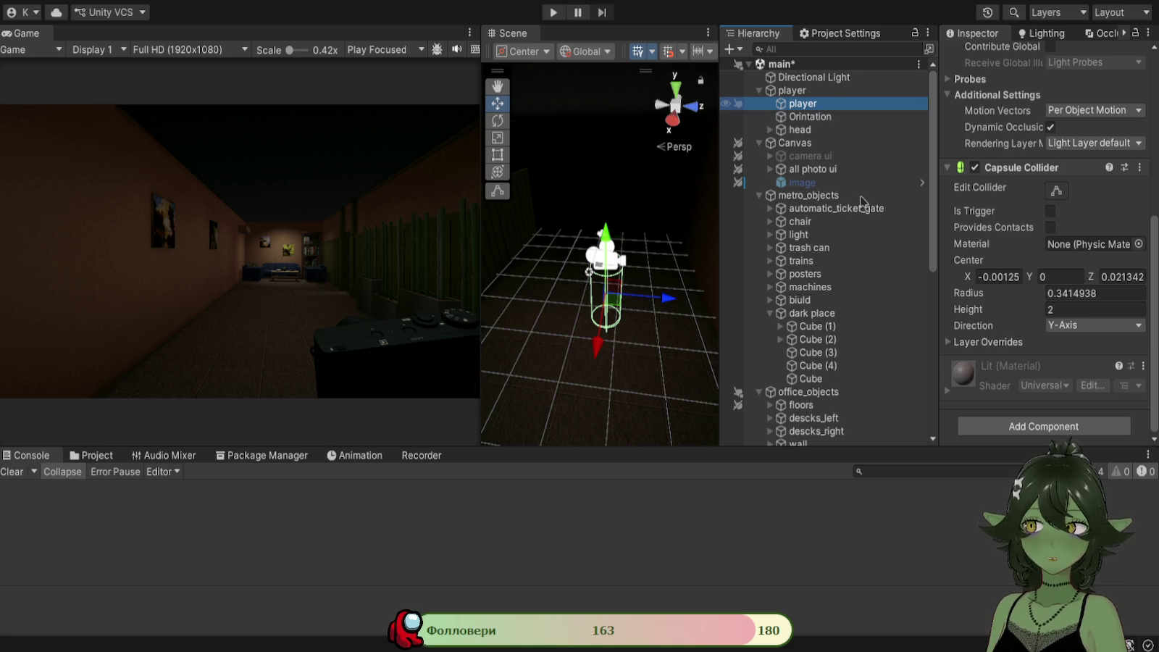
{"action": "left_click", "coordinate": [716, 545]}
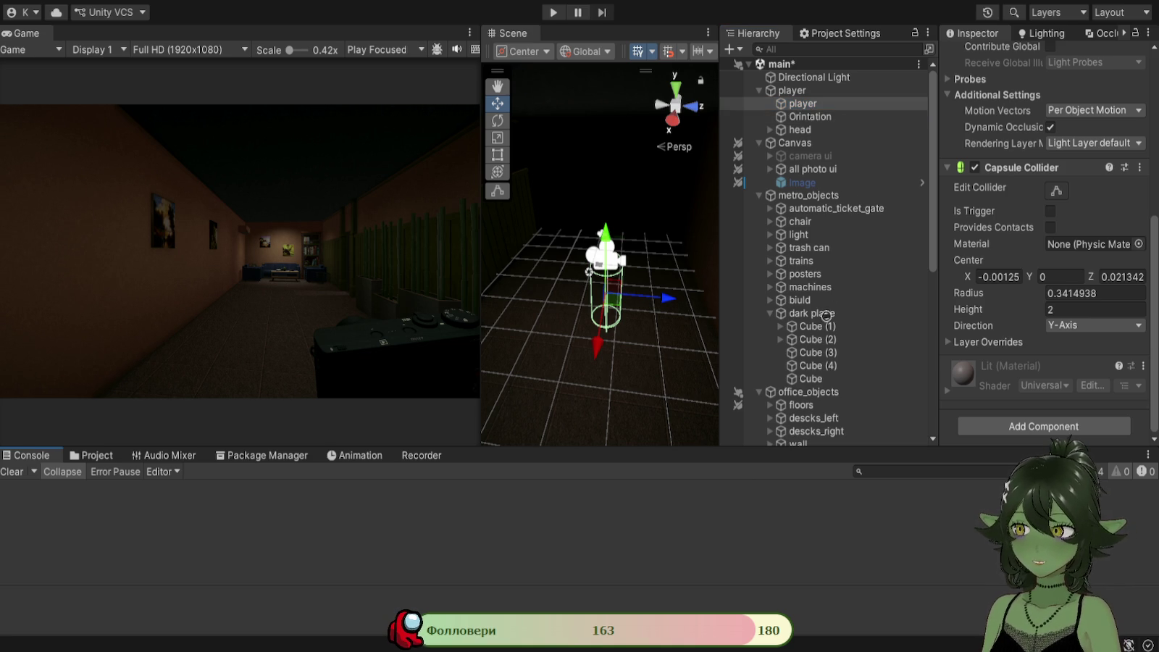
Save the scene, delete the child player capsule, and start another playtest.
{"action": "left_click", "coordinate": [804, 104]}
{"action": "key", "text": "ctrl+s"}
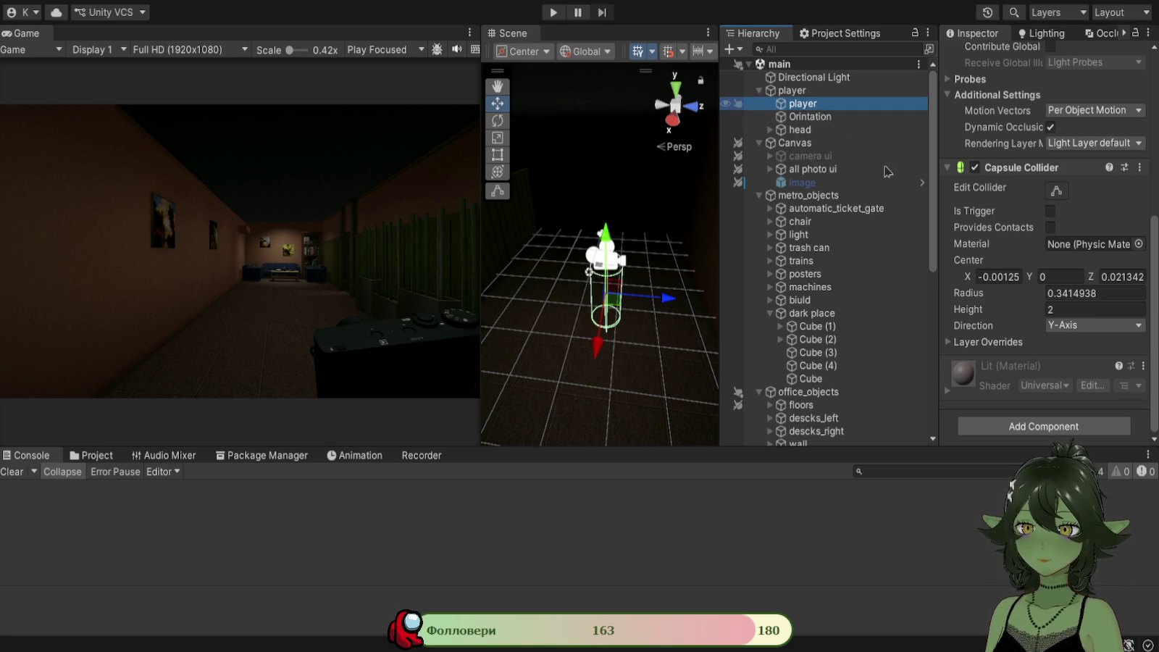
{"action": "key", "text": "Delete"}
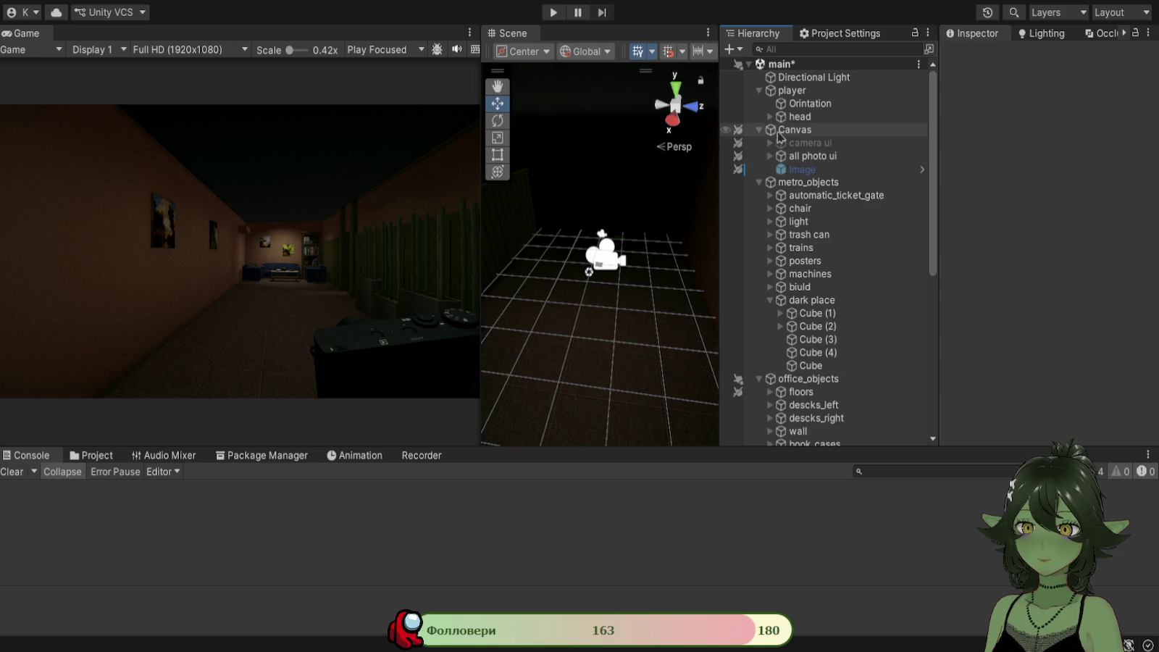
{"action": "left_click", "coordinate": [554, 13]}
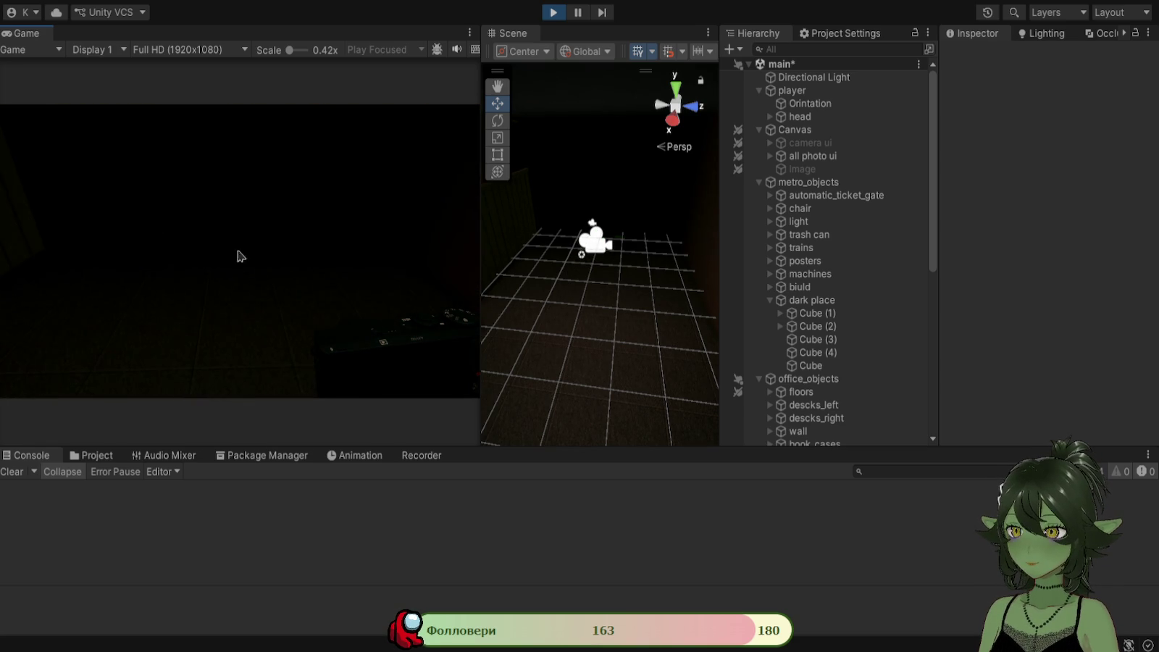
{"action": "key", "text": "ctrl+p"}
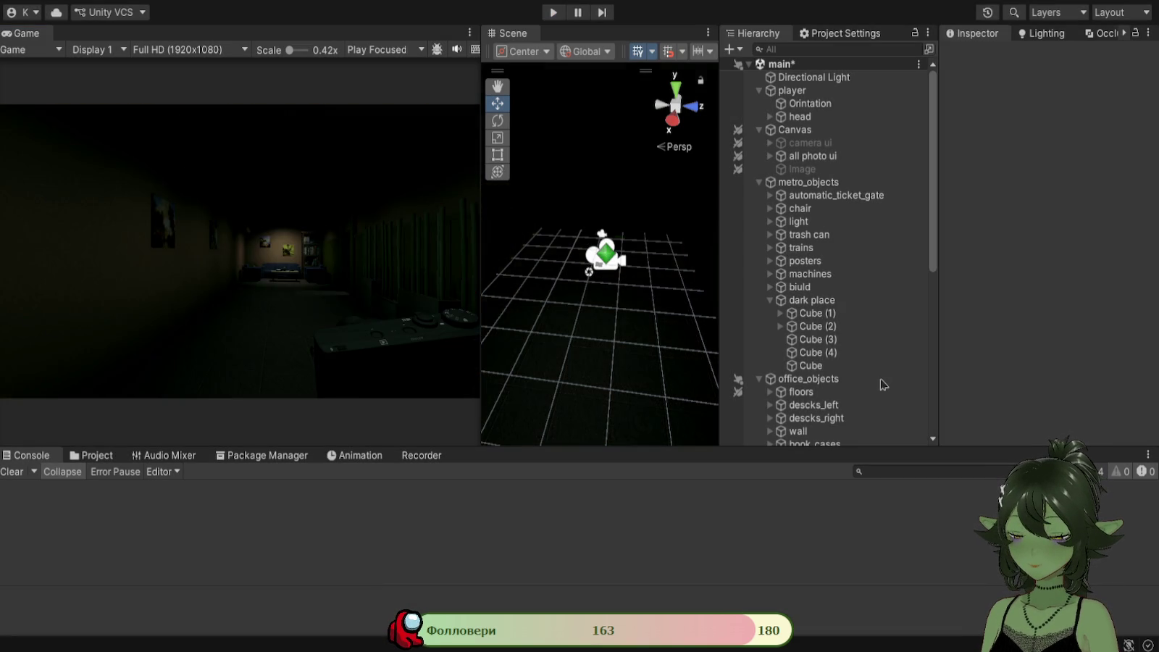
{"action": "scroll", "coordinate": [884, 385], "scroll_direction": "down", "scroll_amount": 10}
{"action": "left_click", "coordinate": [797, 373]}
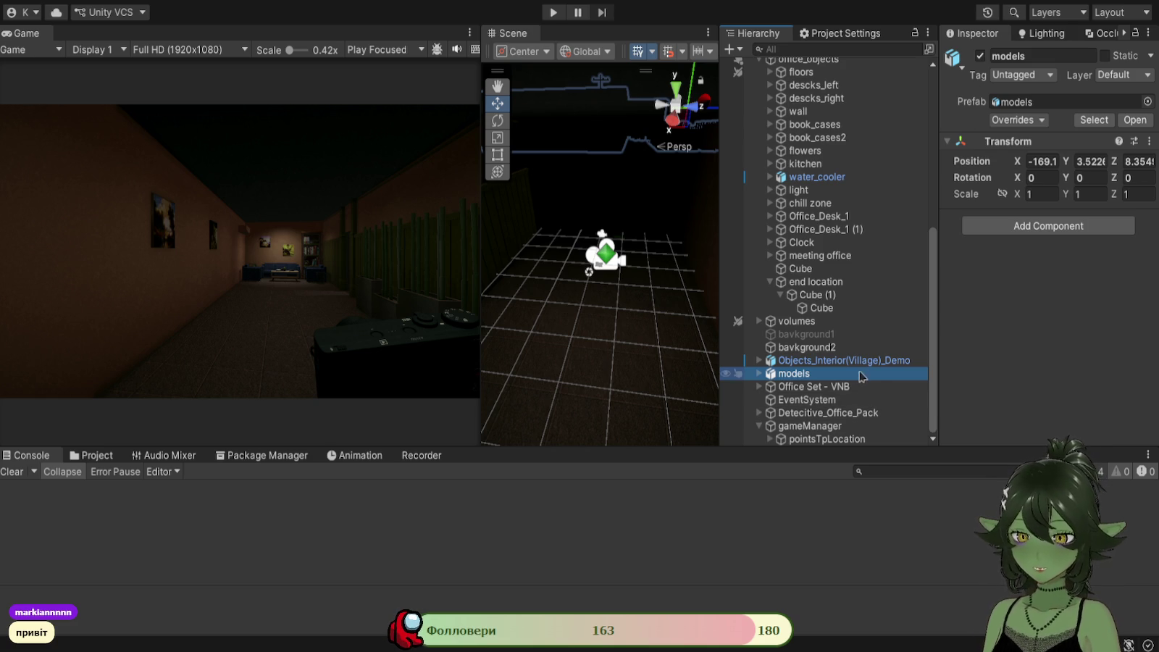
Expand pointsTpLocation and set tpOffice's Y rotation to 180.
{"action": "left_click", "coordinate": [770, 439]}
{"action": "scroll", "coordinate": [787, 439], "scroll_direction": "down", "scroll_amount": 1}
{"action": "left_click", "coordinate": [813, 426]}
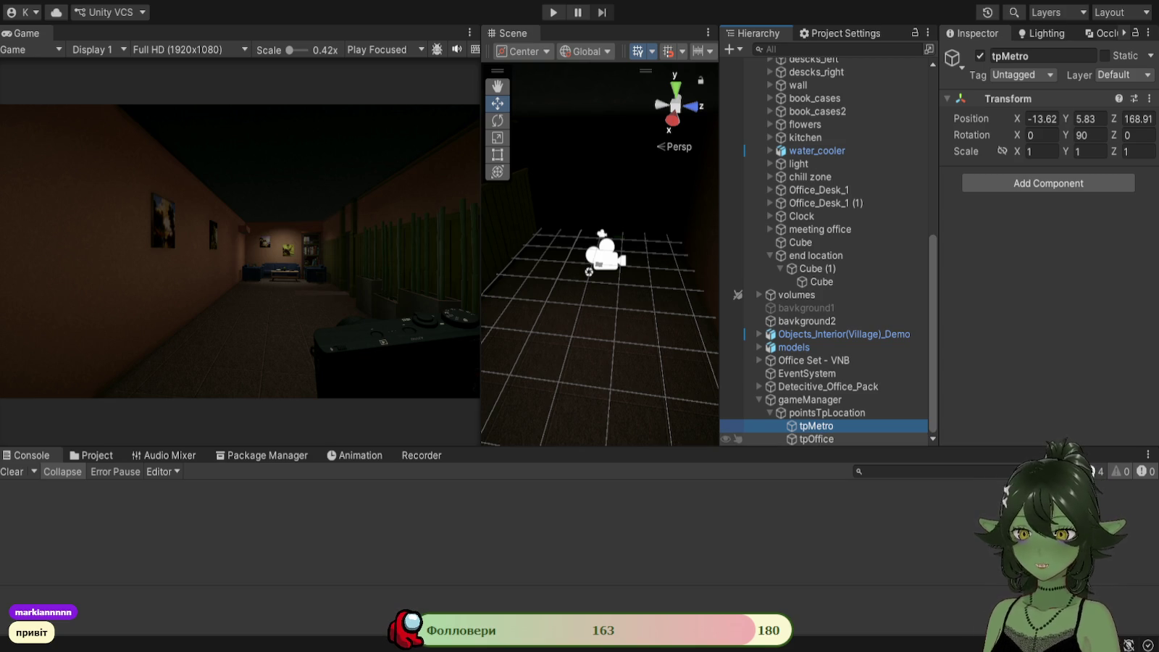
{"action": "left_click", "coordinate": [819, 439]}
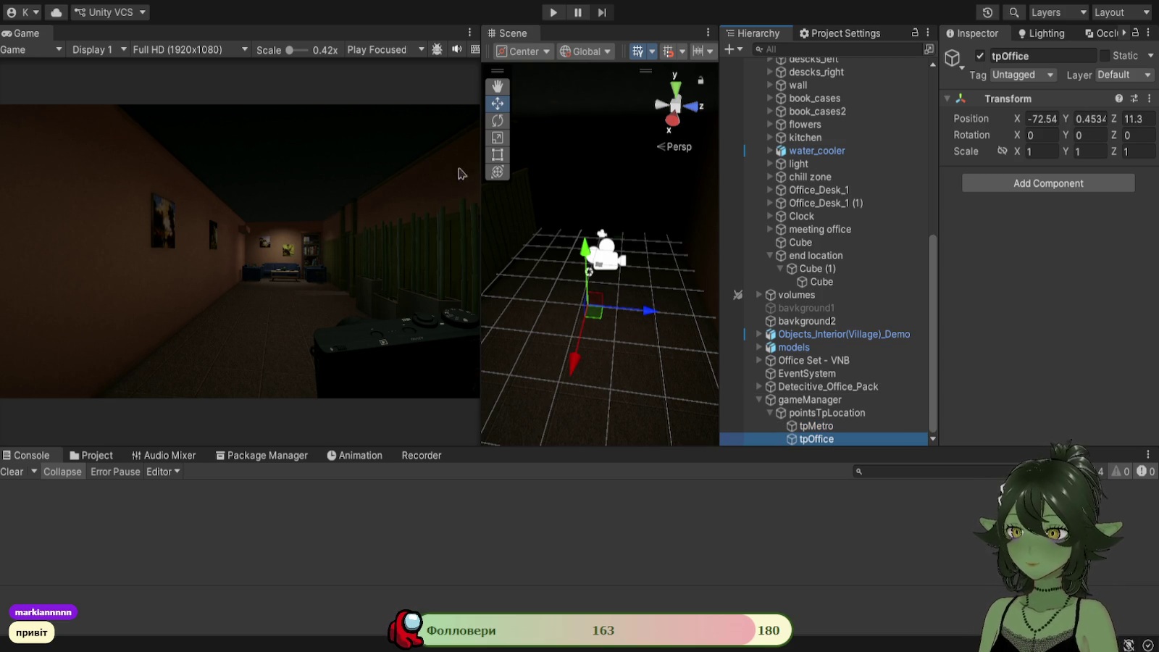
{"action": "left_click", "coordinate": [498, 122]}
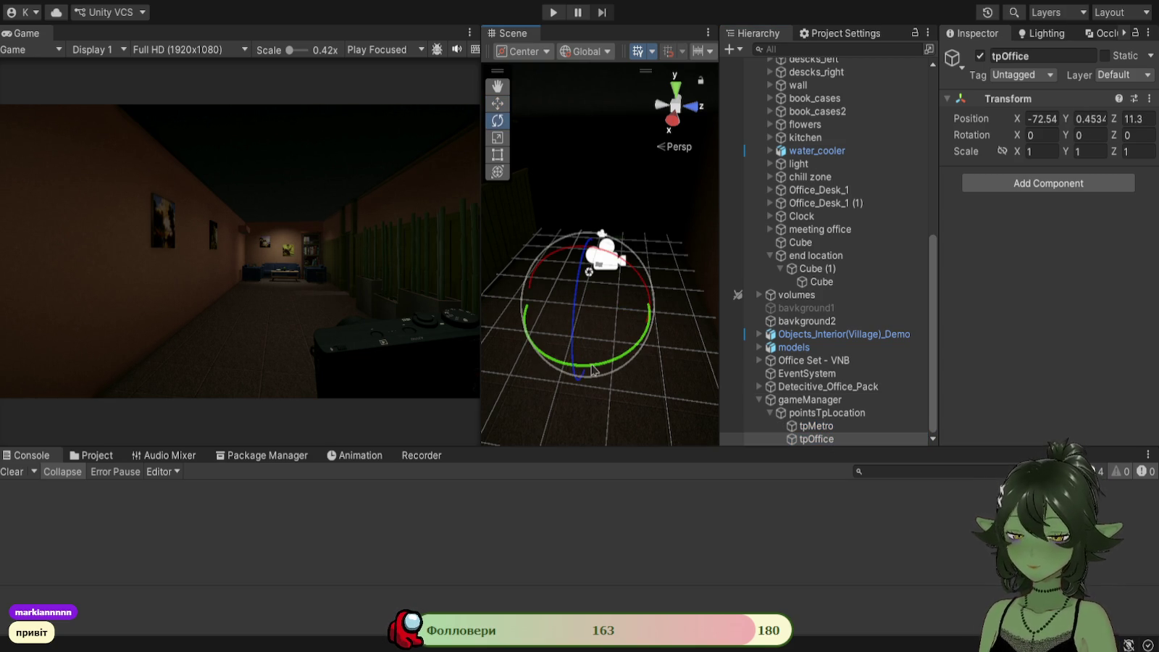
{"action": "left_click_drag", "start_coordinate": [593, 370], "coordinate": [622, 367]}
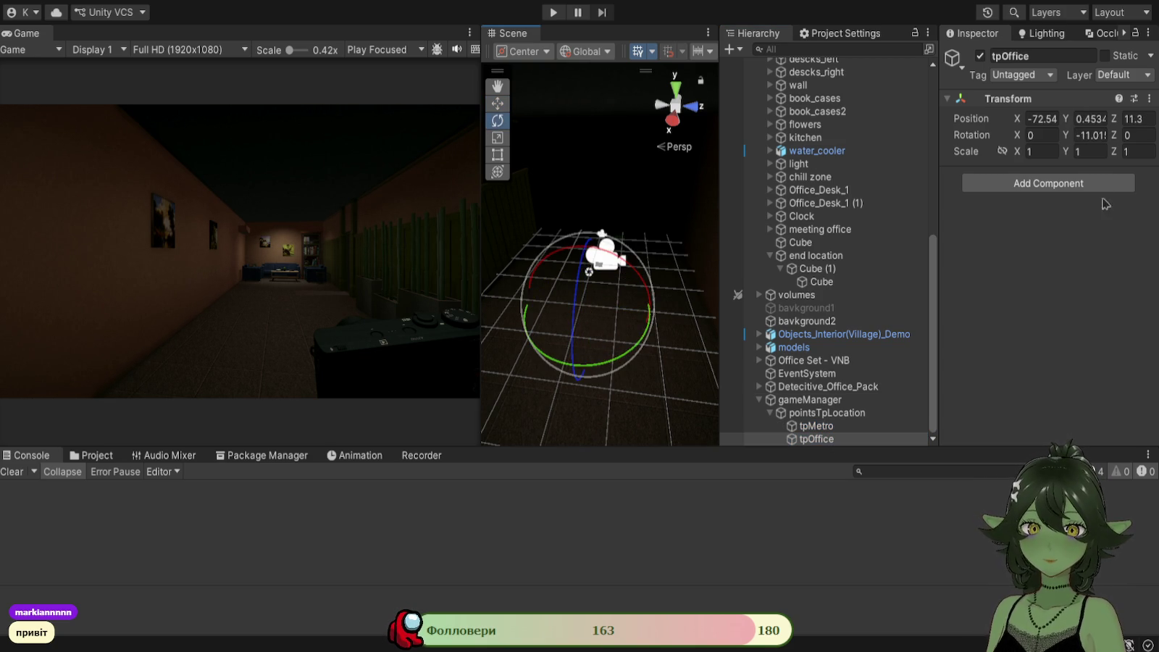
{"action": "left_click", "coordinate": [1100, 138]}
{"action": "key", "text": "BackSpace"}
{"action": "type", "text": "19"}
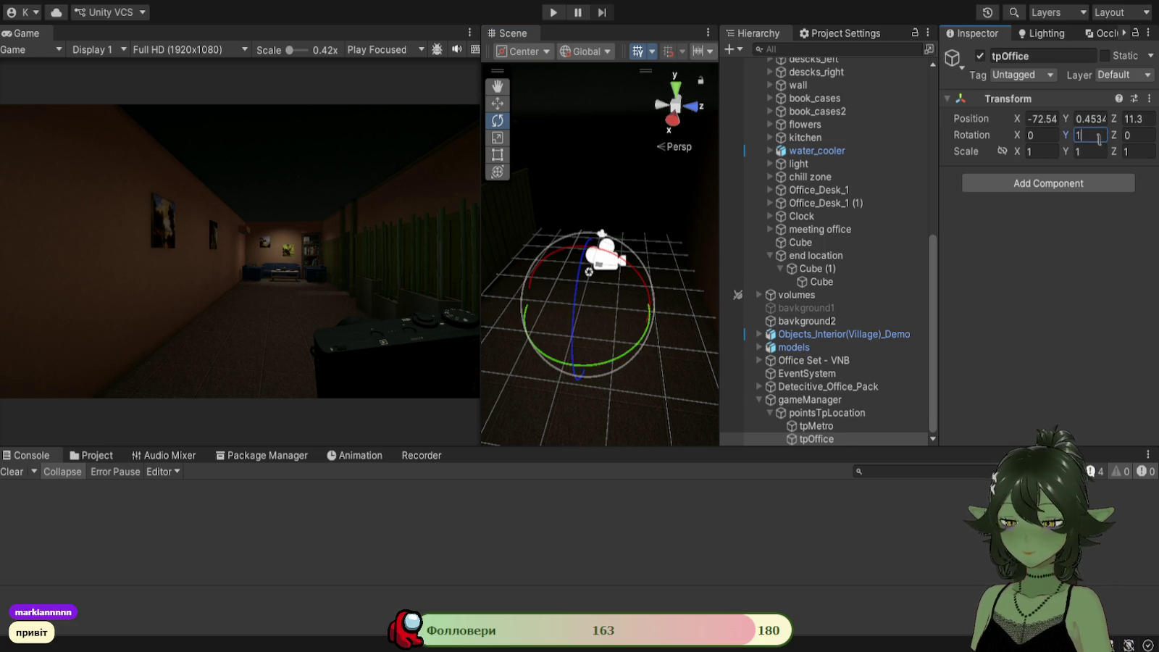
{"action": "type", "text": "0"}
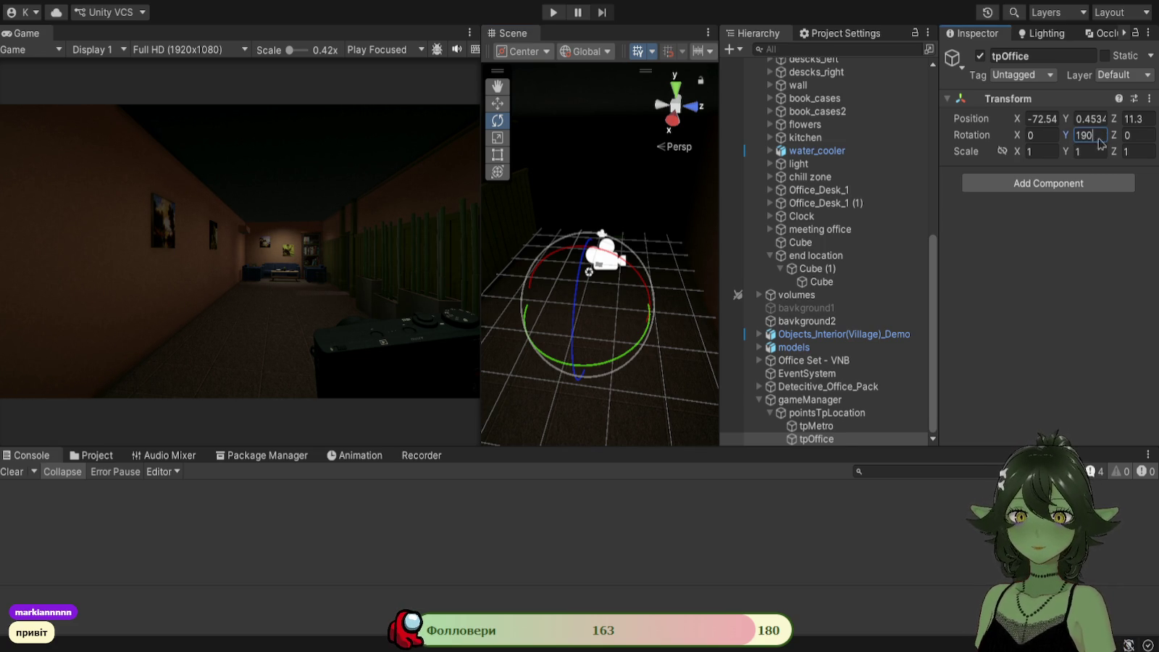
{"action": "key", "text": "BackSpace"}
{"action": "key", "text": "BackSpace"}
{"action": "type", "text": "80"}
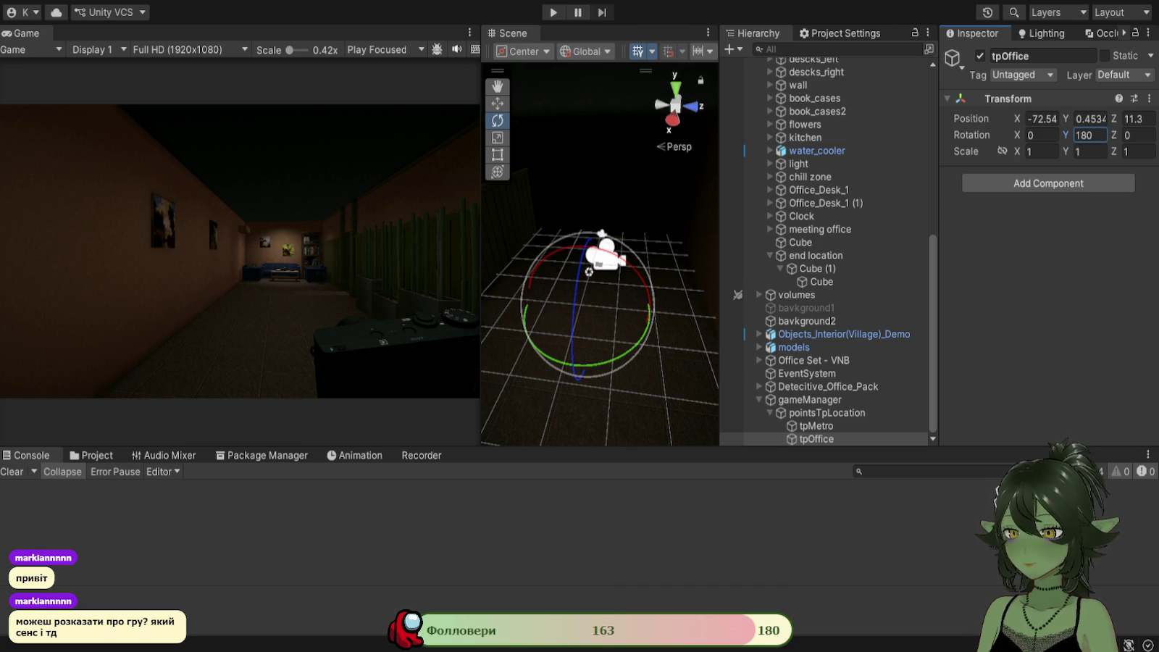
{"action": "left_click", "coordinate": [1009, 365]}
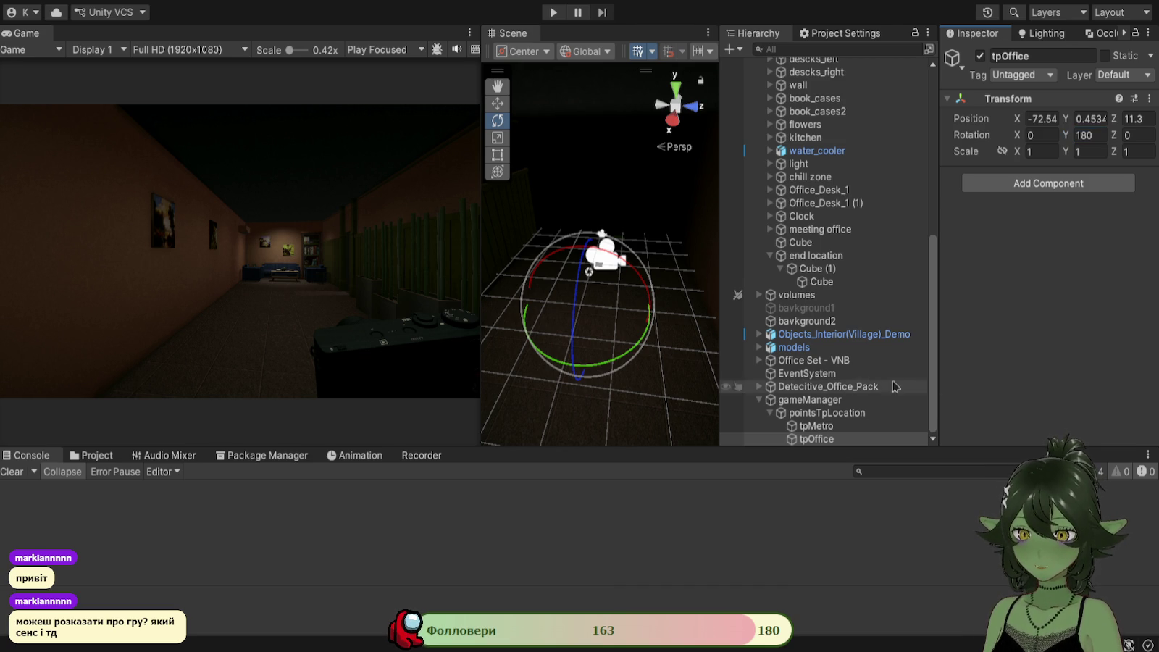
Set tpMetro's Y rotation to 180.
{"action": "left_click", "coordinate": [813, 428]}
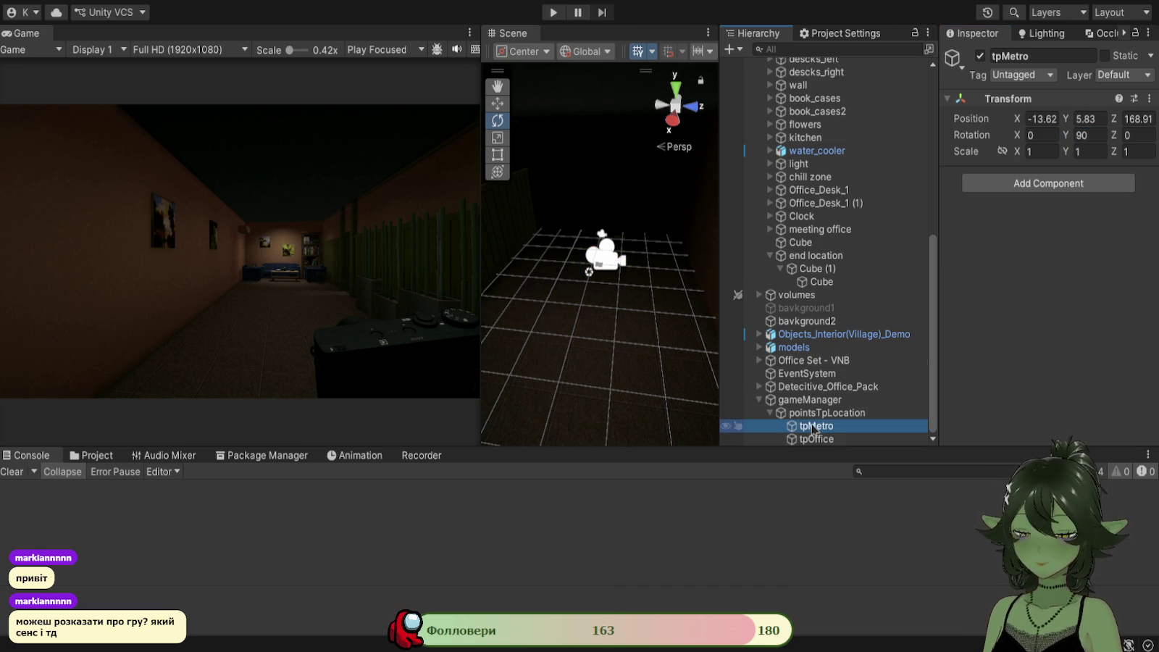
{"action": "double_click", "coordinate": [1087, 135]}
{"action": "type", "text": "180"}
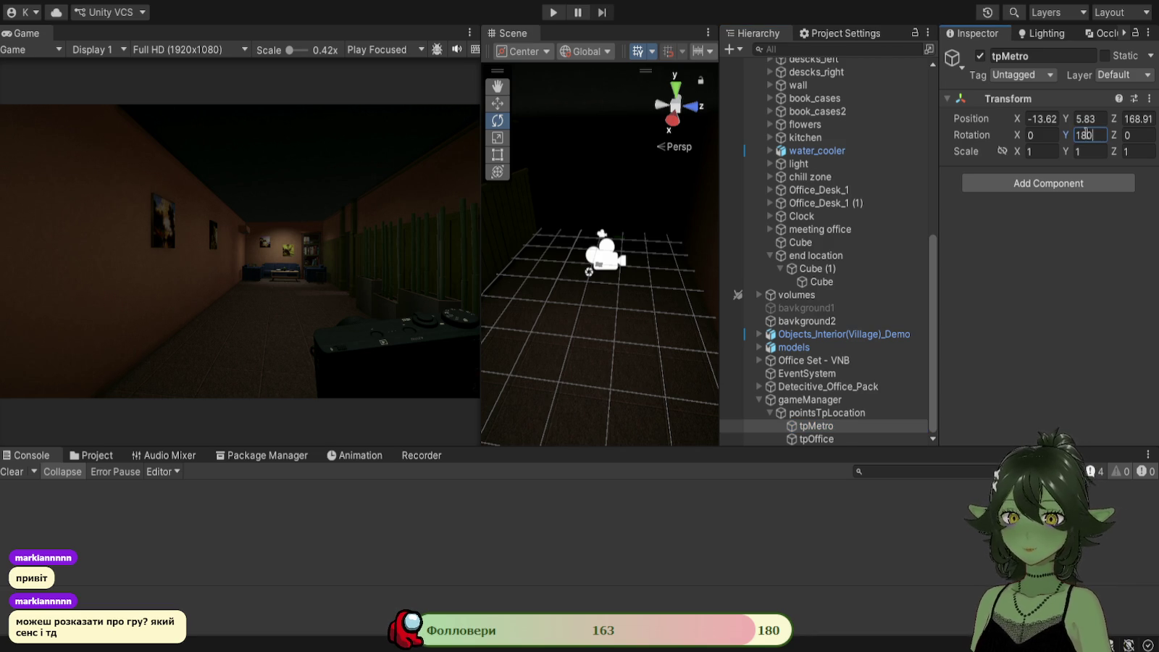
{"action": "left_click", "coordinate": [1132, 375]}
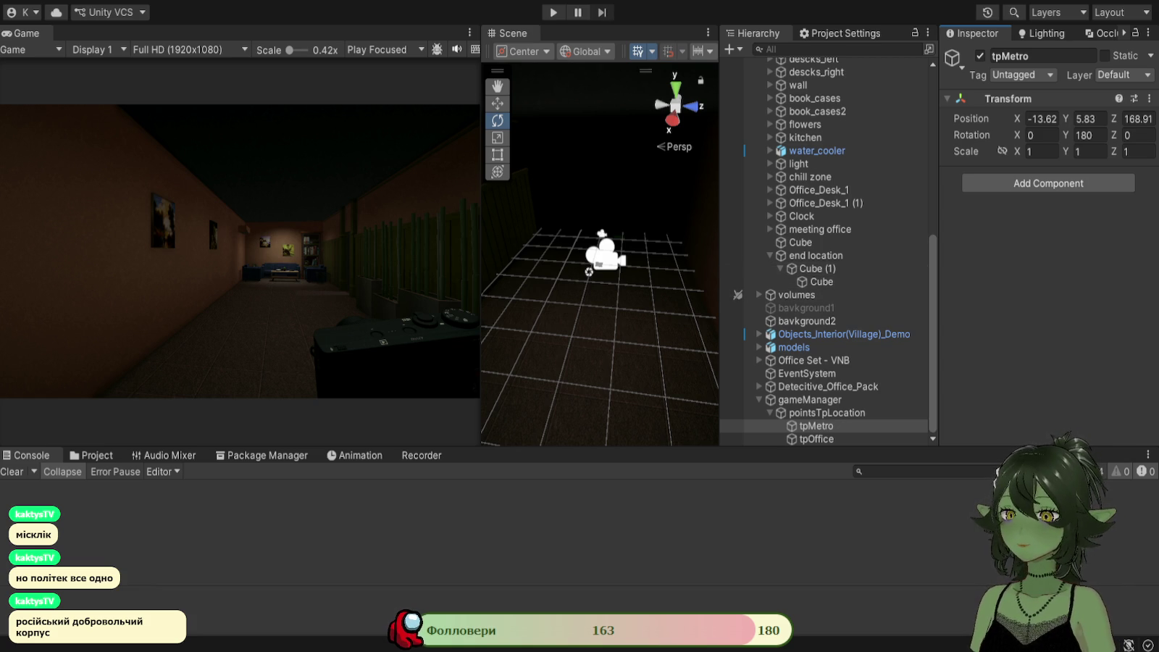
{"action": "left_click", "coordinate": [556, 12]}
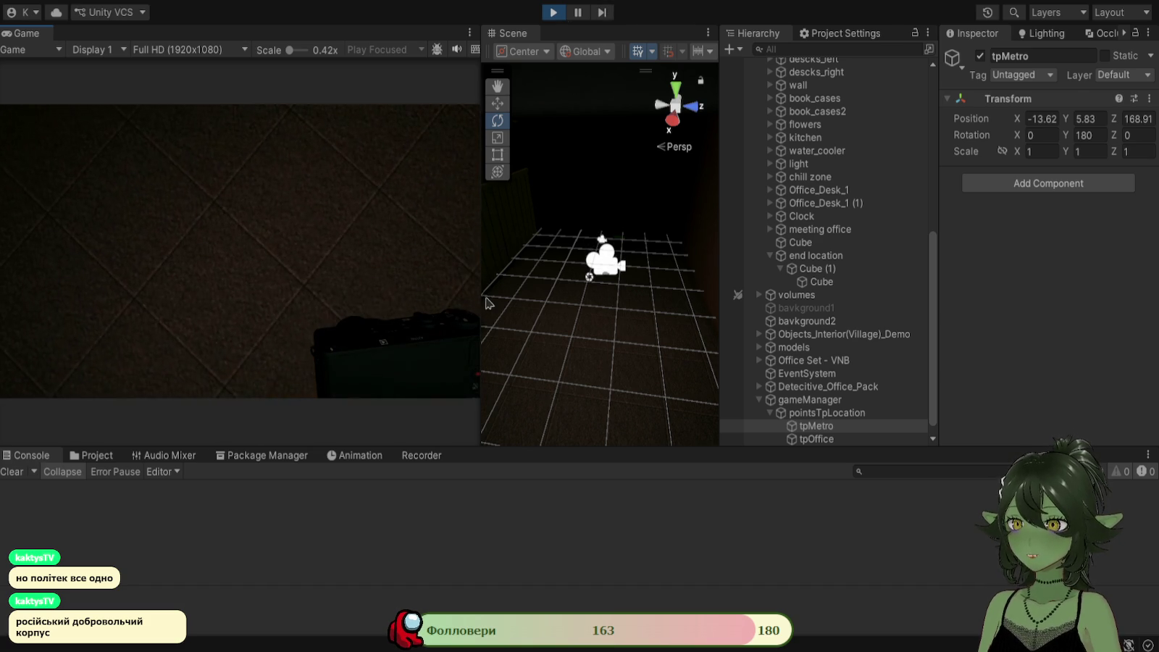
Widen the Game view and walk down the corridor with the camcorder into the lounge.
{"action": "left_click_drag", "start_coordinate": [483, 299], "coordinate": [593, 299]}
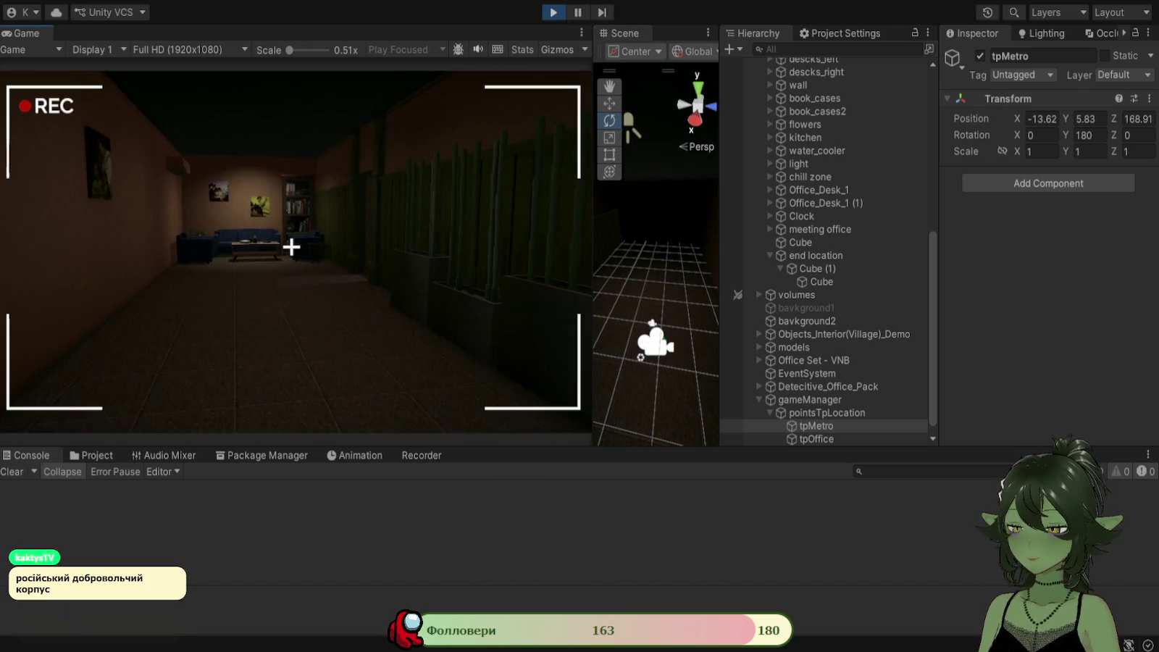
{"action": "key", "text": "c"}
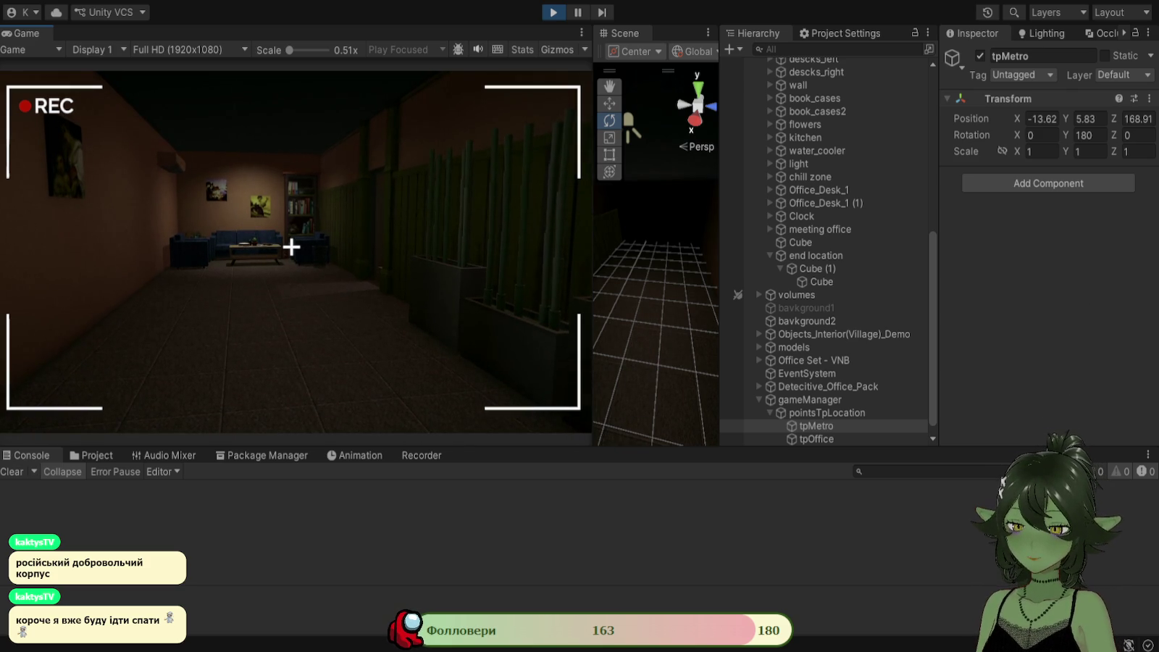
{"action": "key", "text": "w"}
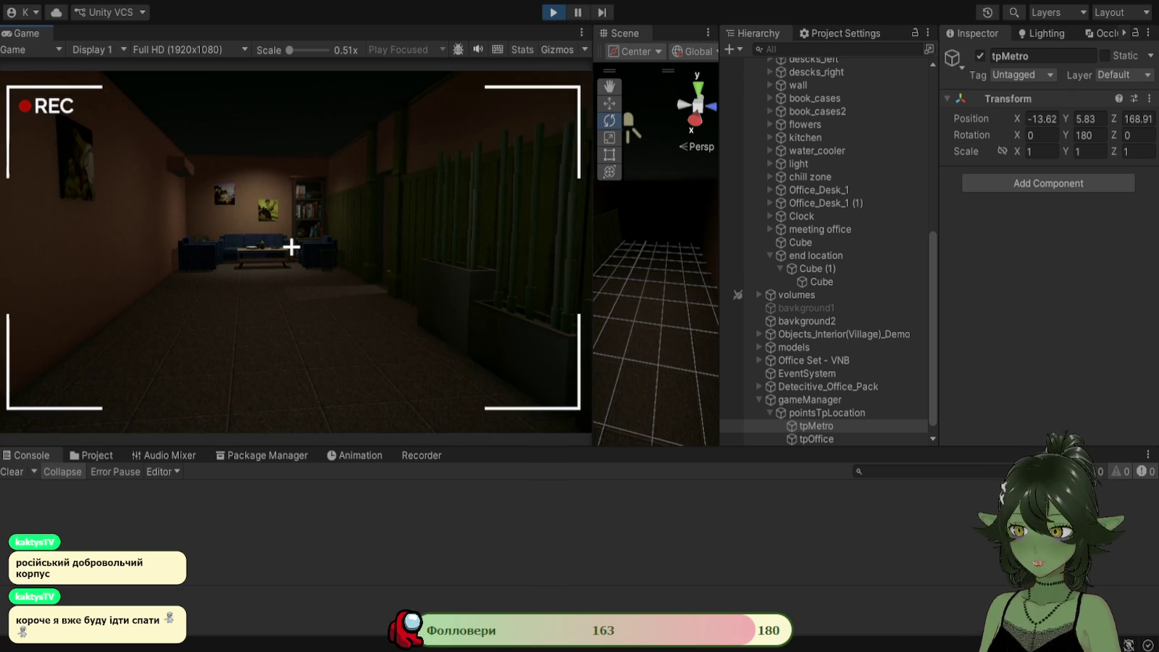
{"action": "right_click", "coordinate": [292, 247]}
{"action": "key", "text": "w"}
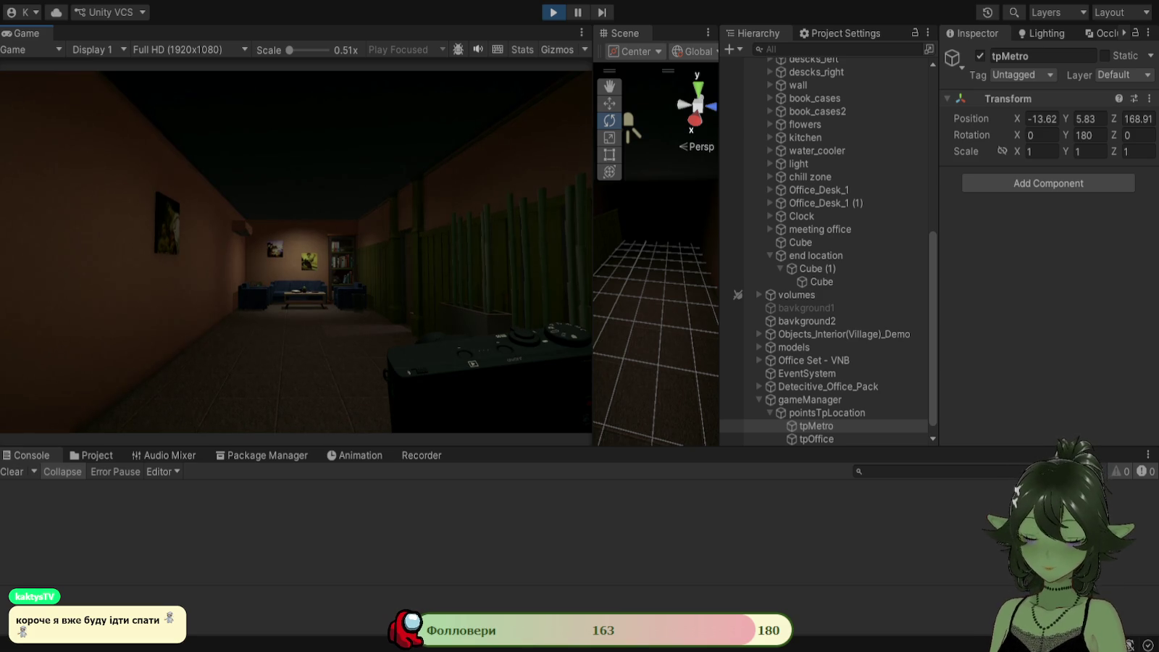
{"action": "key", "text": "w"}
{"action": "key", "text": "w"}
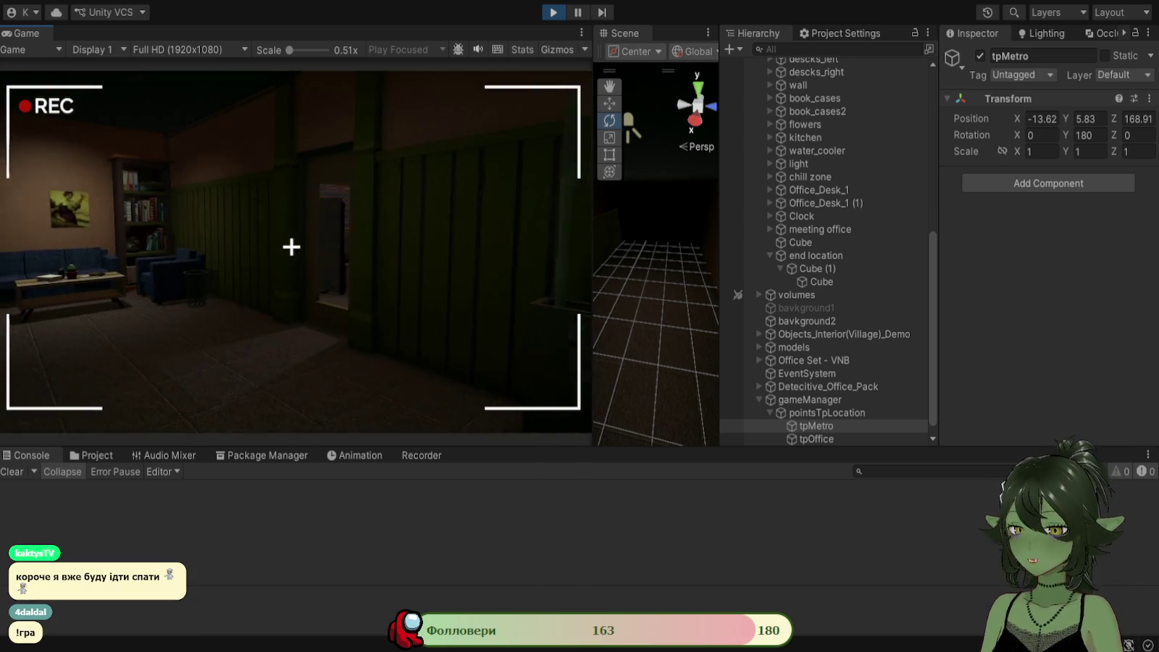
{"action": "key", "text": "w"}
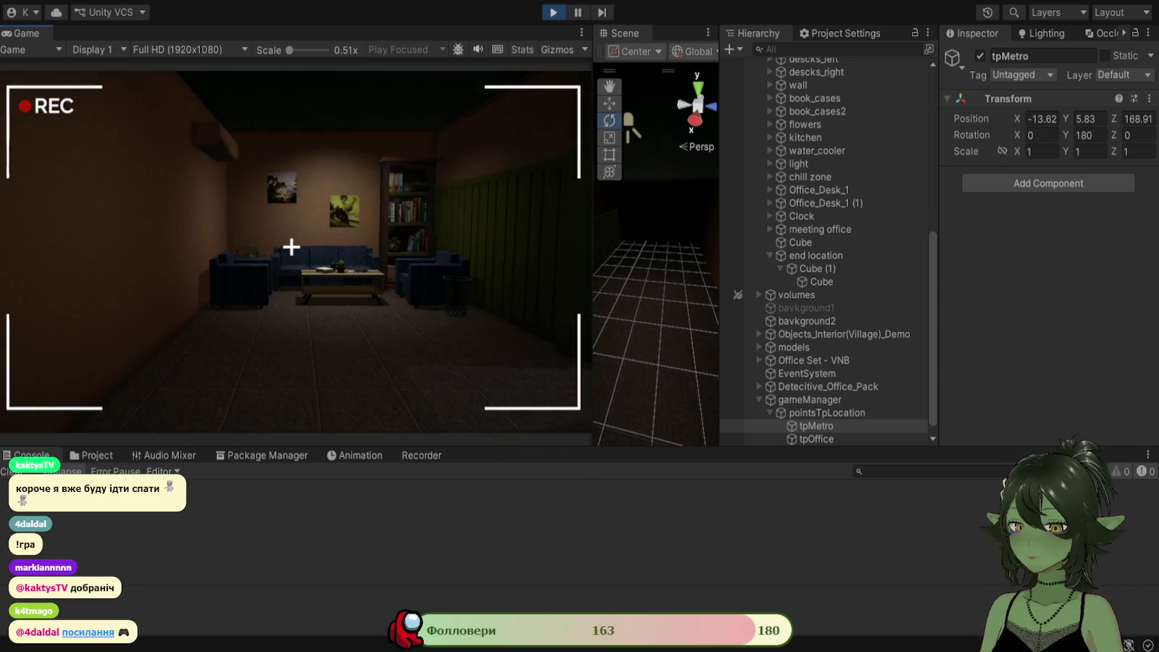
{"action": "key", "text": "w"}
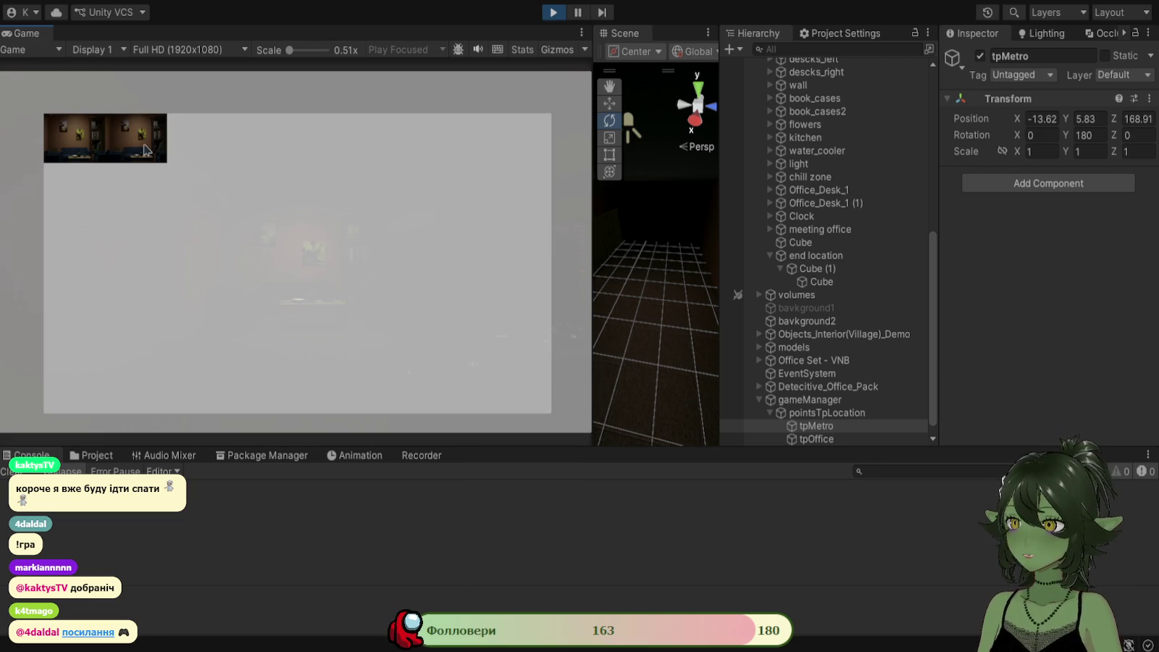
Enlarge the lounge photo, open its Brightness/Contrast editor, and save it.
{"action": "left_click", "coordinate": [145, 150]}
{"action": "left_click", "coordinate": [427, 296]}
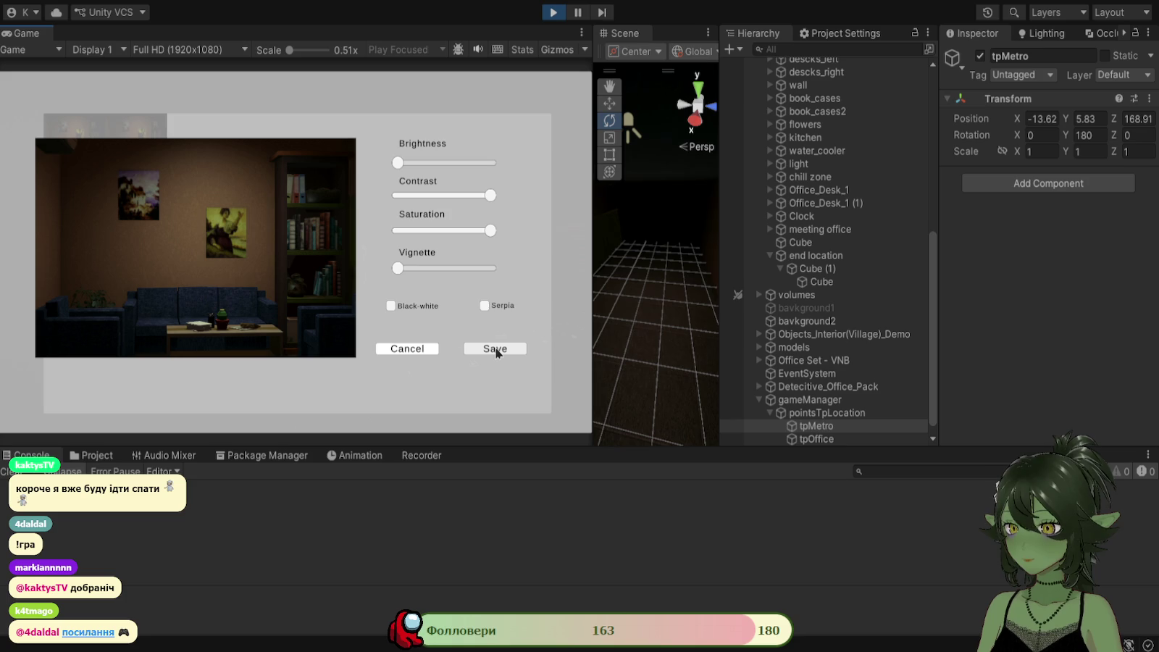
{"action": "left_click", "coordinate": [493, 349]}
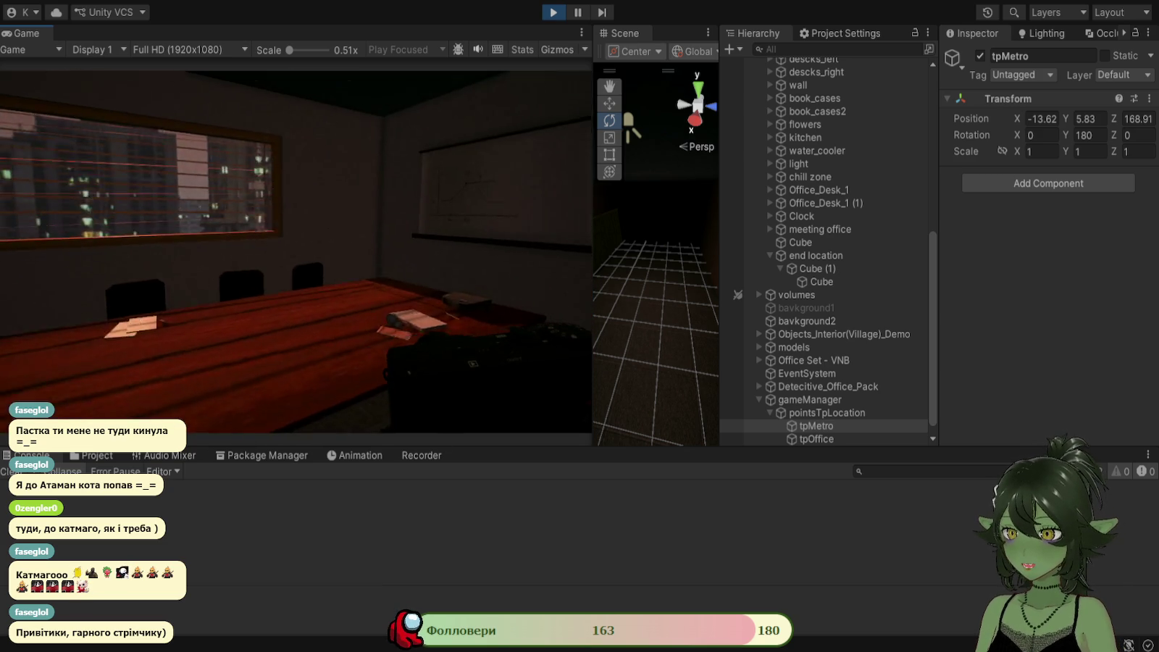
Raise and lower the camcorder repeatedly while looking around the room.
{"action": "key", "text": "c"}
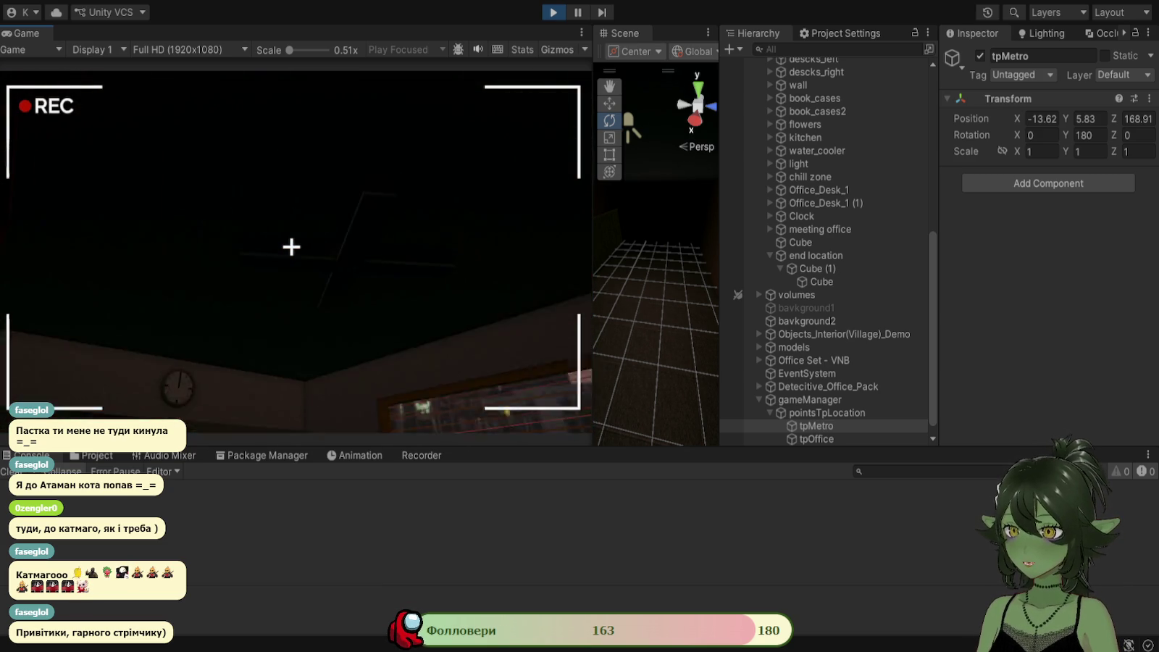
{"action": "key", "text": "c"}
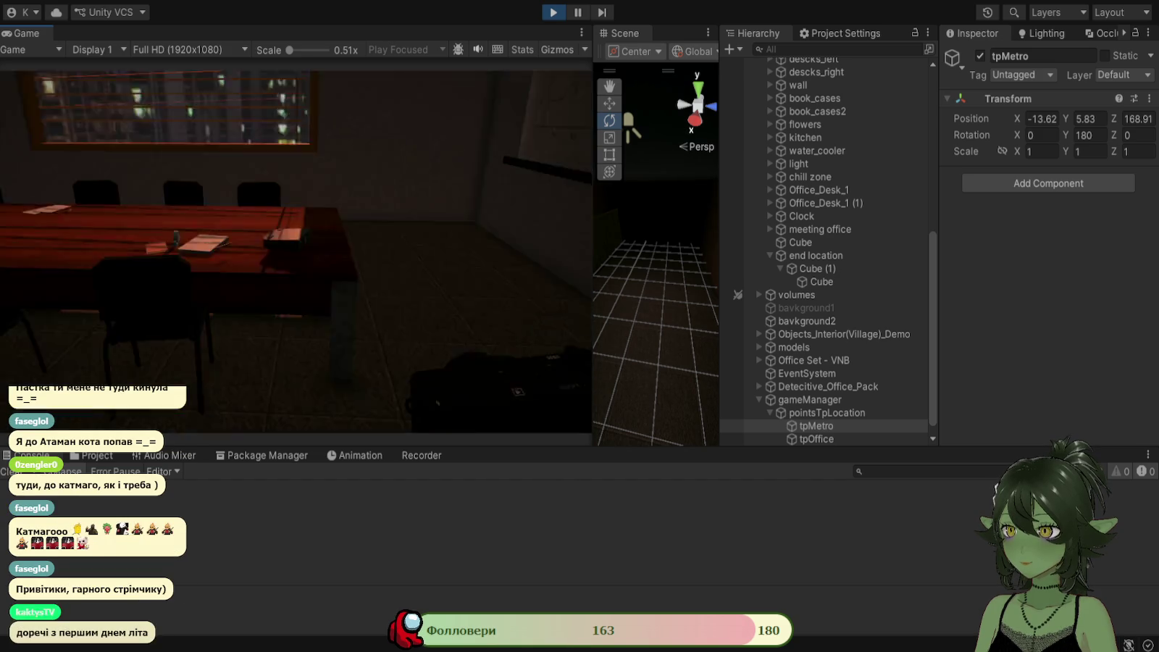
{"action": "key", "text": "c"}
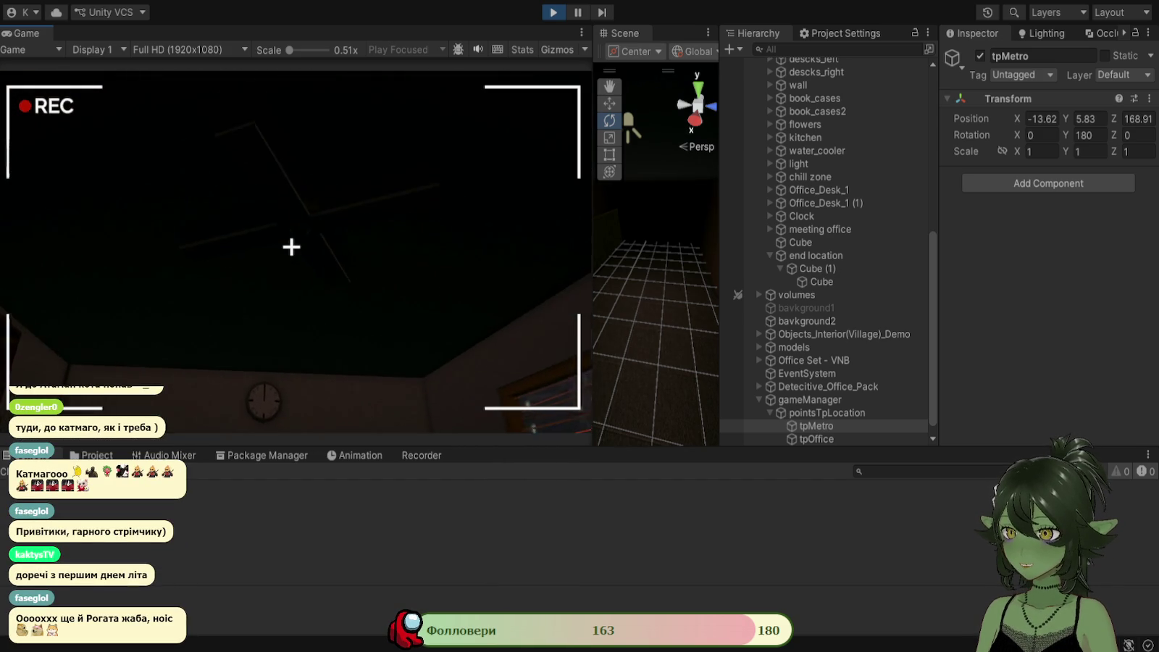
{"action": "key", "text": "c"}
{"action": "key", "text": "c"}
{"action": "key", "text": "c"}
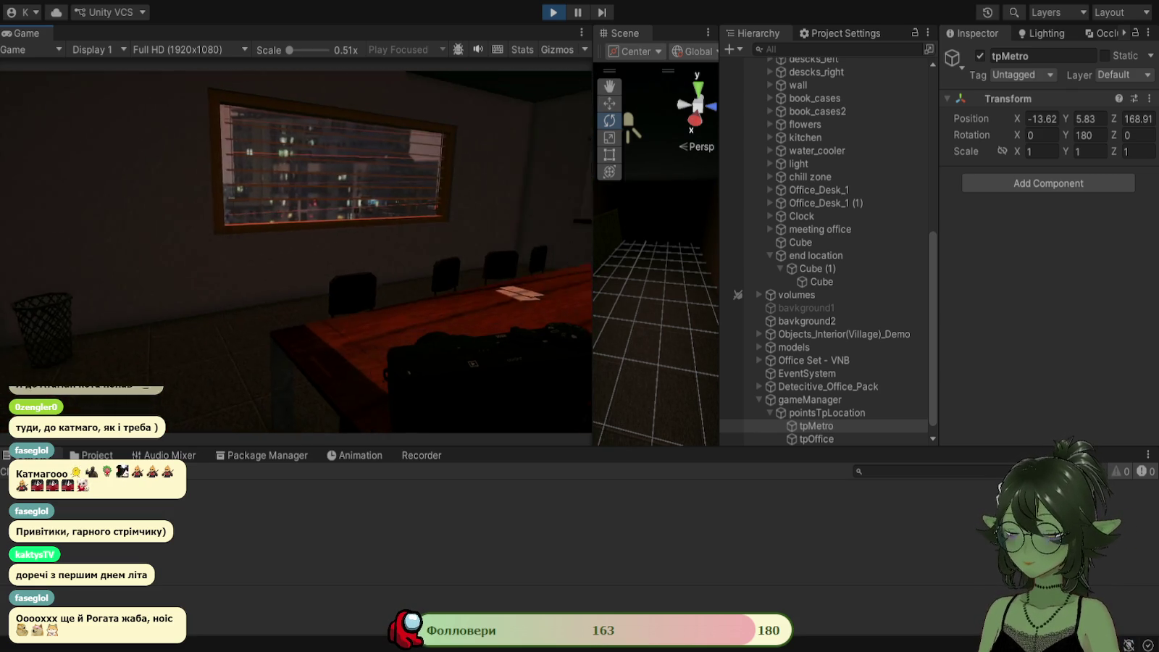
{"action": "key", "text": "c"}
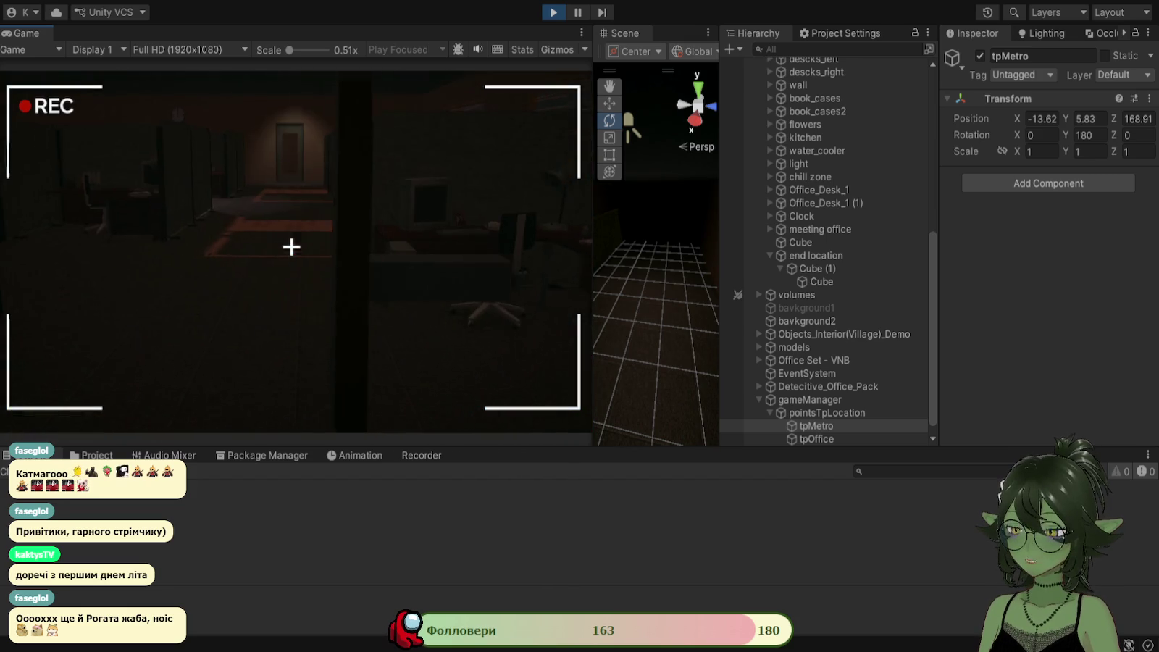
{"action": "key", "text": "c"}
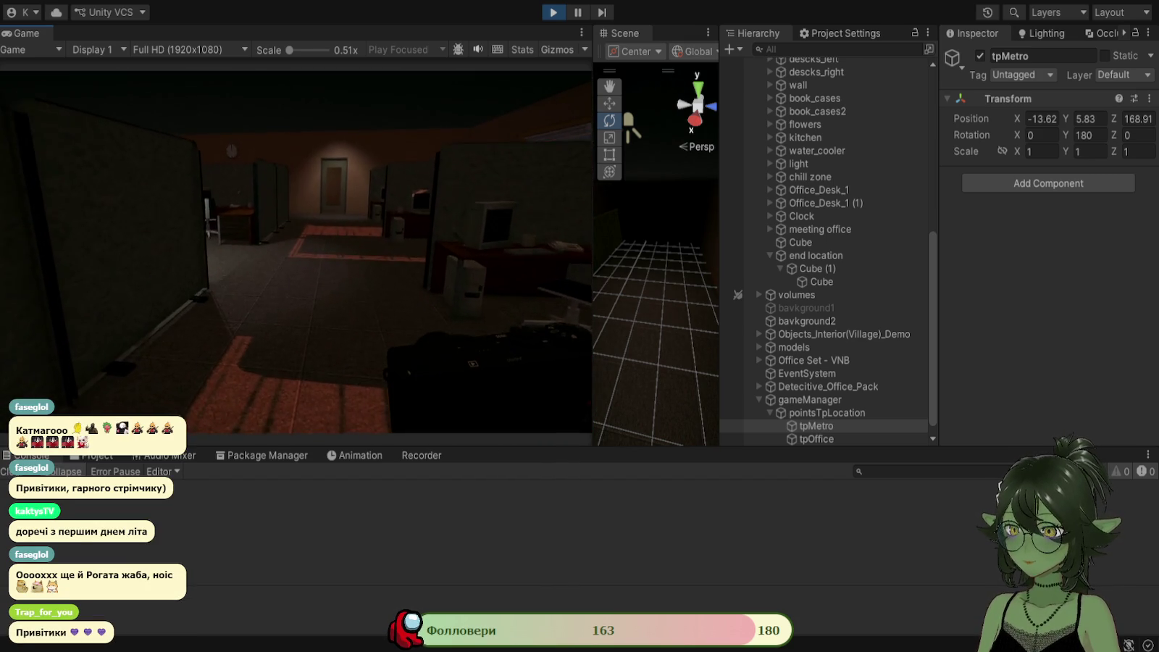
Walk toward the door, then free and recapture the cursor in the Game view.
{"action": "key", "text": "w"}
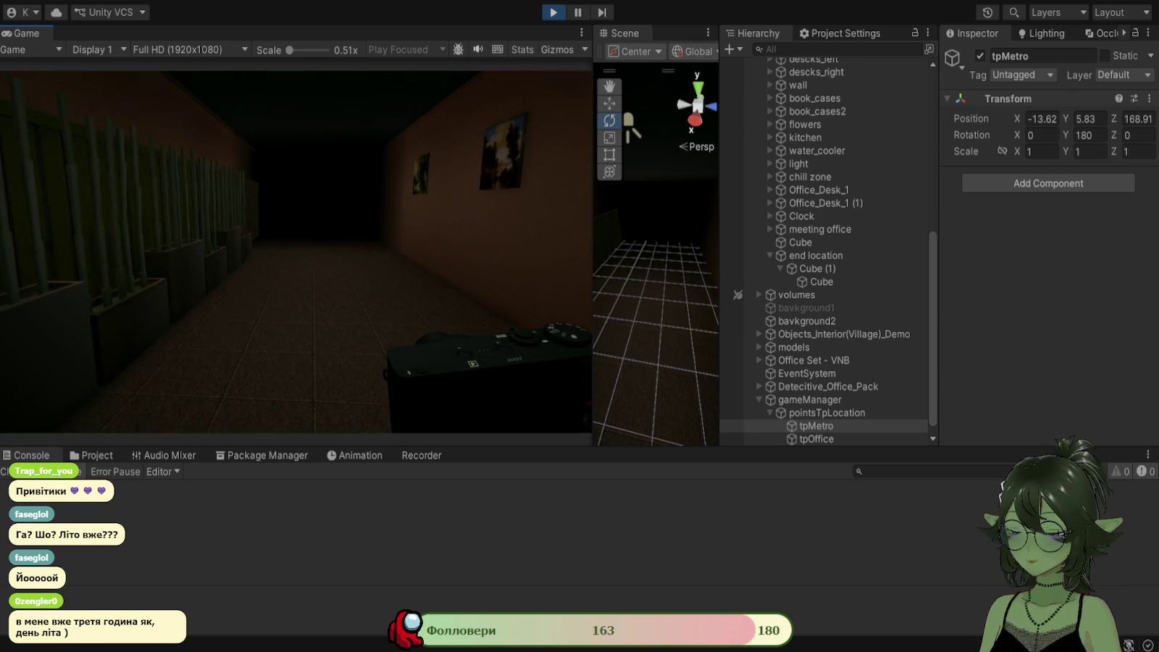
{"action": "key", "text": "Escape"}
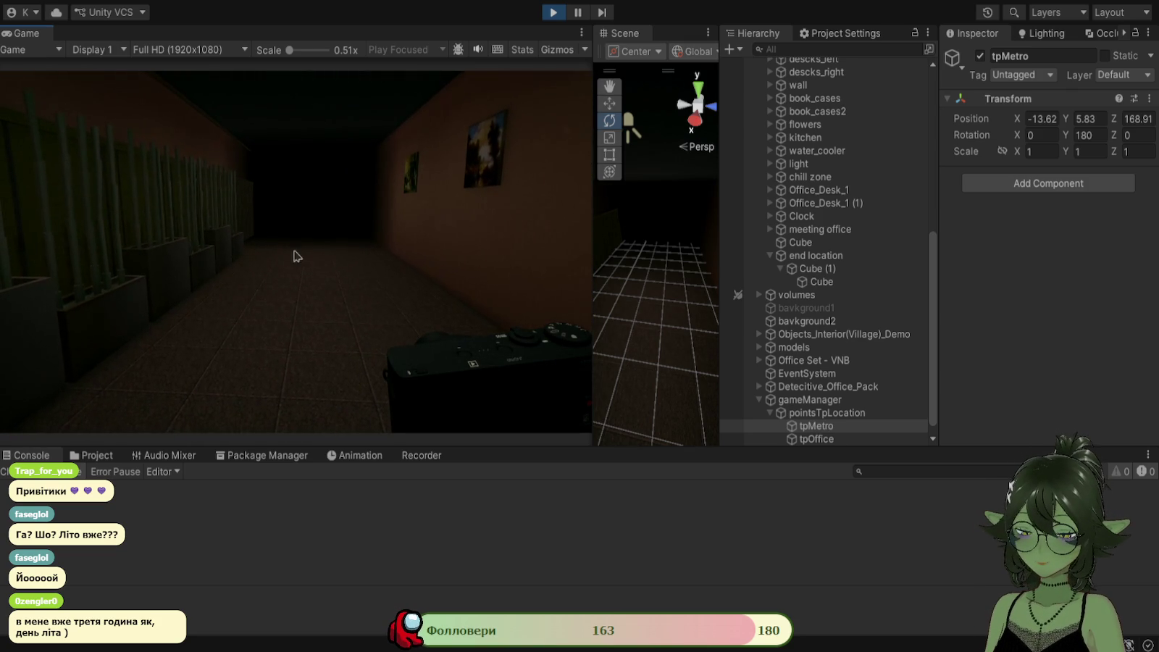
{"action": "left_click", "coordinate": [323, 257]}
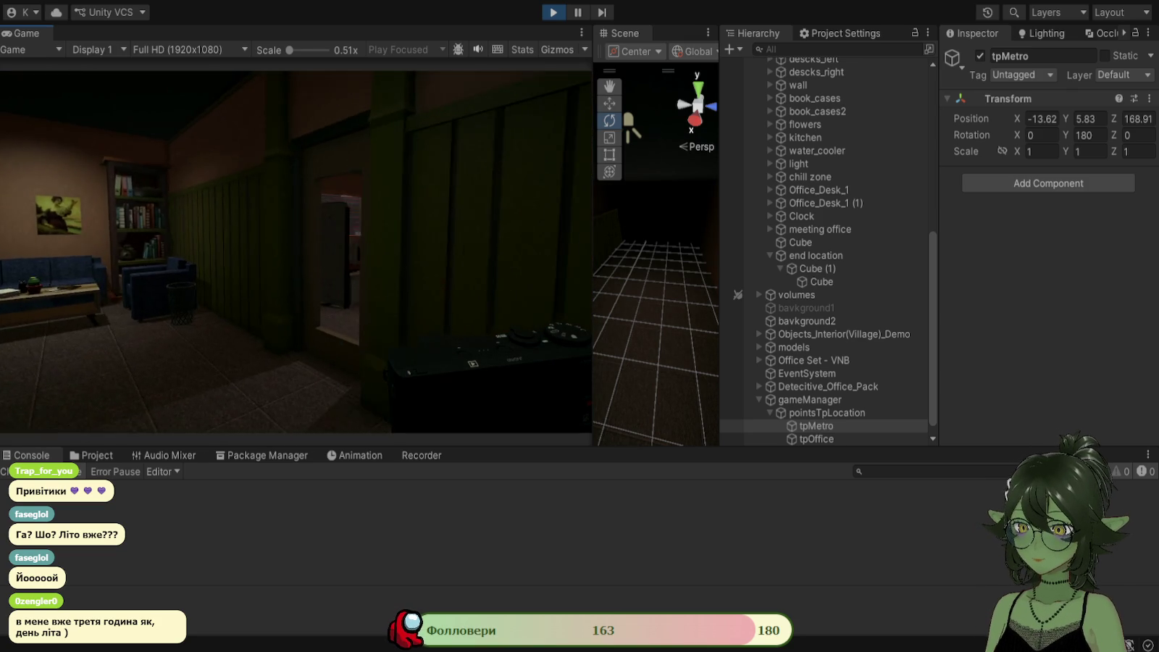